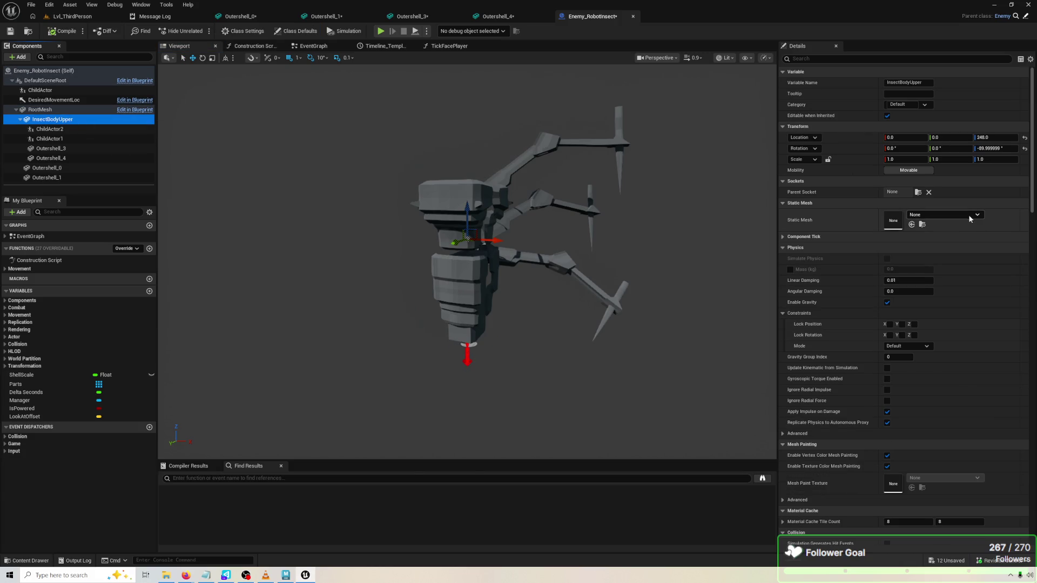
# Assign the InsectBodyUpper mesh to the upper body and reset its Z rotation to 0
pyautogui.click(969, 216)
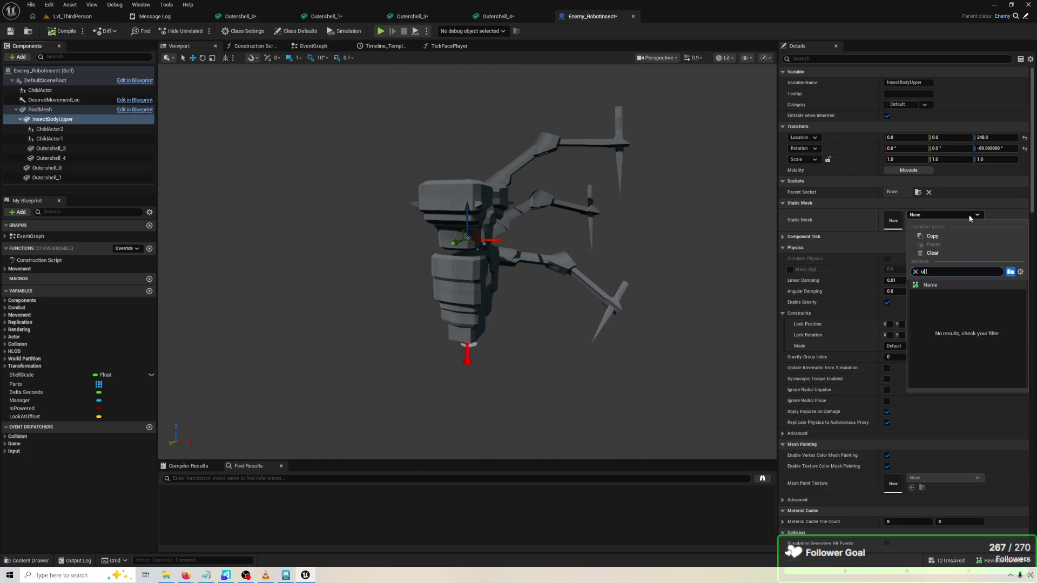
pyautogui.click(966, 312)
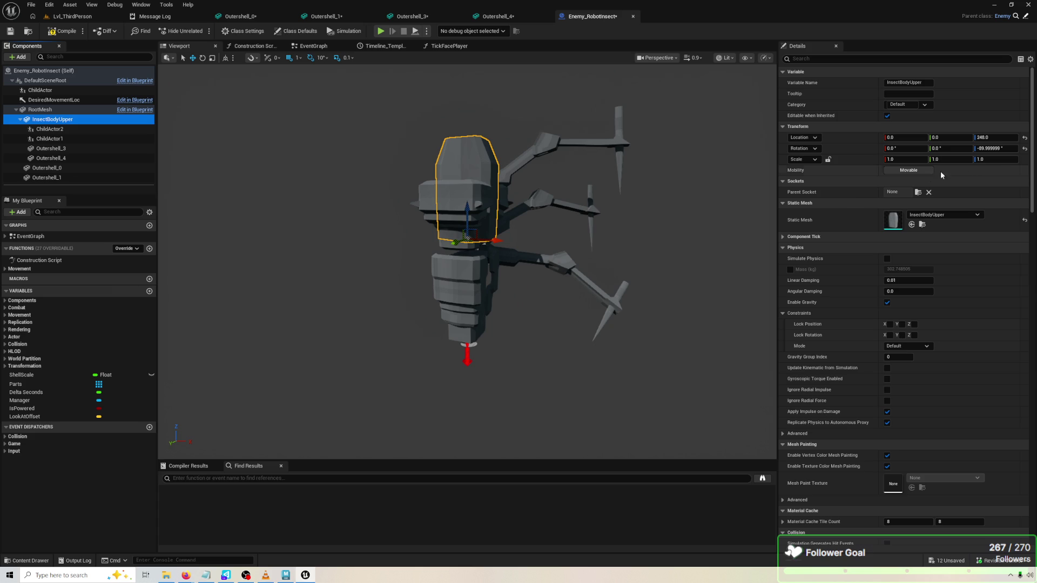
pyautogui.click(1025, 149)
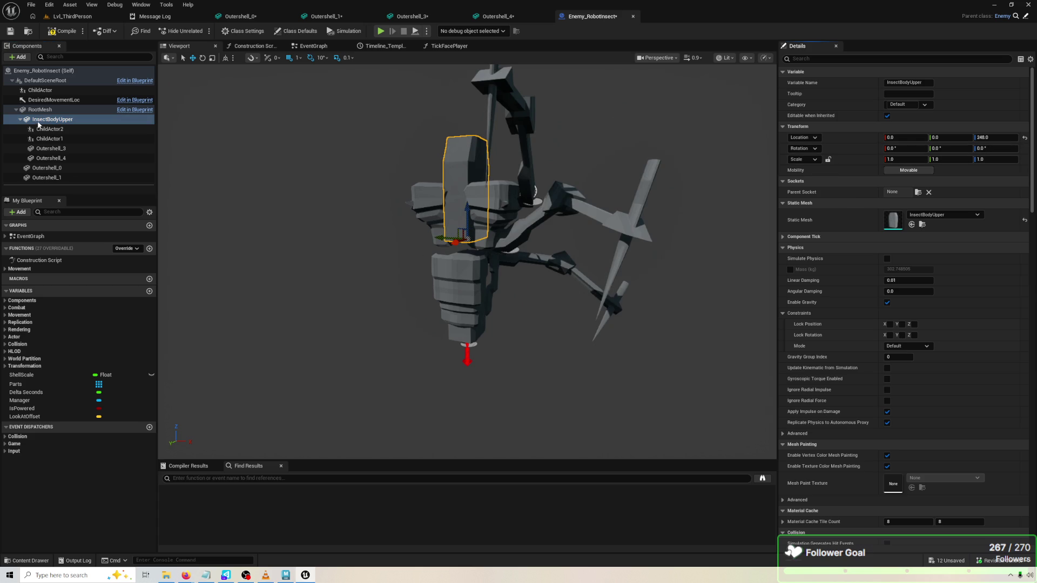
# Reset the Z rotation of Outershell_4 and Outershell_3 from -90 to 0
pyautogui.click(41, 129)
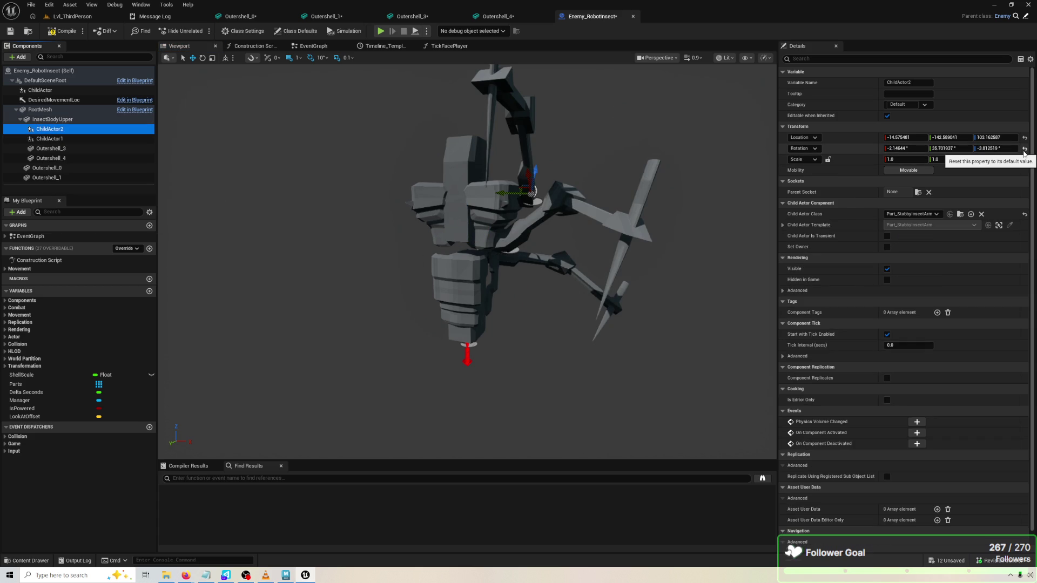
pyautogui.click(51, 148)
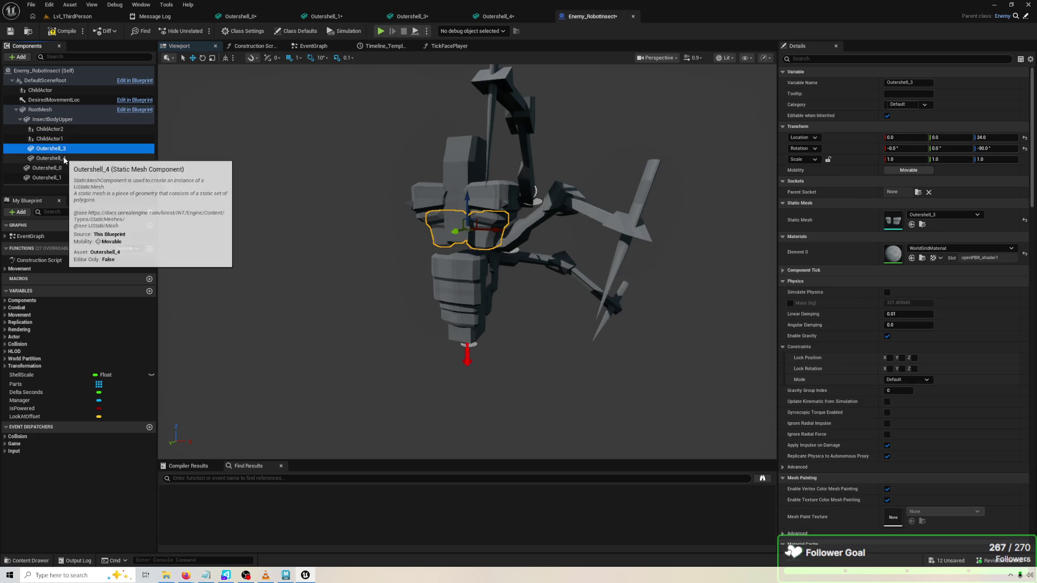
pyautogui.click(64, 159)
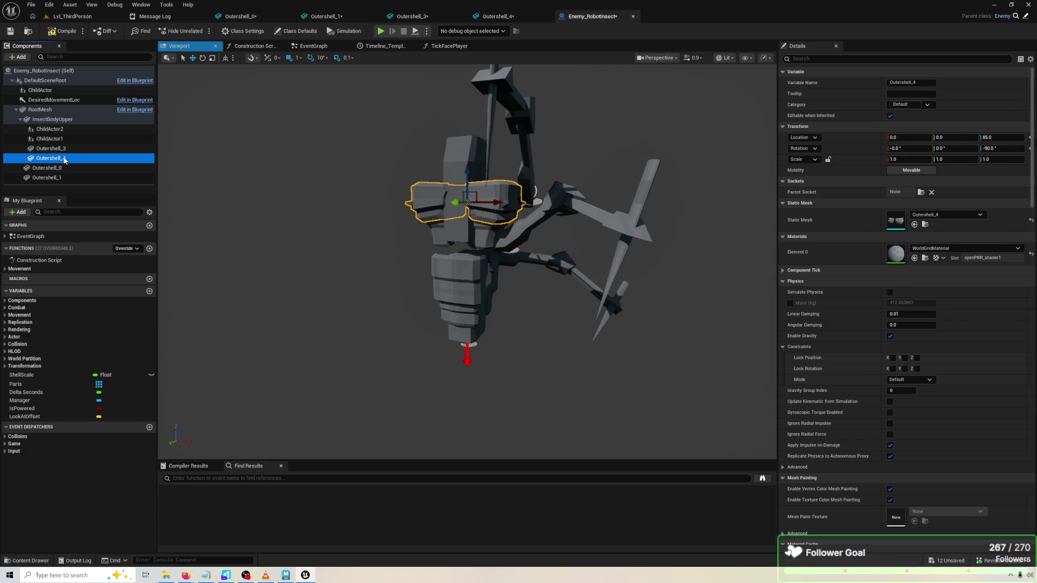
pyautogui.click(1024, 148)
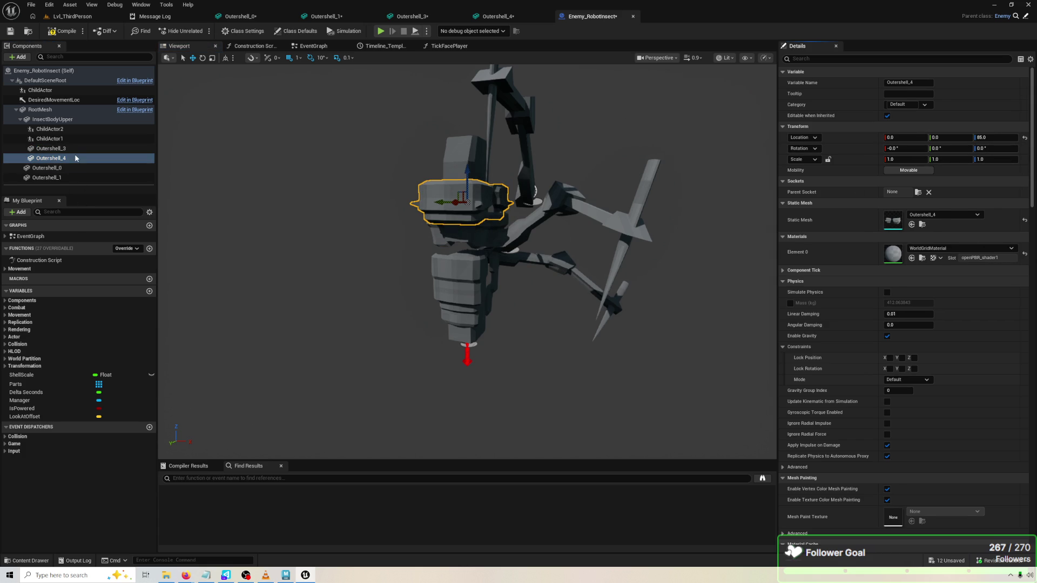
pyautogui.click(76, 149)
pyautogui.click(1024, 149)
# Rotate the ChildActor2 arm to a new angle and roll in the viewport
pyautogui.moveTo(620, 173); pyautogui.dragTo(549, 170)
pyautogui.click(516, 170)
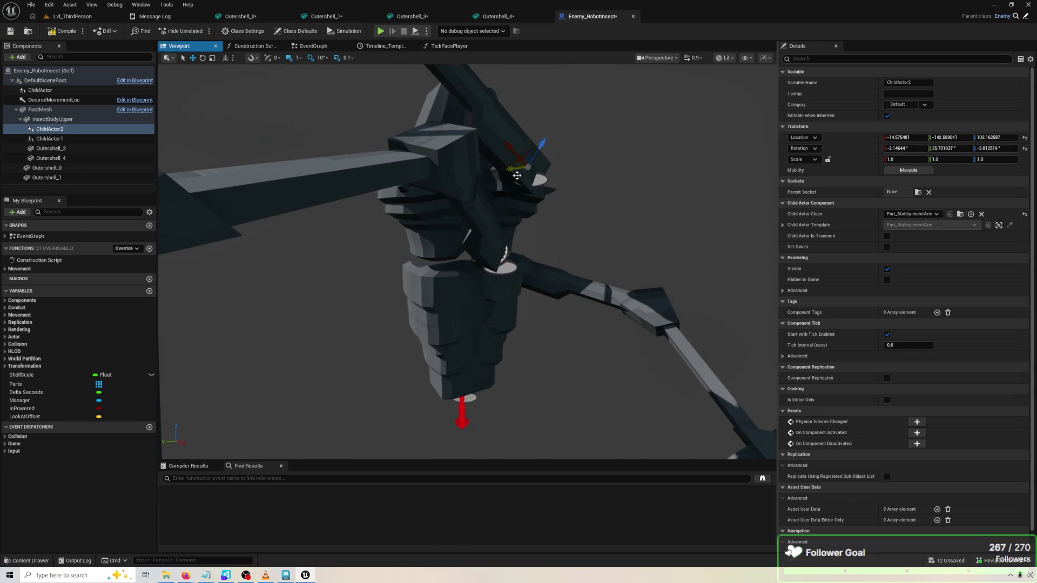
pyautogui.press('e')
pyautogui.moveTo(512, 138); pyautogui.dragTo(489, 114)
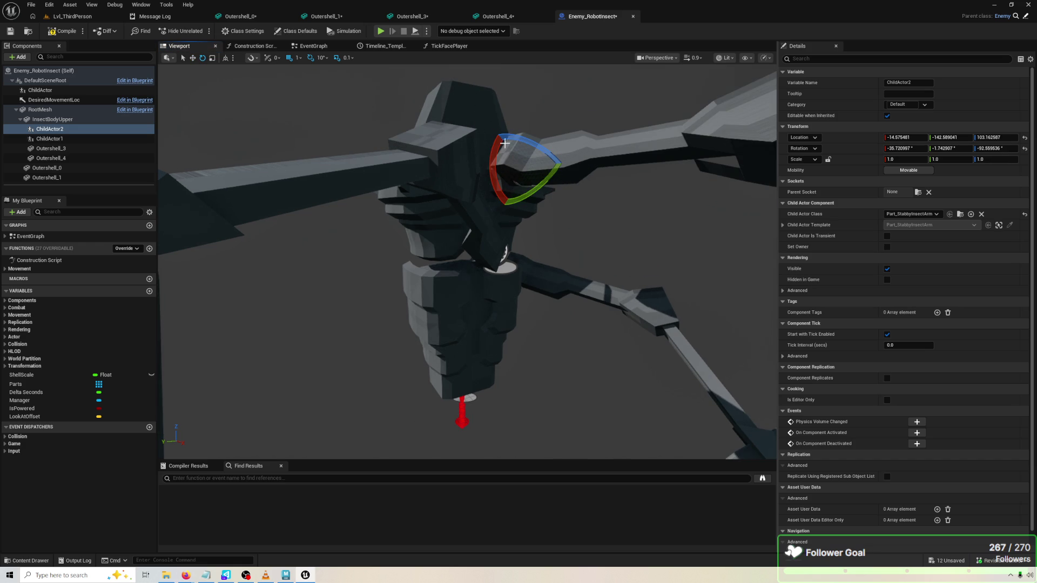
pyautogui.moveTo(495, 162)
pyautogui.mouseDown()
pyautogui.moveTo(548, 120)
pyautogui.moveTo(537, 104)
pyautogui.moveTo(492, 144)
pyautogui.mouseUp()
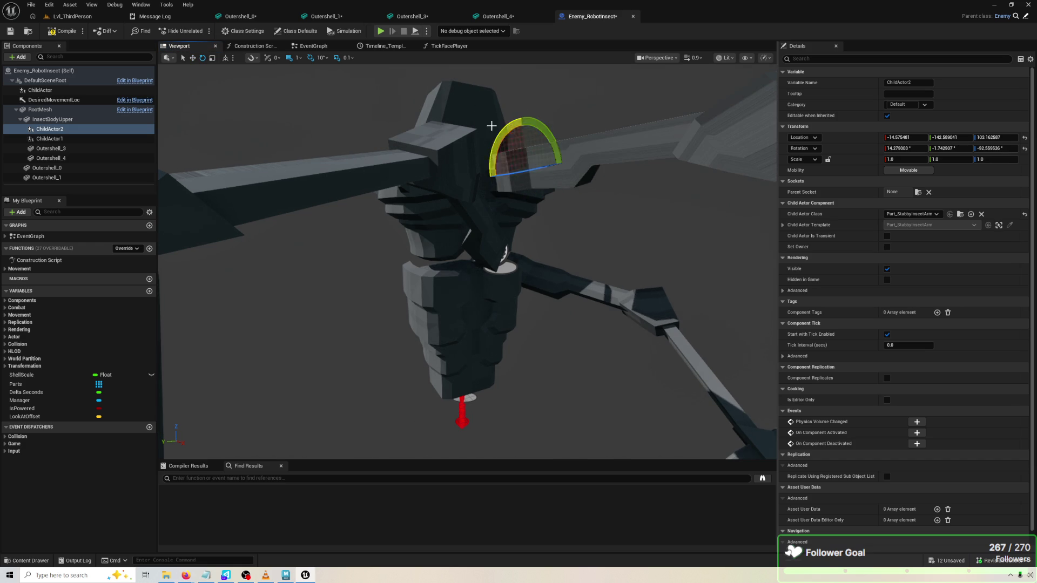
pyautogui.moveTo(543, 167)
pyautogui.mouseDown()
pyautogui.moveTo(545, 184)
pyautogui.moveTo(595, 157)
pyautogui.moveTo(452, 247)
pyautogui.moveTo(571, 247)
pyautogui.moveTo(562, 225)
pyautogui.moveTo(546, 221)
pyautogui.moveTo(395, 263)
pyautogui.moveTo(378, 278)
pyautogui.moveTo(377, 269)
pyautogui.moveTo(426, 254)
pyautogui.moveTo(483, 297)
pyautogui.moveTo(471, 292)
pyautogui.moveTo(488, 242)
pyautogui.mouseUp()
# Reposition the ChildActor1 arm up against the upper body, then launch a playtest
pyautogui.click(407, 267)
pyautogui.press('e')
pyautogui.press('w')
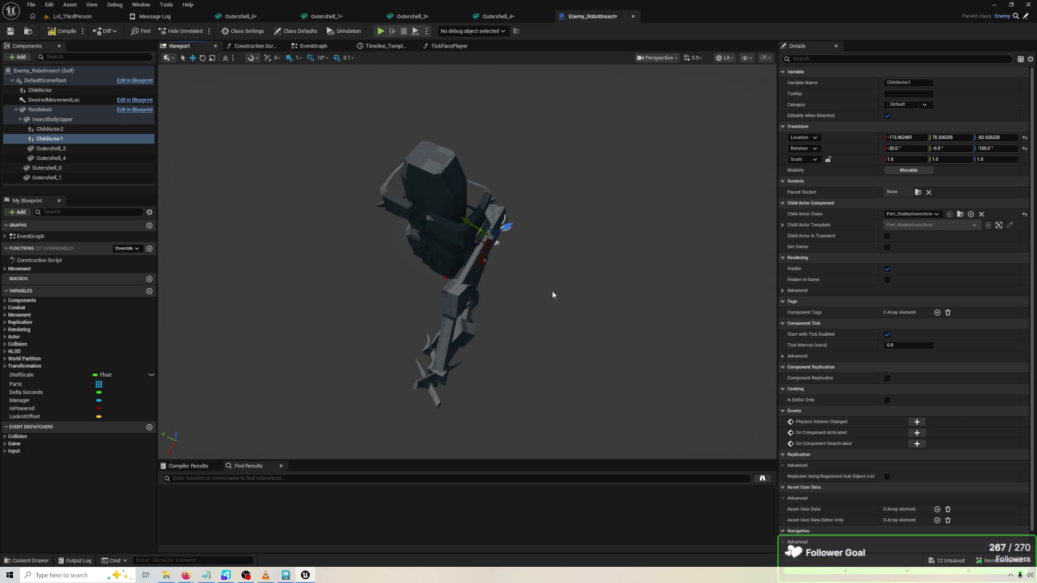
pyautogui.moveTo(540, 288); pyautogui.dragTo(508, 272)
pyautogui.scroll(5, 486, 259)
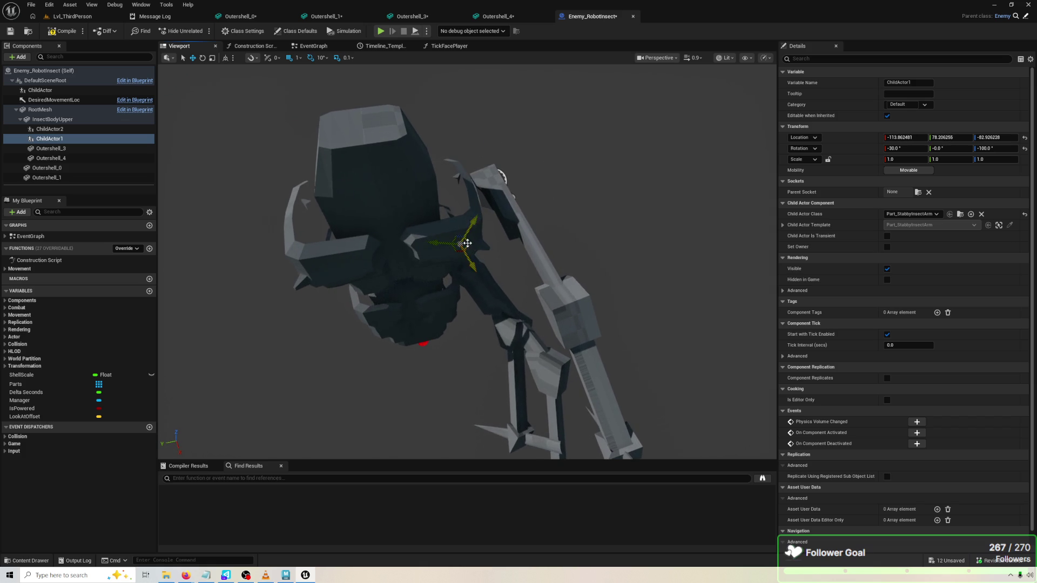
pyautogui.moveTo(467, 243); pyautogui.dragTo(486, 233)
pyautogui.scroll(-5, 486, 232)
pyautogui.moveTo(540, 270)
pyautogui.mouseDown()
pyautogui.moveTo(626, 389)
pyautogui.moveTo(619, 426)
pyautogui.moveTo(572, 323)
pyautogui.moveTo(537, 187)
pyautogui.mouseUp()
pyautogui.scroll(3, 627, 389)
pyautogui.press('e')
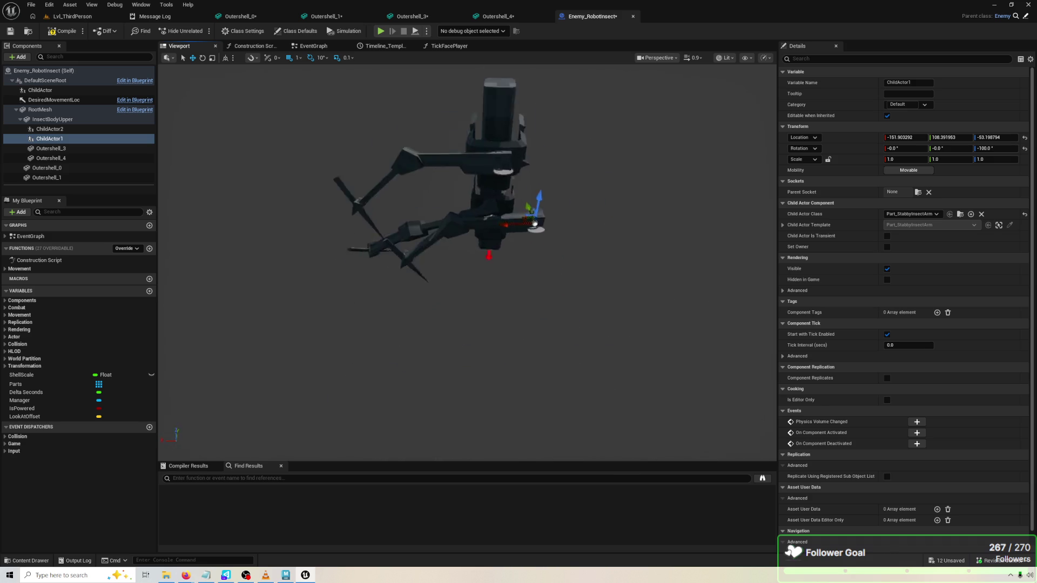
pyautogui.press('f')
pyautogui.moveTo(685, 420)
pyautogui.mouseDown()
pyautogui.moveTo(540, 304)
pyautogui.moveTo(515, 302)
pyautogui.mouseUp()
pyautogui.scroll(-5, 518, 305)
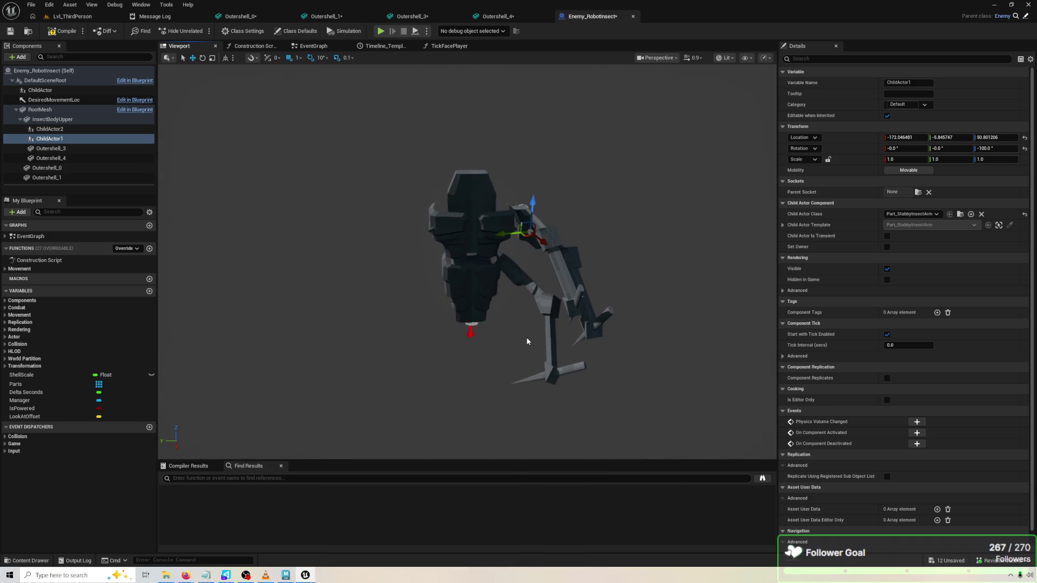
pyautogui.click(381, 31)
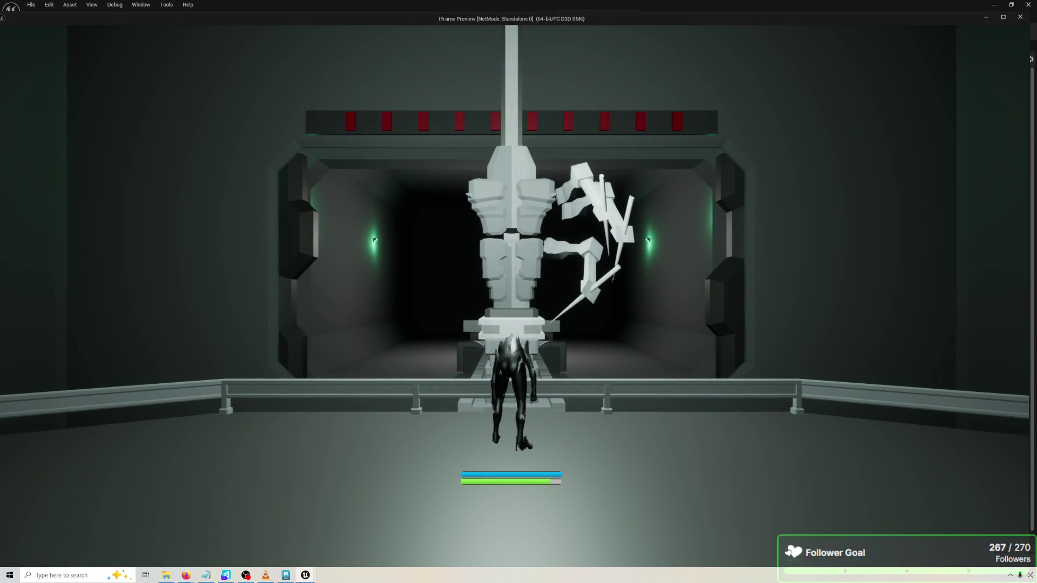
# Stop the preview and return to the Enemy_RobotInsect Blueprint's TickFacePlayer graph
pyautogui.press('Escape')
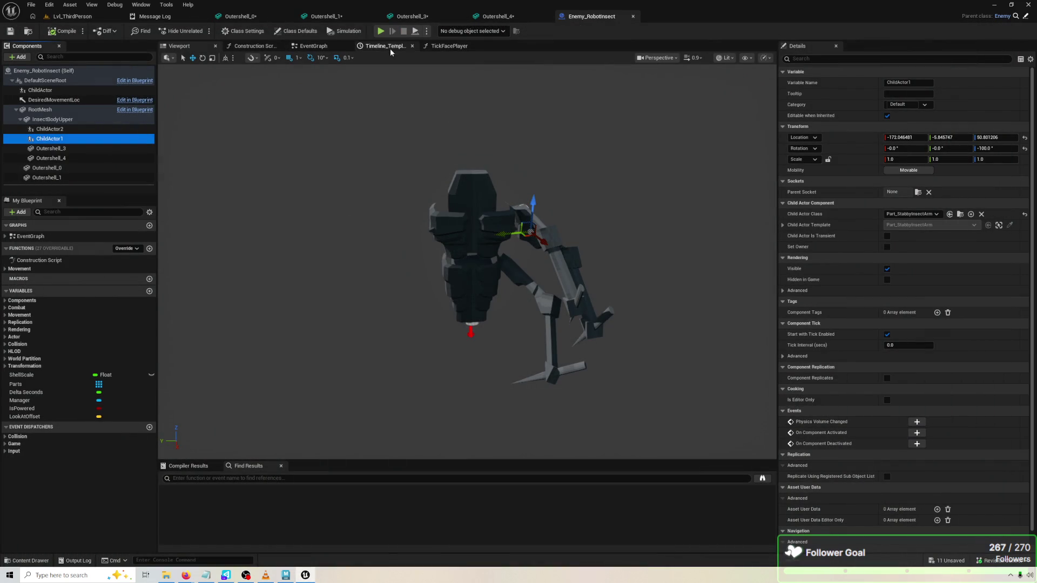
pyautogui.click(304, 49)
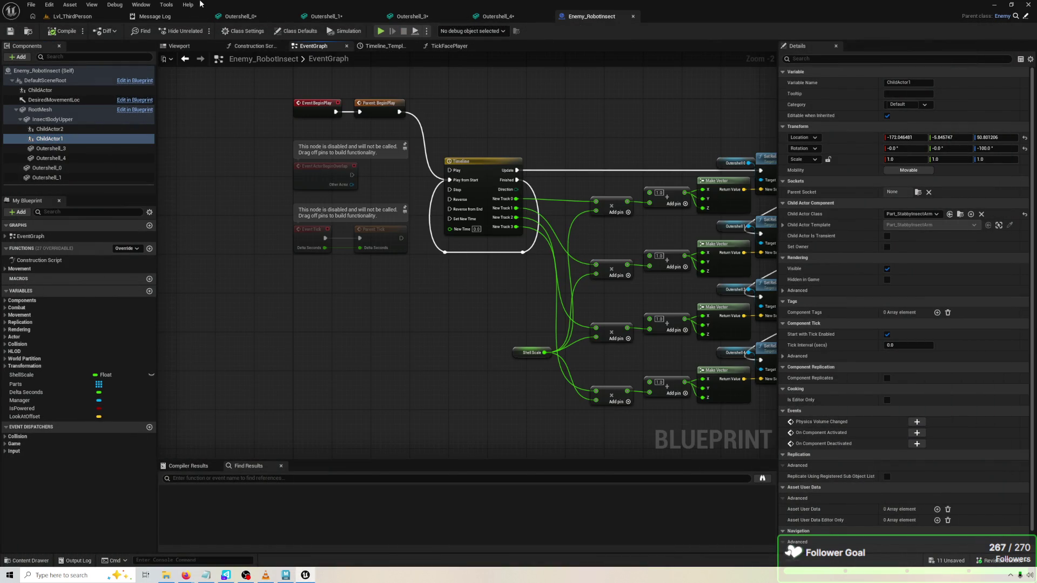
pyautogui.click(230, 18)
pyautogui.click(100, 14)
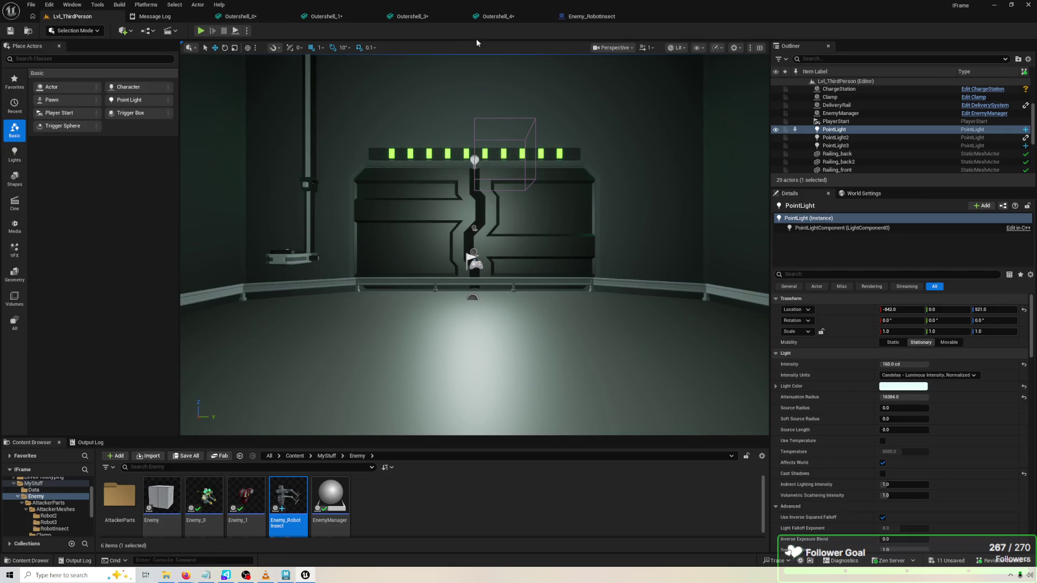
pyautogui.click(592, 17)
pyautogui.click(447, 47)
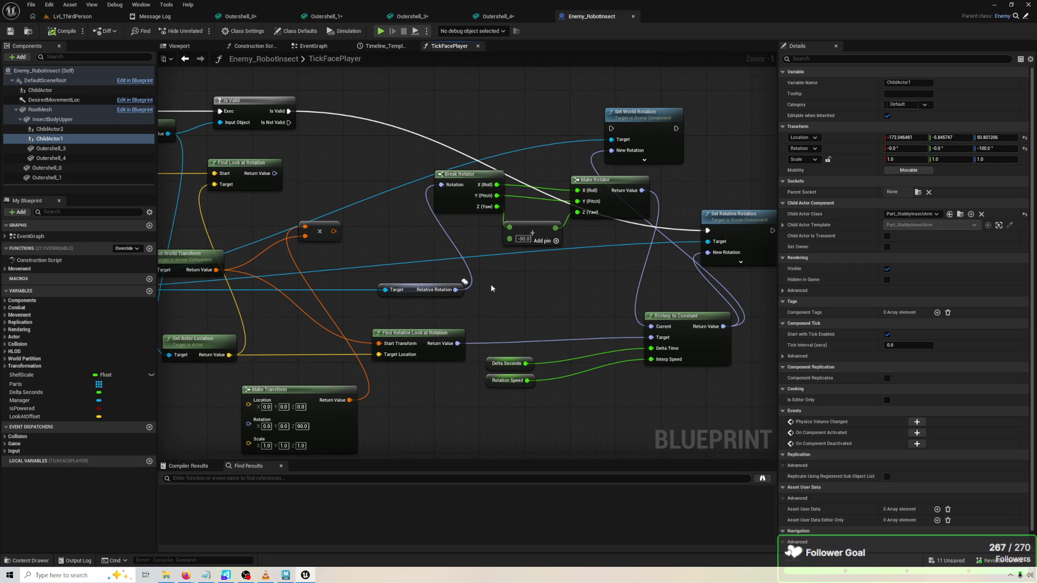
# Wire Relative Rotation into RInterp to Constant's Current input, compile, and playtest
pyautogui.moveTo(452, 294)
pyautogui.mouseDown()
pyautogui.moveTo(605, 329)
pyautogui.moveTo(402, 286)
pyautogui.moveTo(592, 315)
pyautogui.mouseUp()
pyautogui.moveTo(658, 329); pyautogui.dragTo(658, 328)
pyautogui.click(71, 33)
pyautogui.click(380, 31)
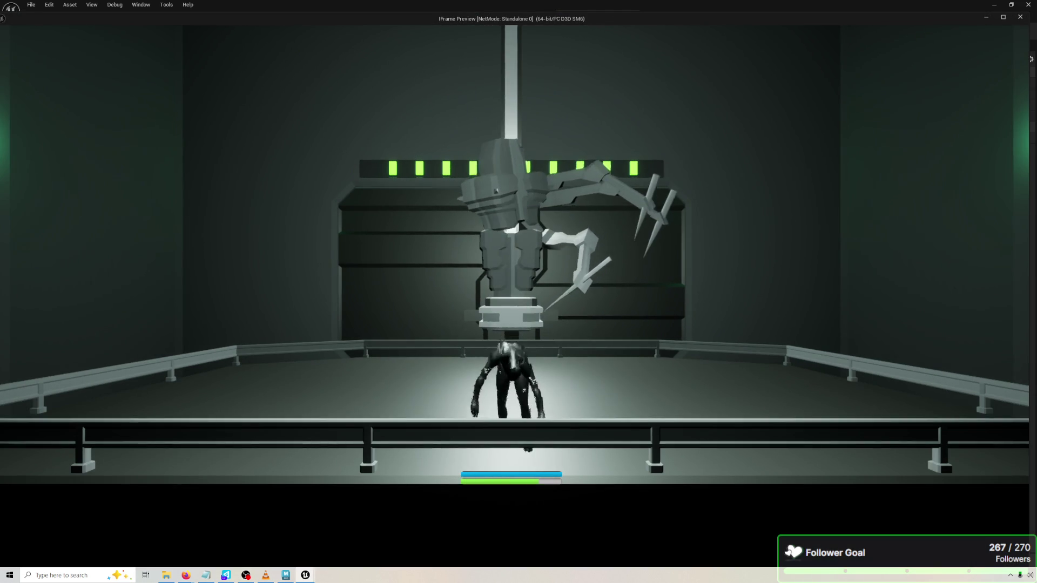
pyautogui.press('Escape')
# Delete the Make Transform and Compose Transforms nodes from the TickFacePlayer graph
pyautogui.moveTo(196, 318)
pyautogui.mouseDown()
pyautogui.moveTo(227, 300)
pyautogui.moveTo(428, 277)
pyautogui.mouseUp()
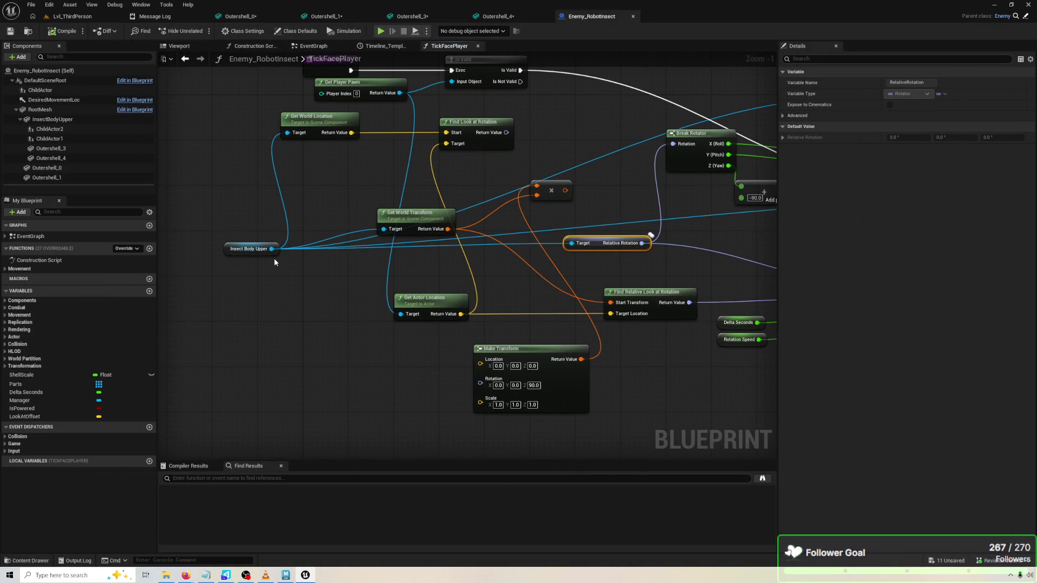
pyautogui.moveTo(274, 261); pyautogui.dragTo(169, 177)
pyautogui.click(102, 118)
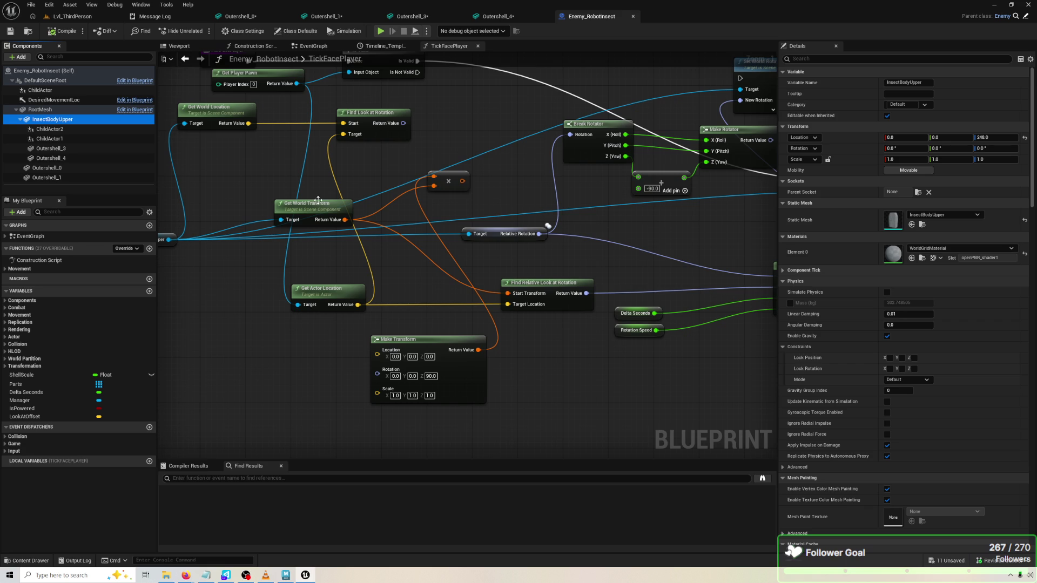
pyautogui.moveTo(412, 204)
pyautogui.mouseDown()
pyautogui.moveTo(398, 199)
pyautogui.moveTo(404, 174)
pyautogui.moveTo(332, 160)
pyautogui.moveTo(456, 161)
pyautogui.mouseUp()
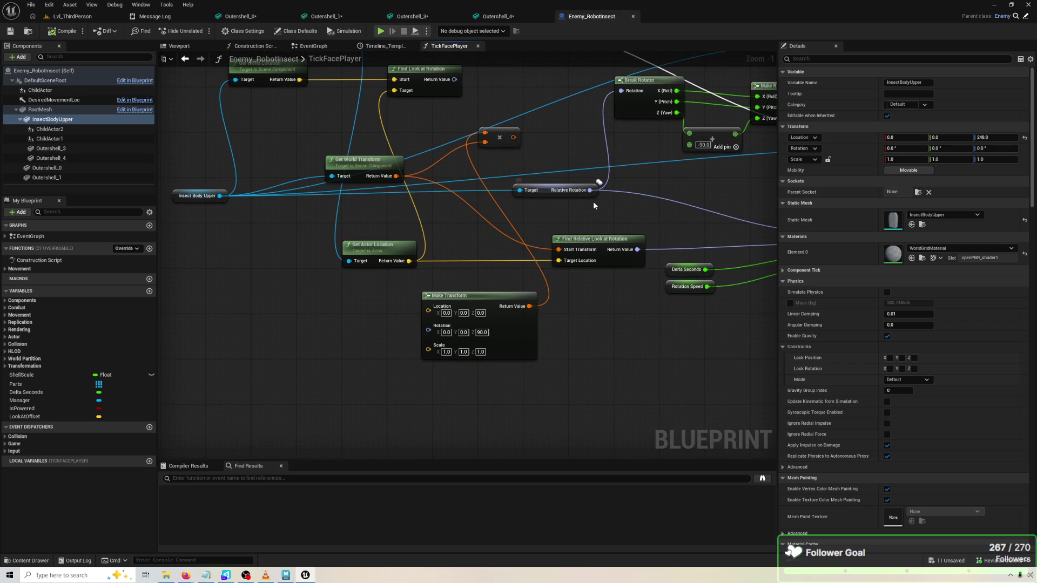
pyautogui.moveTo(565, 209); pyautogui.dragTo(440, 206)
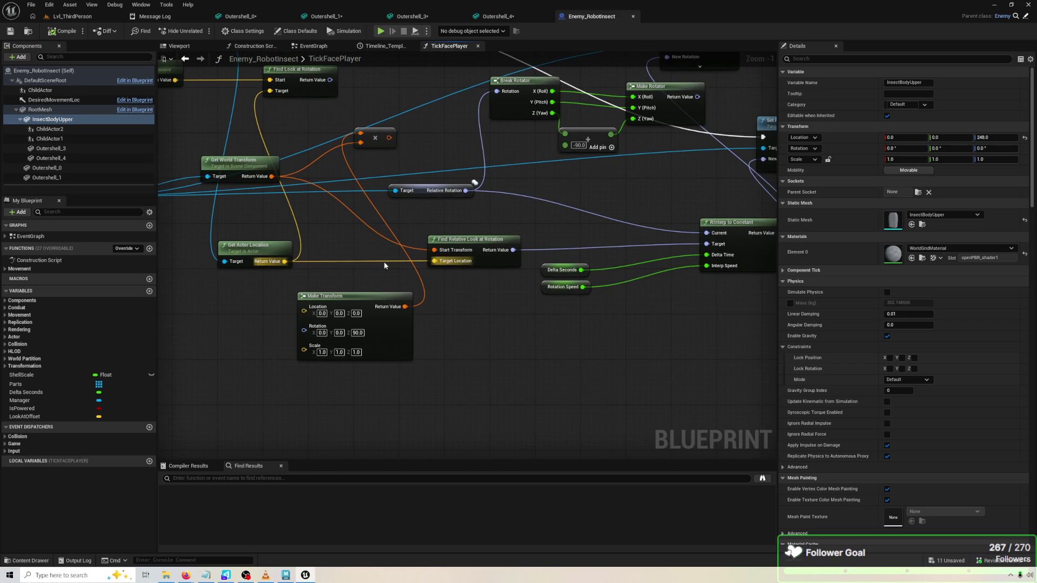
pyautogui.click(392, 354)
pyautogui.press('Delete')
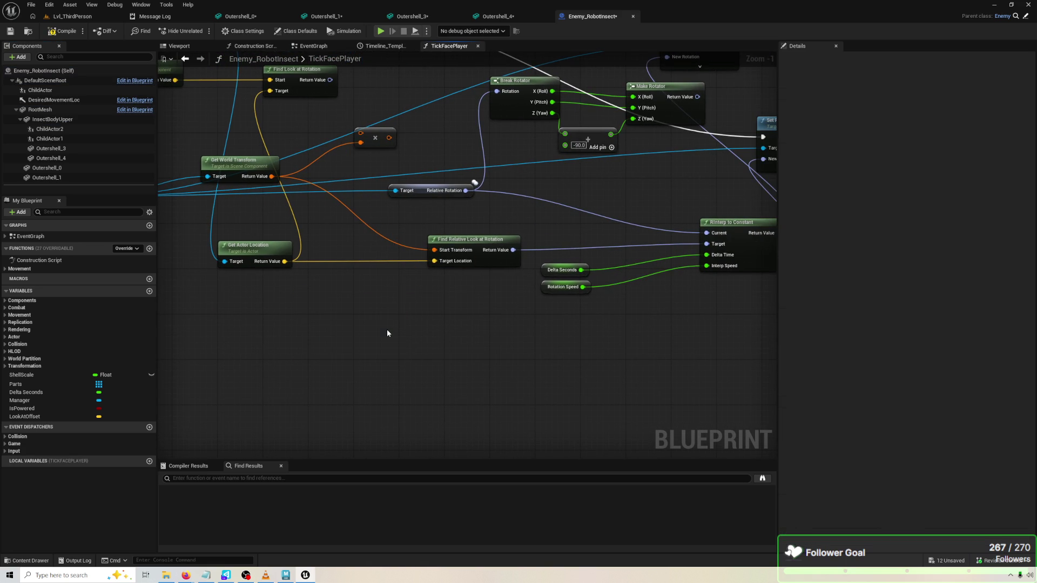
pyautogui.click(375, 134)
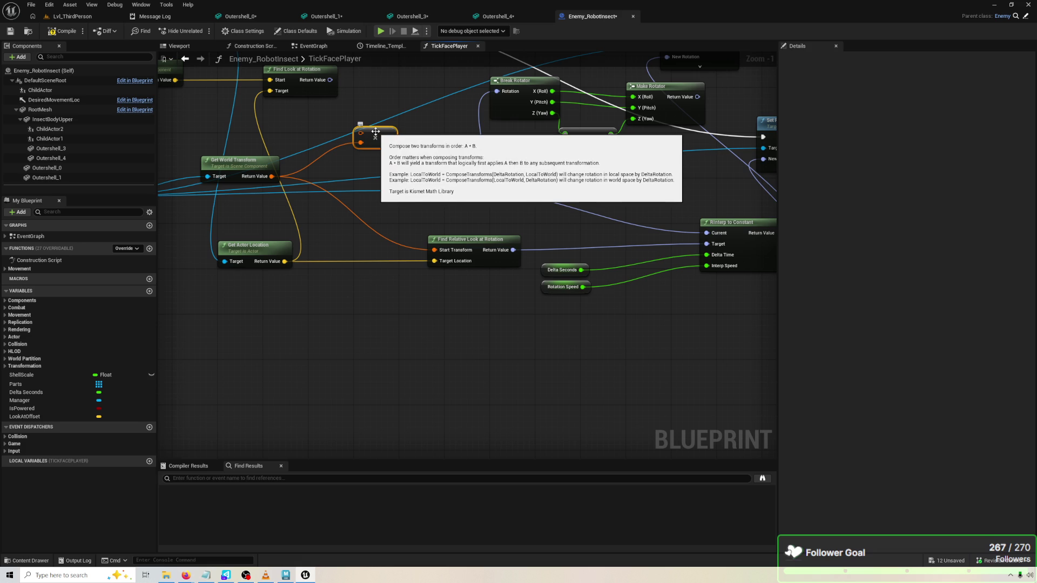
pyautogui.press('Delete')
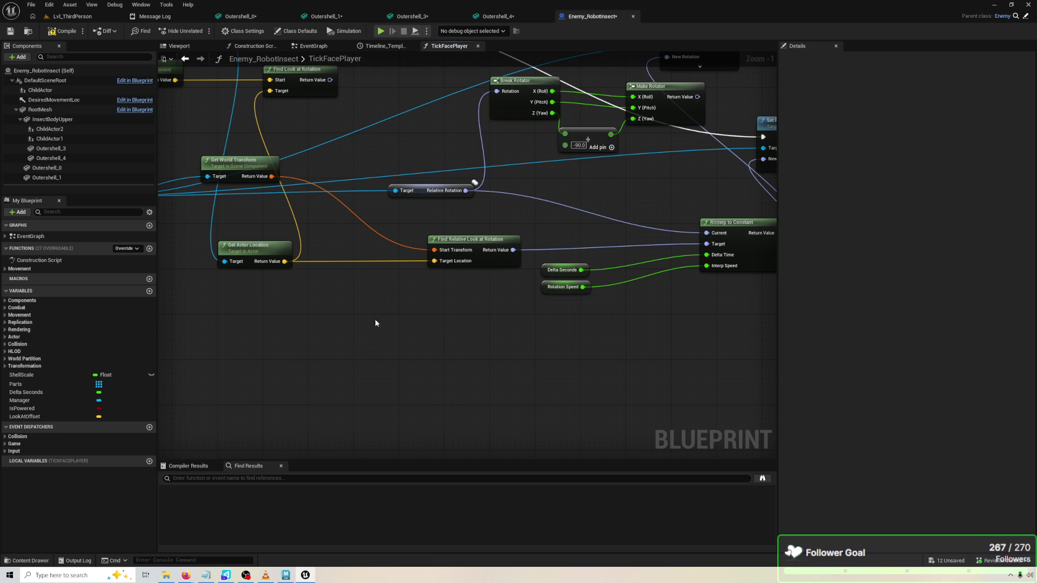
# Place Get World Transform beside Get Actor Location, shift RInterp to Constant left, and save
pyautogui.scroll(-2, 392, 297)
pyautogui.moveTo(356, 237); pyautogui.dragTo(379, 378)
pyautogui.scroll(3, 610, 294)
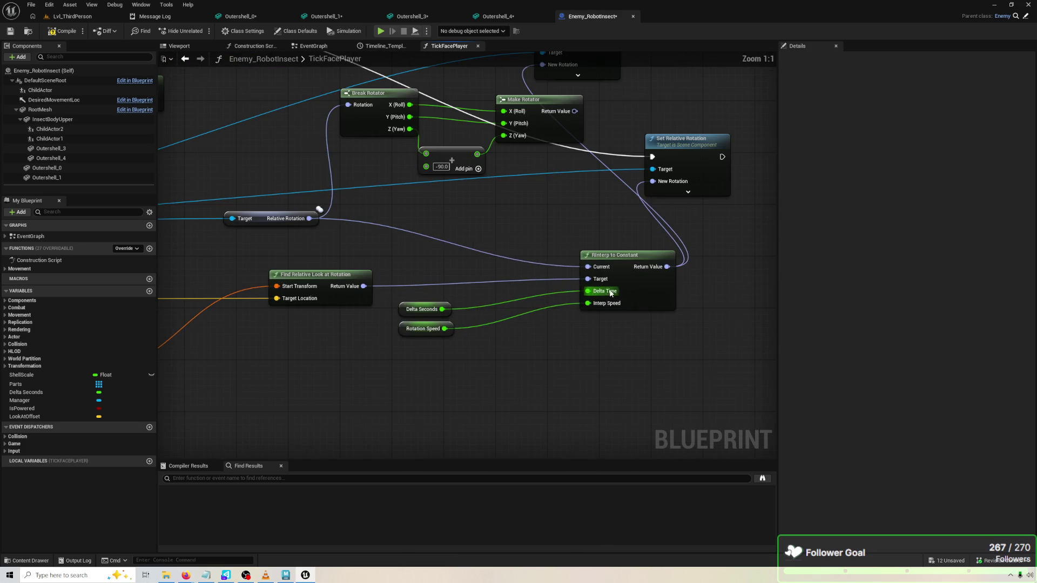
pyautogui.moveTo(642, 292); pyautogui.dragTo(562, 289)
pyautogui.moveTo(435, 353)
pyautogui.mouseDown()
pyautogui.moveTo(417, 335)
pyautogui.moveTo(520, 345)
pyautogui.mouseUp()
pyautogui.moveTo(463, 324); pyautogui.dragTo(552, 331)
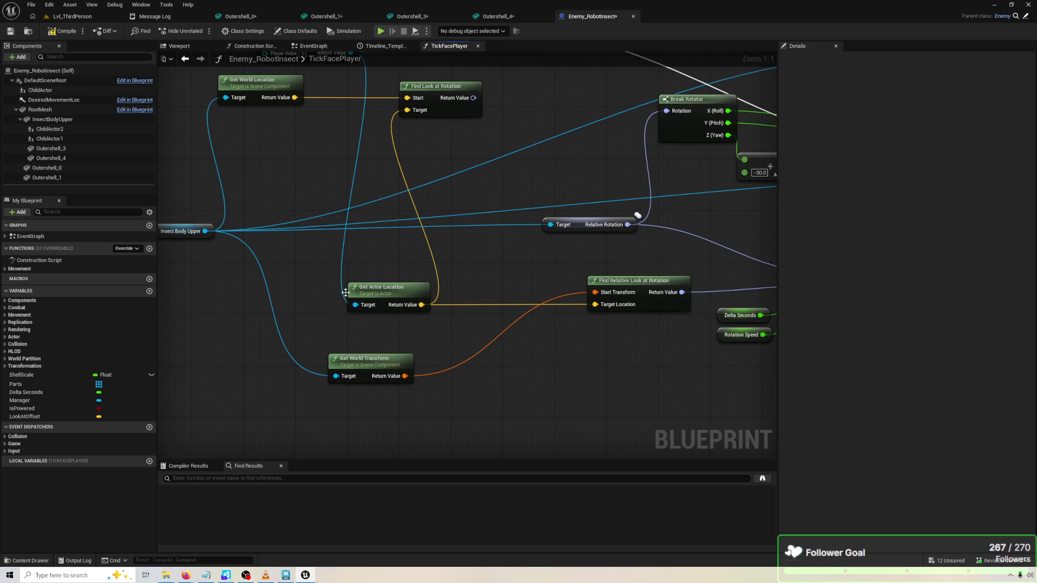
pyautogui.moveTo(354, 294); pyautogui.dragTo(377, 306)
pyautogui.moveTo(388, 375)
pyautogui.mouseDown()
pyautogui.moveTo(396, 303)
pyautogui.moveTo(425, 257)
pyautogui.mouseUp()
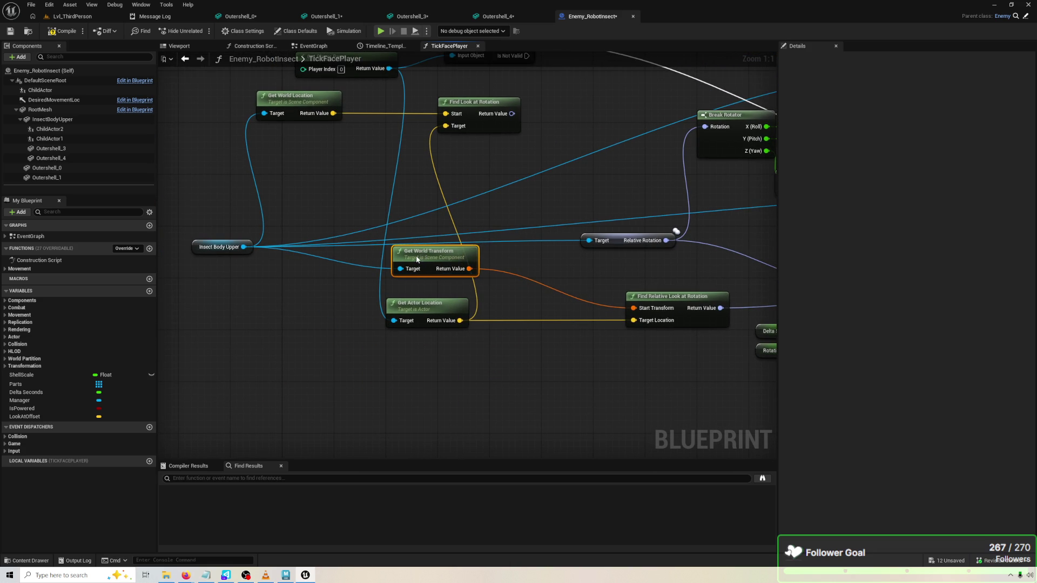
pyautogui.moveTo(514, 340)
pyautogui.mouseDown()
pyautogui.moveTo(389, 313)
pyautogui.moveTo(294, 307)
pyautogui.moveTo(465, 276)
pyautogui.moveTo(474, 292)
pyautogui.moveTo(739, 222)
pyautogui.moveTo(740, 203)
pyautogui.mouseUp()
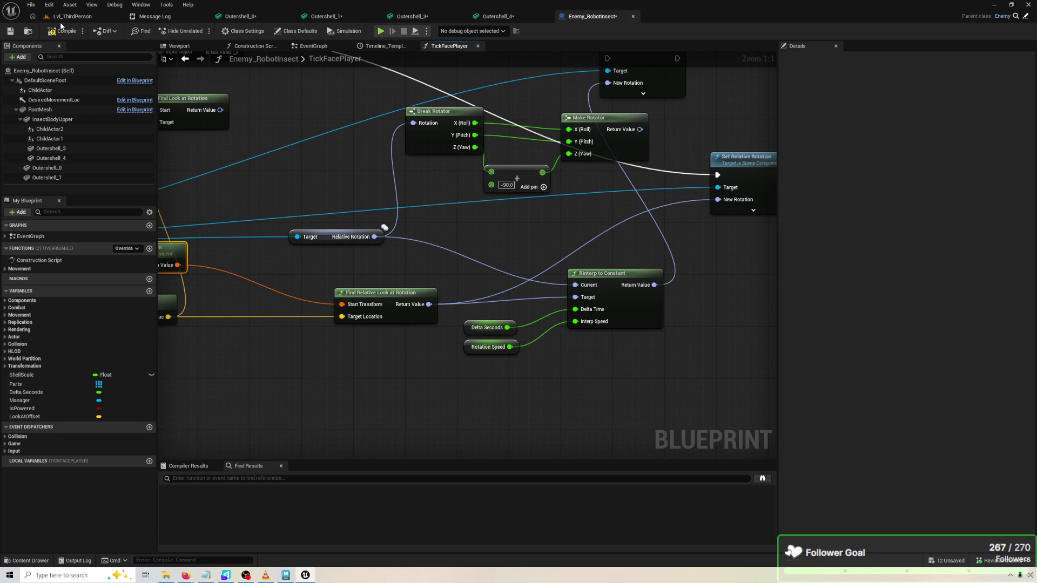
pyautogui.hotkey('ctrl', 's')
# Run a quick Play-In-Editor test with Alt+P, then end it with Esc
pyautogui.hotkey('alt', 'p')
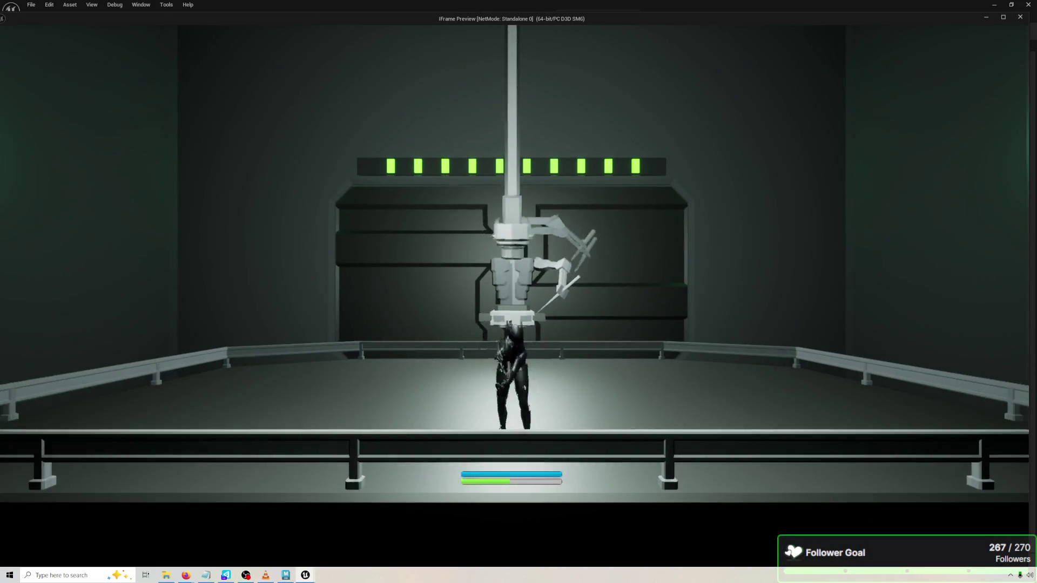
pyautogui.press('Escape')
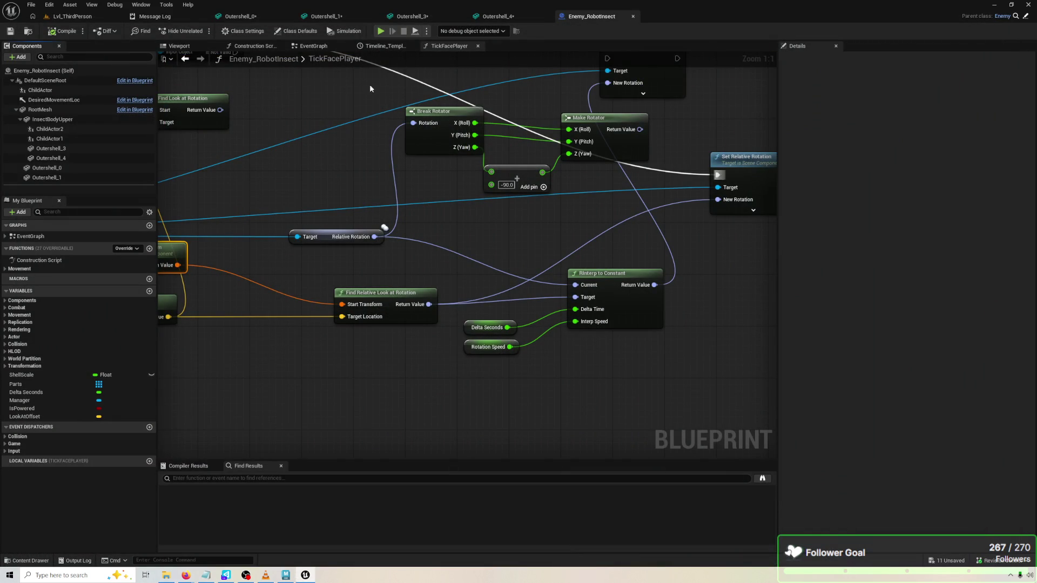
# Add a Compose Transforms node from Get World Transform and feed it into Start Transform
pyautogui.moveTo(407, 175); pyautogui.dragTo(499, 157)
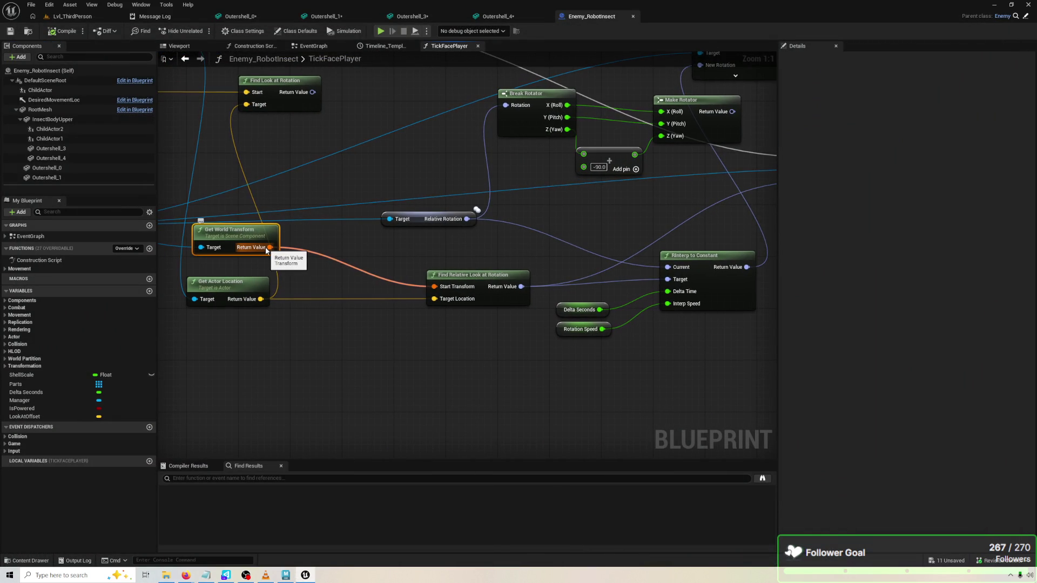
pyautogui.moveTo(270, 247); pyautogui.dragTo(306, 313)
pyautogui.write('compose')
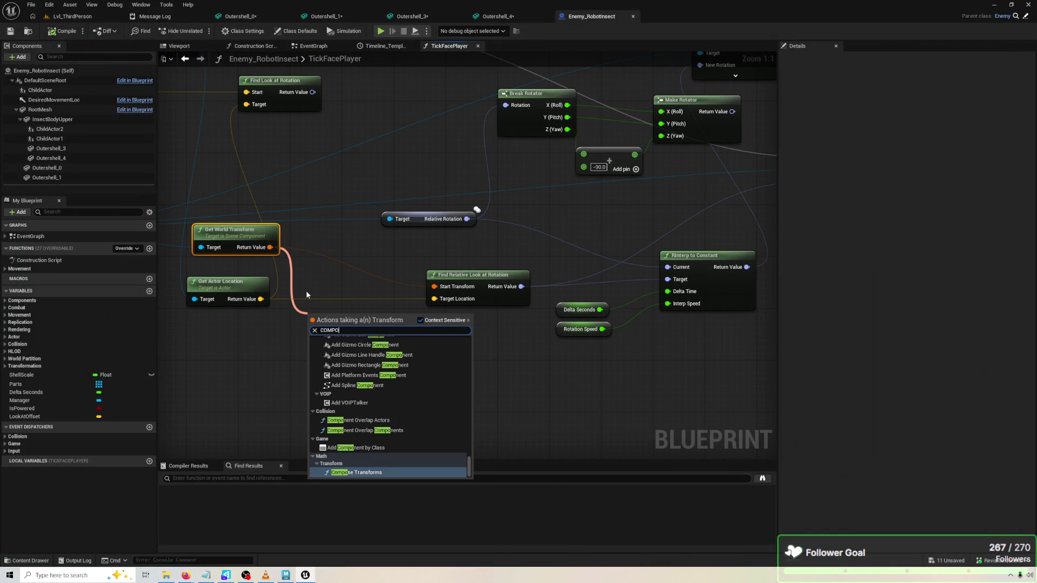
pyautogui.press('Return')
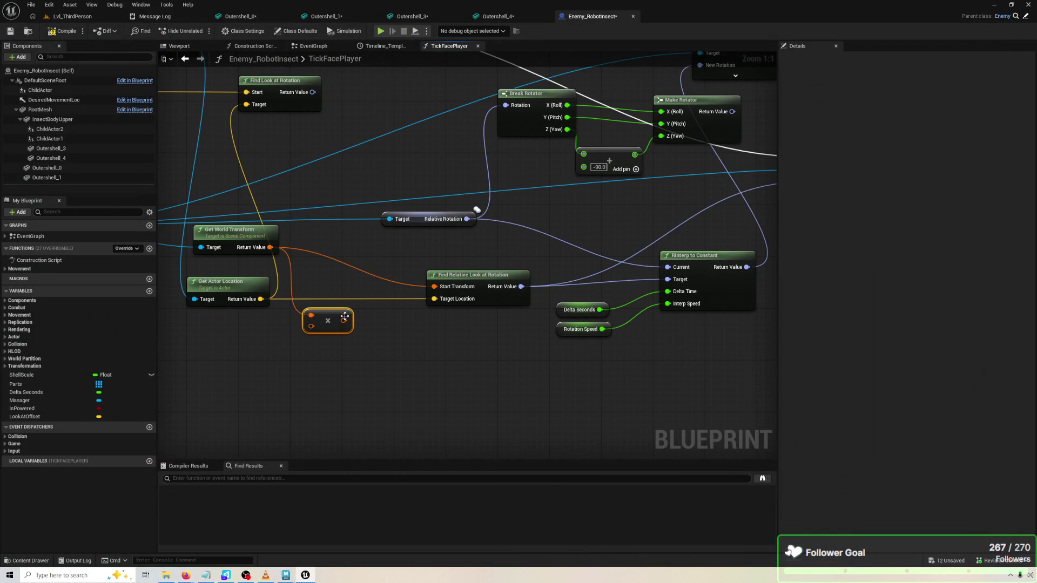
pyautogui.moveTo(344, 320); pyautogui.dragTo(434, 287)
# Add a Make Transform node into the compose node's second input, removing a wrongly added node
pyautogui.moveTo(268, 248)
pyautogui.mouseDown()
pyautogui.moveTo(311, 343)
pyautogui.moveTo(237, 372)
pyautogui.mouseUp()
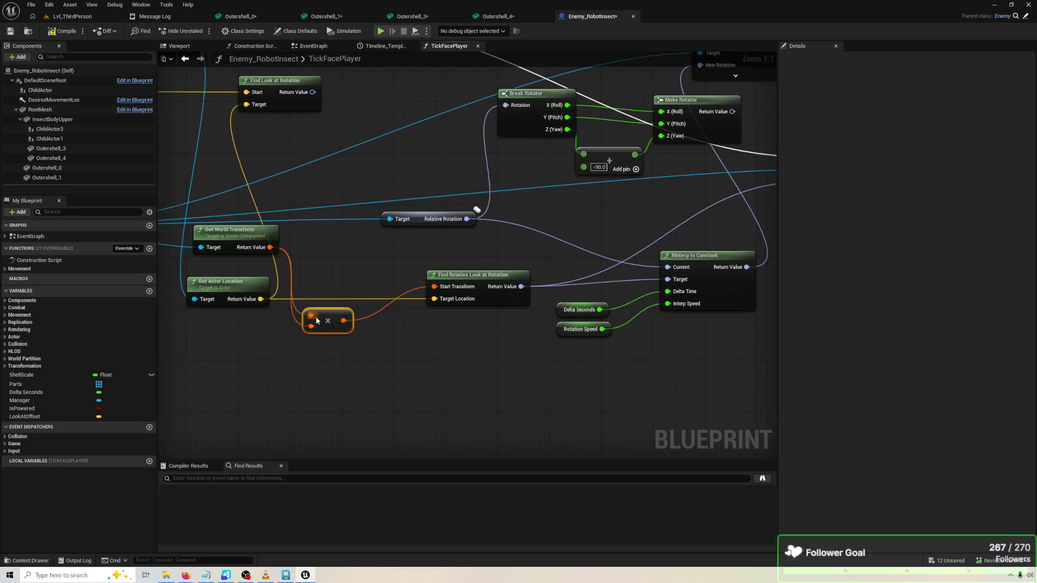
pyautogui.write('MAKE')
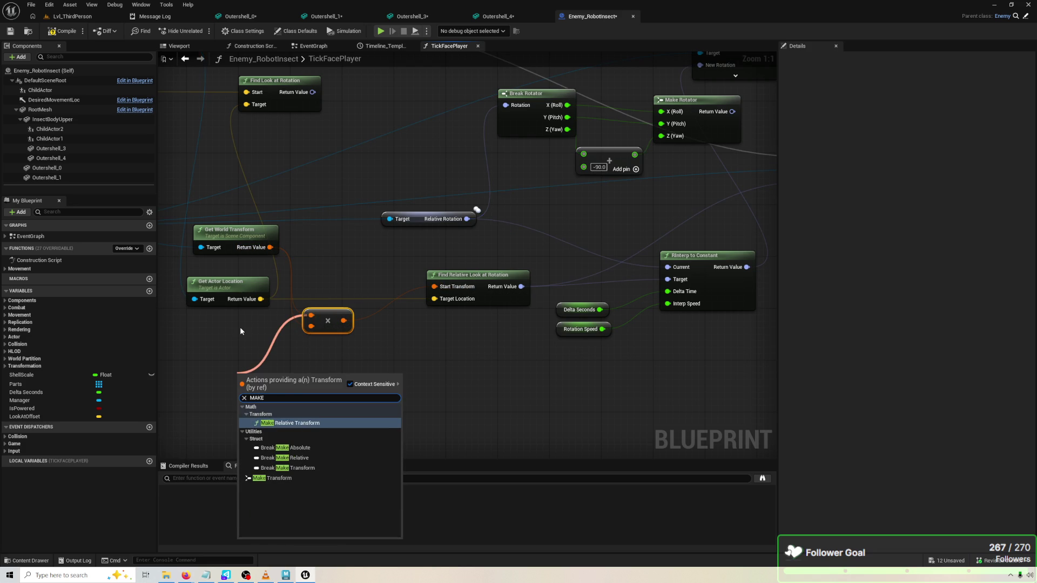
pyautogui.press('Return')
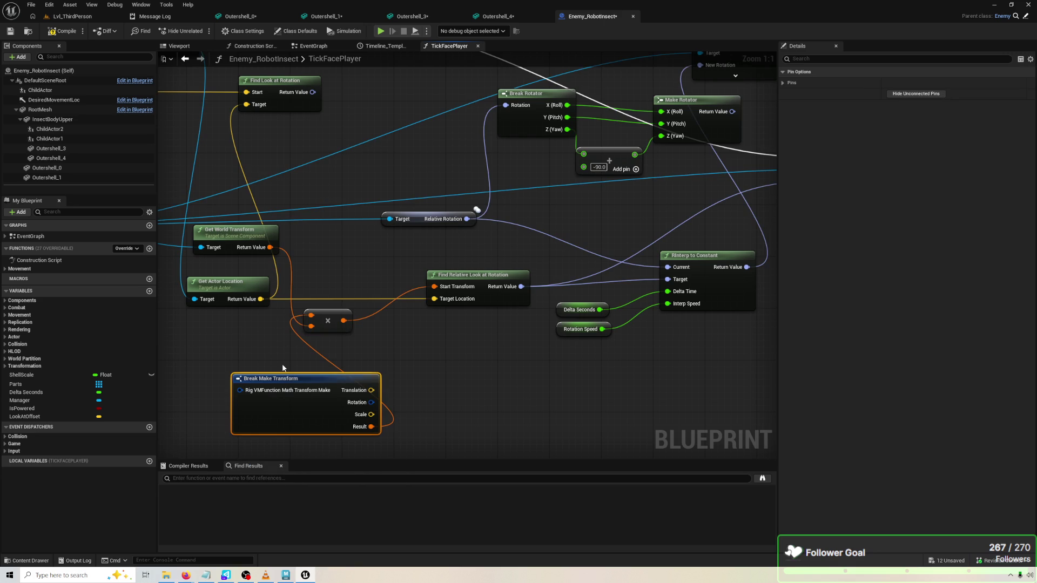
pyautogui.press('Delete')
pyautogui.moveTo(314, 315)
pyautogui.mouseDown()
pyautogui.moveTo(497, 316)
pyautogui.moveTo(336, 380)
pyautogui.mouseUp()
pyautogui.write('NAKE')
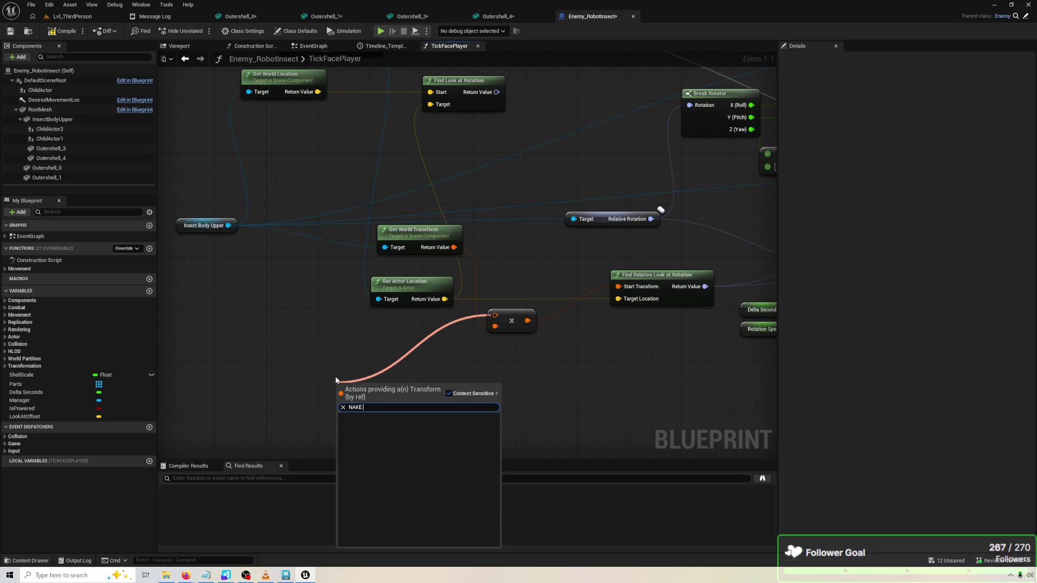
pyautogui.press('BackSpace')
pyautogui.press('BackSpace')
pyautogui.press('BackSpace')
pyautogui.write('.A')
pyautogui.press('BackSpace')
pyautogui.press('BackSpace')
pyautogui.write('MAKE')
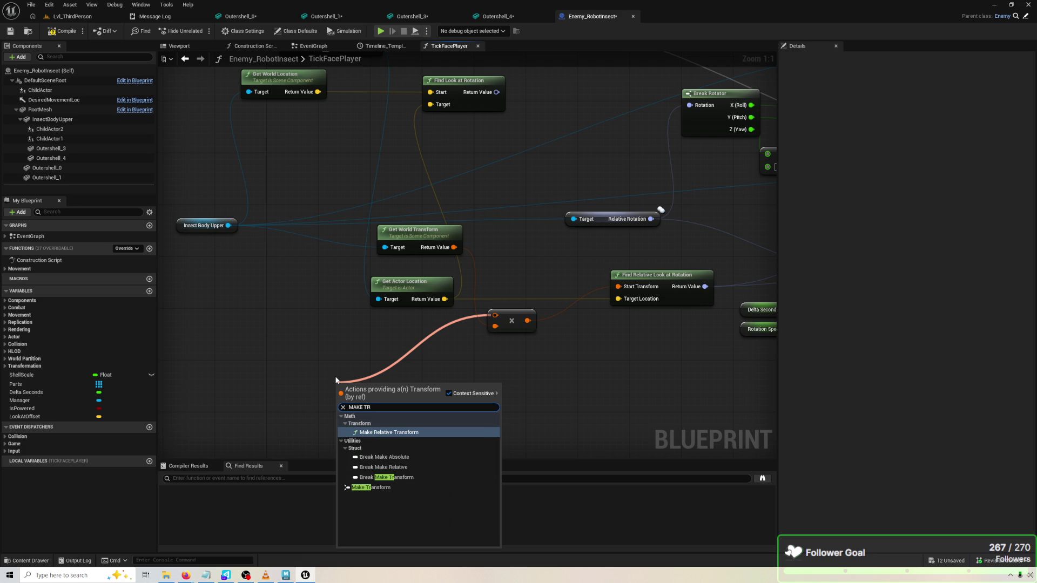
pyautogui.press('Down')
pyautogui.press('Down')
pyautogui.press('Down')
pyautogui.press('Return')
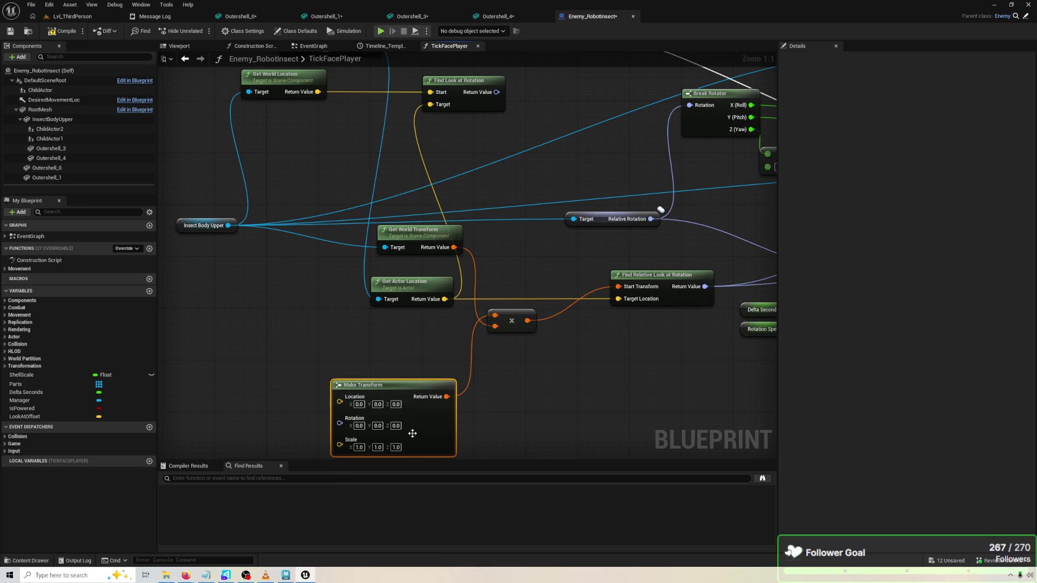
# Set the Make Transform's Z rotation to 90, compile, and start a playtest
pyautogui.click(396, 426)
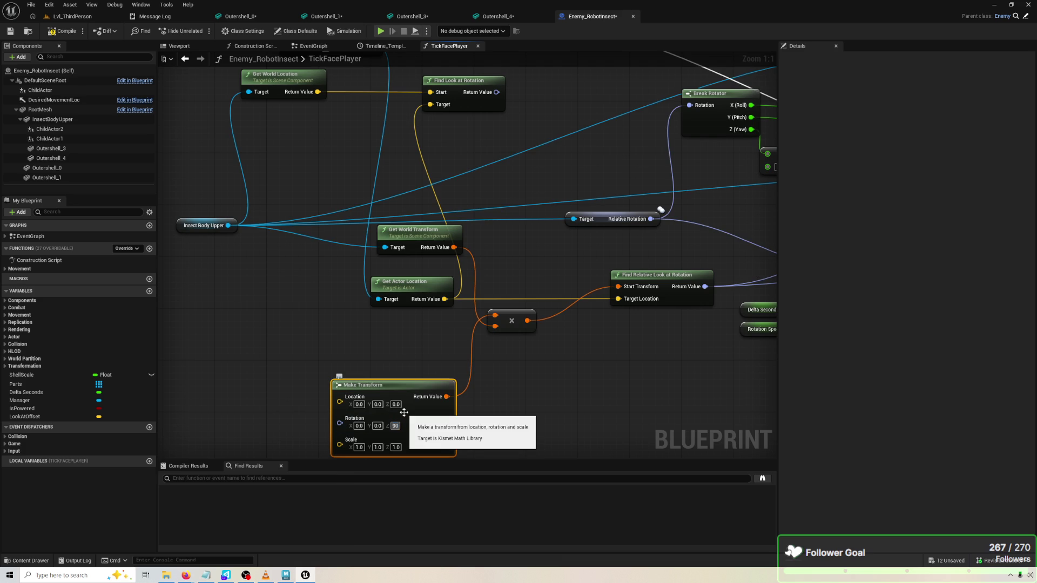
pyautogui.press('Return')
pyautogui.click(65, 32)
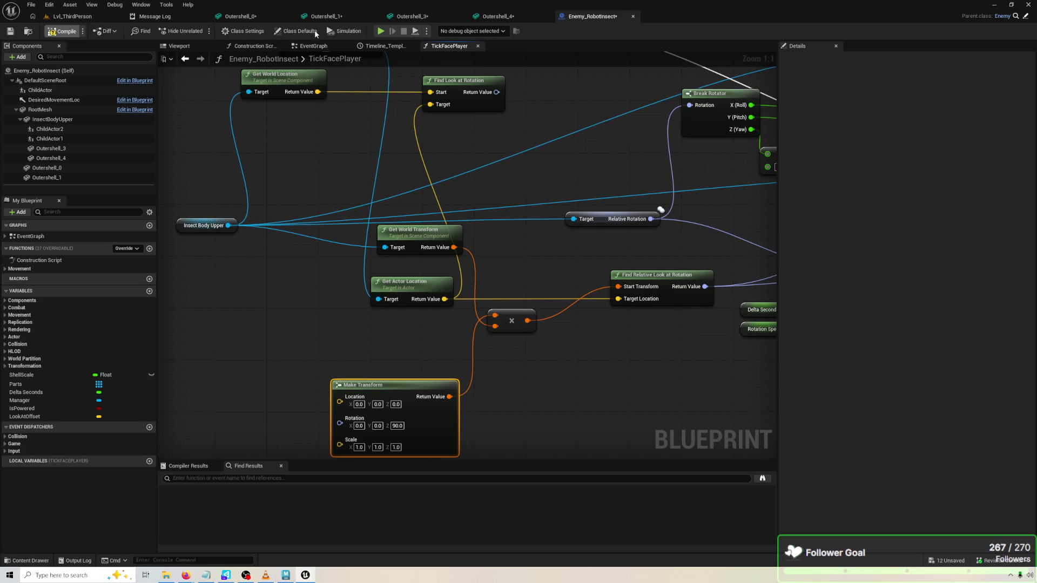
pyautogui.click(380, 31)
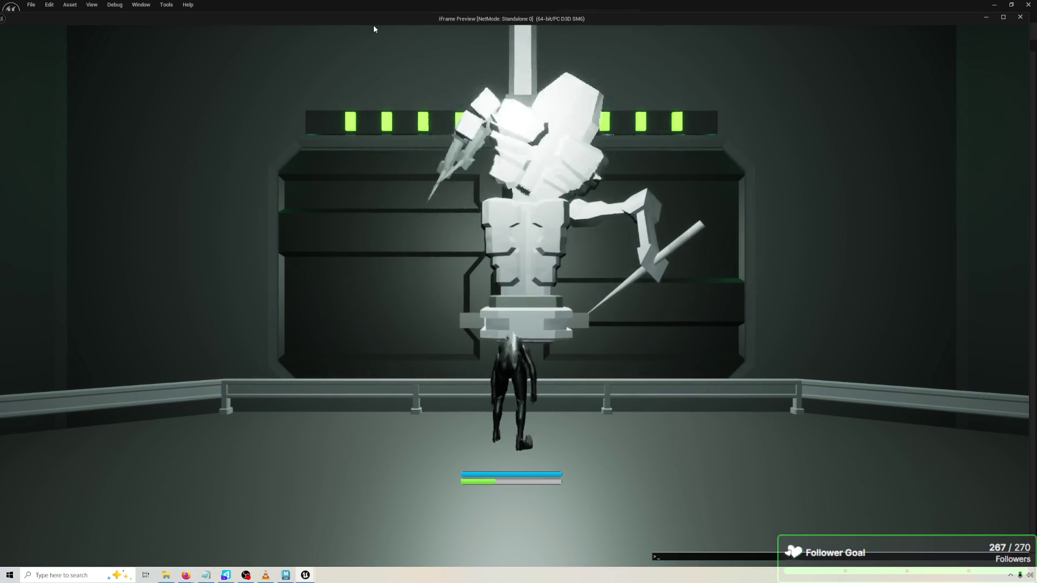
# Replay the level and vary time dilation (2.0, normal, fine-tuned) while watching the robot turn
pyautogui.press('Escape')
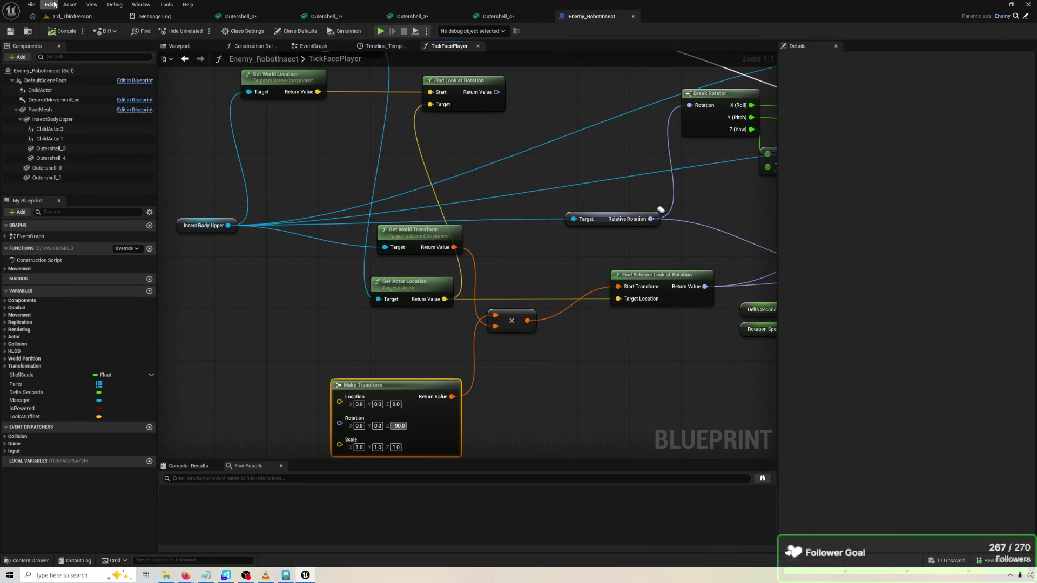
pyautogui.click(381, 31)
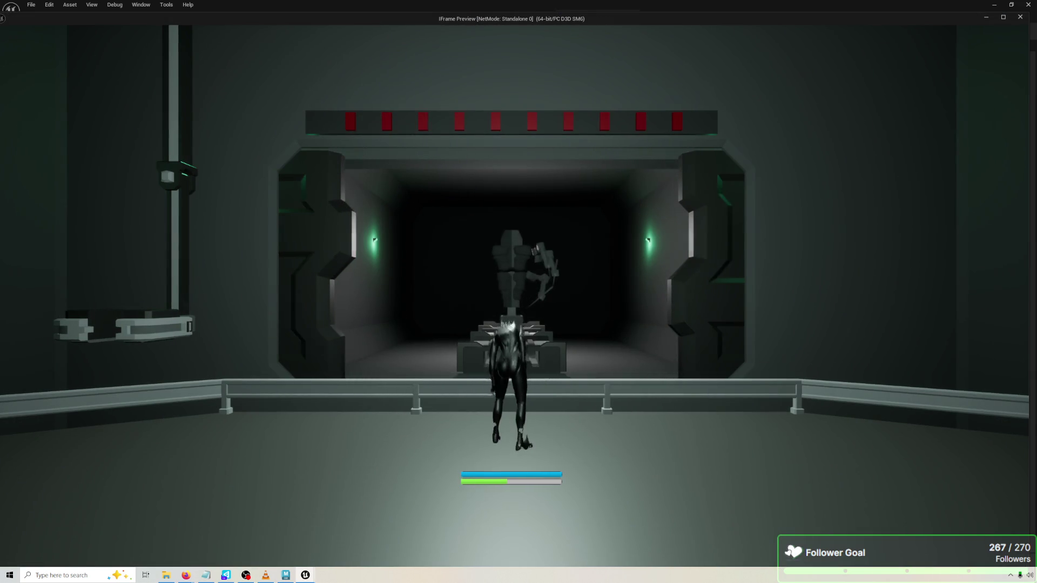
pyautogui.press('t')
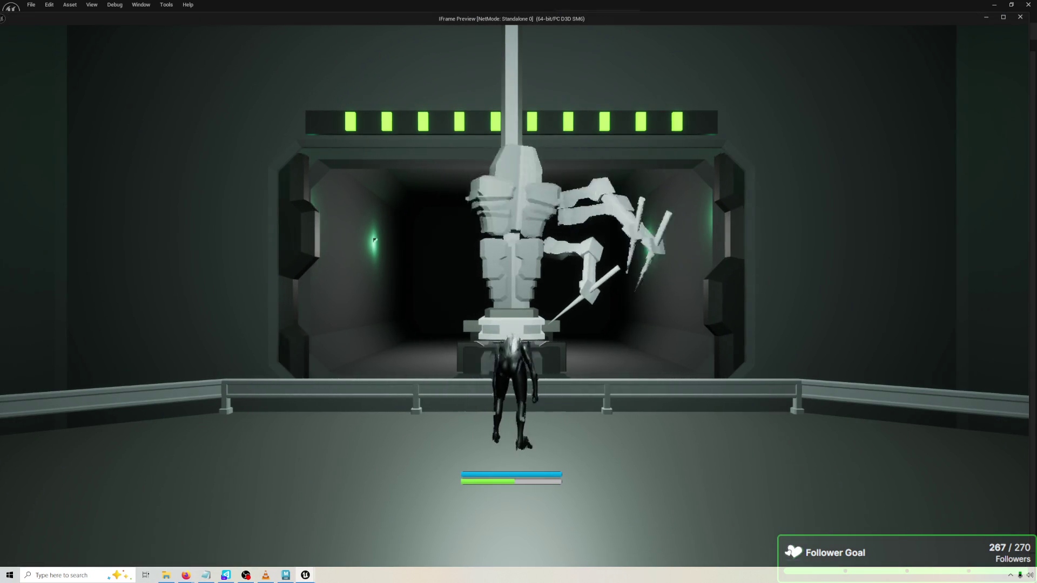
pyautogui.press('t')
pyautogui.press('t')
pyautogui.press('-')
pyautogui.press('-')
pyautogui.press('+')
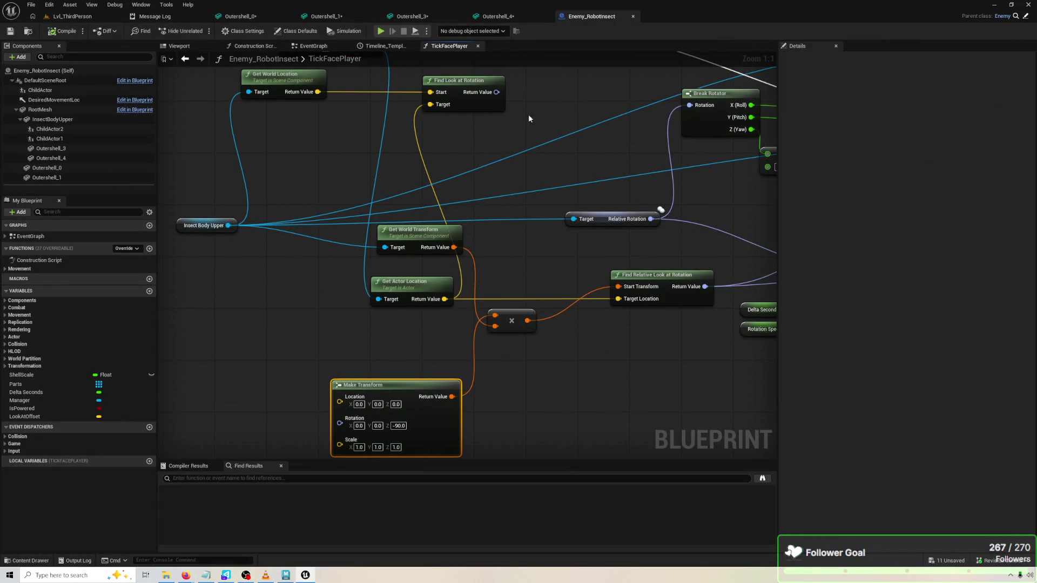
# Tidy Get Player Pawn, wire Make Transform and Get World Transform into Compose Transforms, compile, and playtest twice
pyautogui.moveTo(508, 202); pyautogui.dragTo(513, 266)
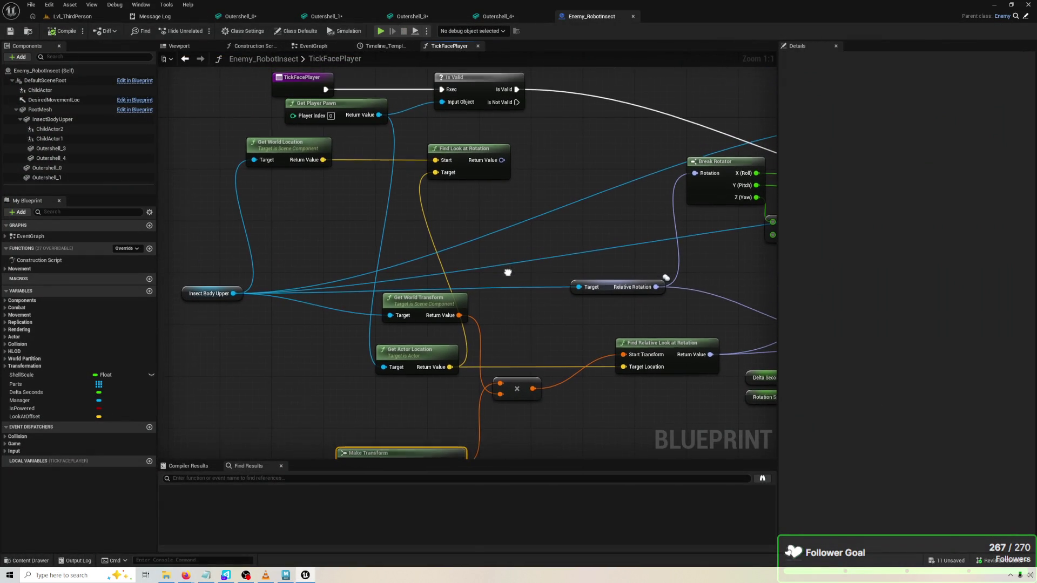
pyautogui.moveTo(353, 111)
pyautogui.mouseDown()
pyautogui.moveTo(349, 295)
pyautogui.moveTo(317, 363)
pyautogui.moveTo(269, 265)
pyautogui.mouseUp()
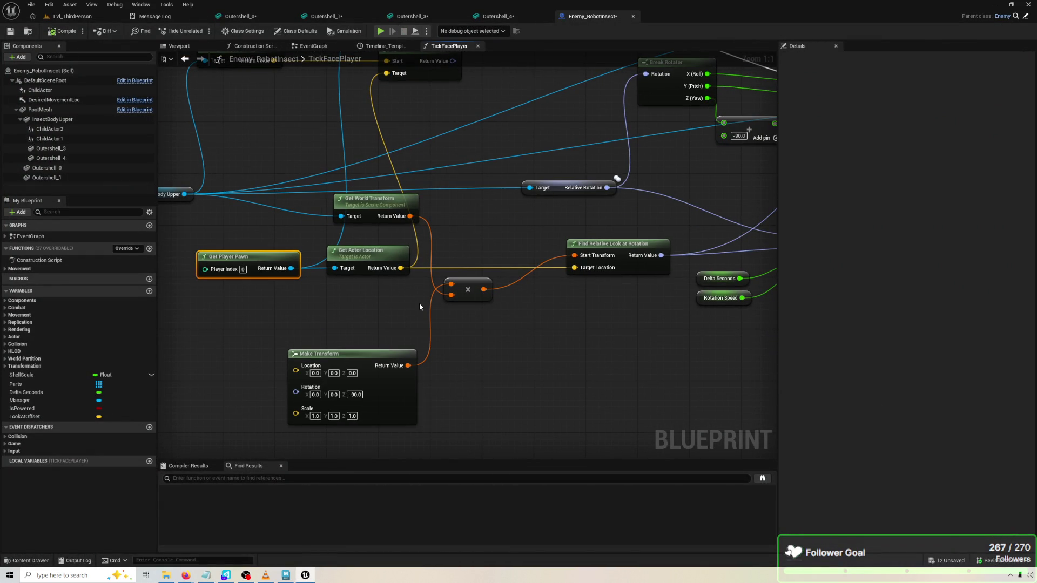
pyautogui.moveTo(409, 365)
pyautogui.mouseDown()
pyautogui.moveTo(445, 373)
pyautogui.moveTo(464, 280)
pyautogui.moveTo(451, 295)
pyautogui.mouseUp()
pyautogui.moveTo(406, 216); pyautogui.dragTo(452, 284)
pyautogui.click(64, 32)
pyautogui.click(382, 30)
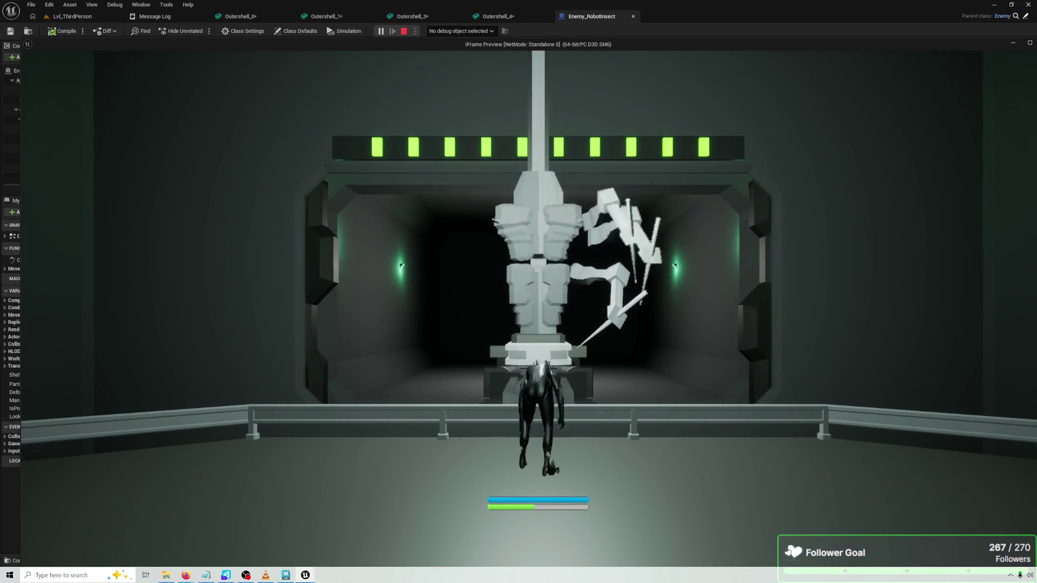
pyautogui.press('Escape')
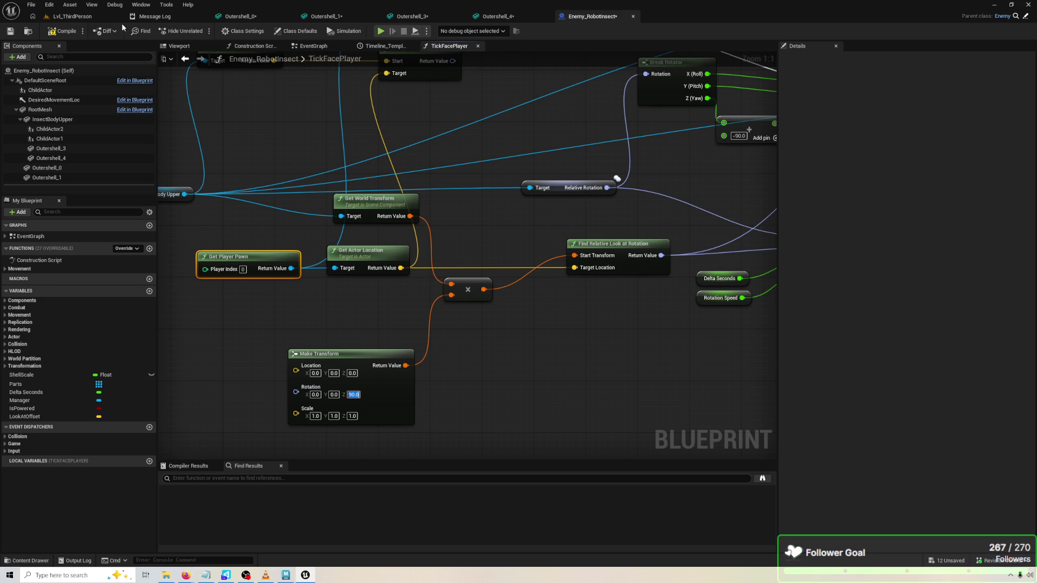
pyautogui.click(380, 31)
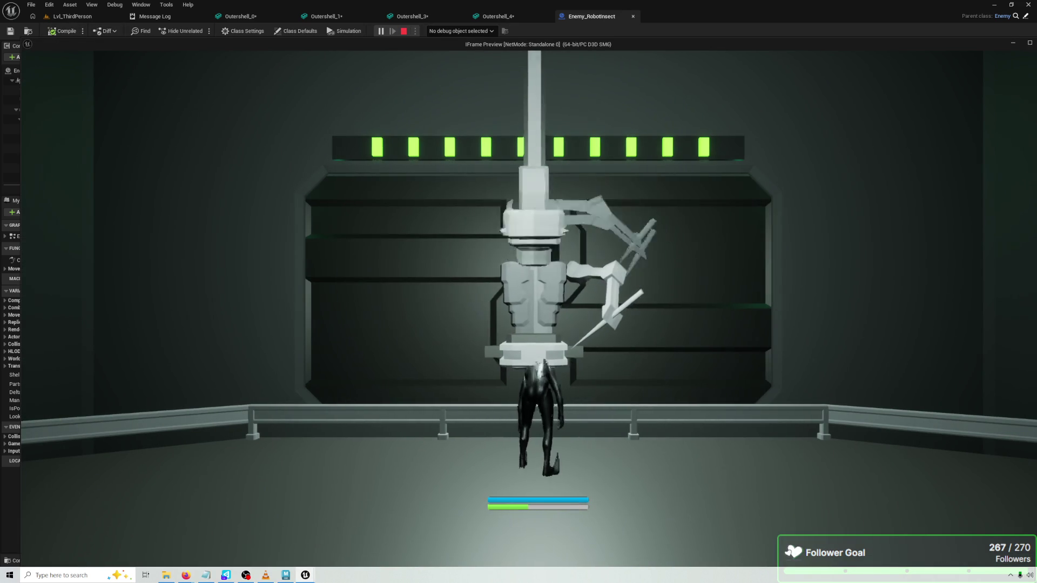
pyautogui.press('Escape')
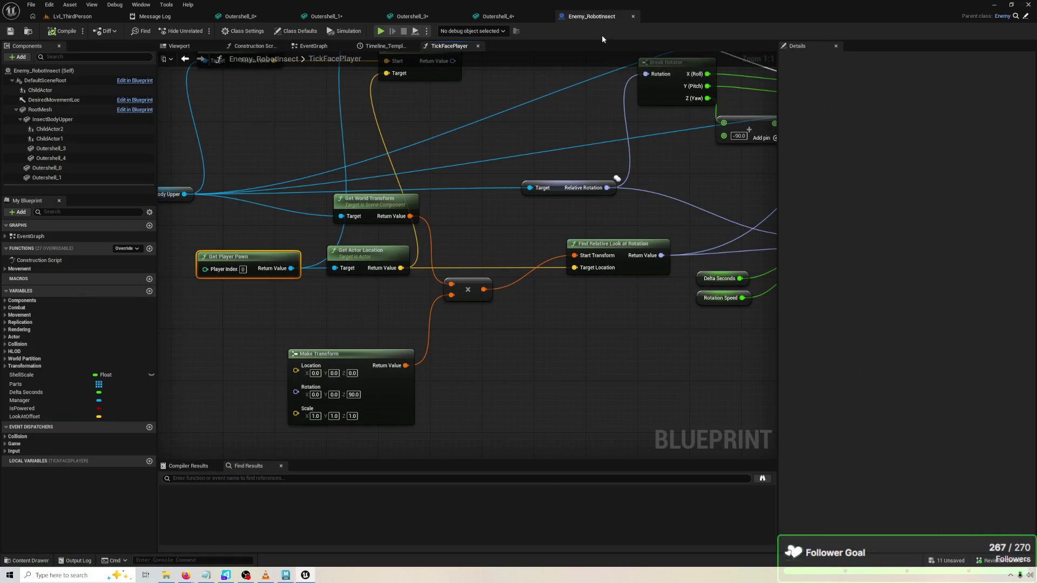
# Set the Make Transform's Z rotation to 0 and playtest the robot's facing
pyautogui.moveTo(451, 284); pyautogui.dragTo(448, 291)
pyautogui.press('Escape')
pyautogui.write('0')
pyautogui.press('Return')
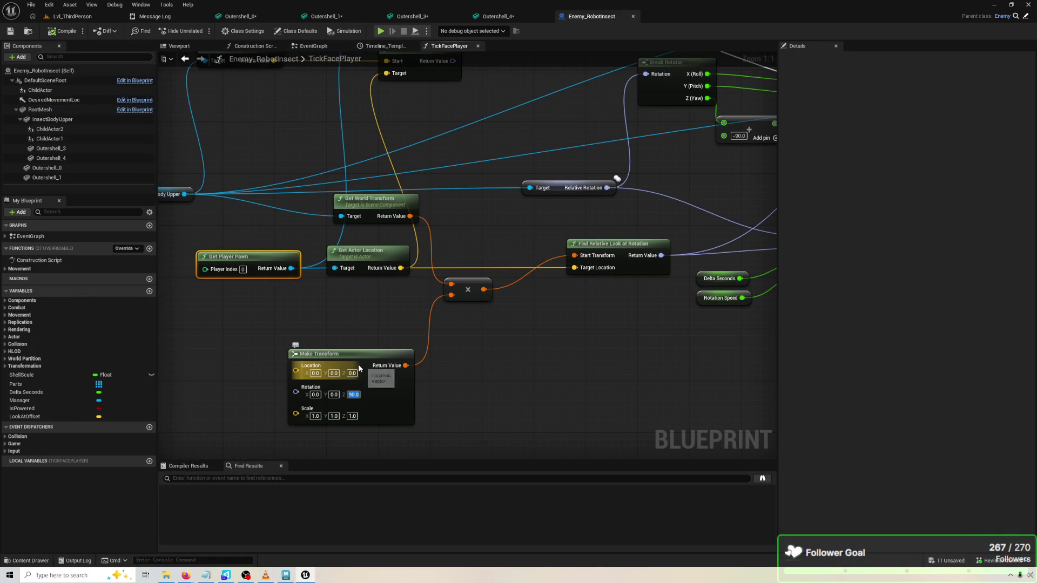
pyautogui.click(374, 338)
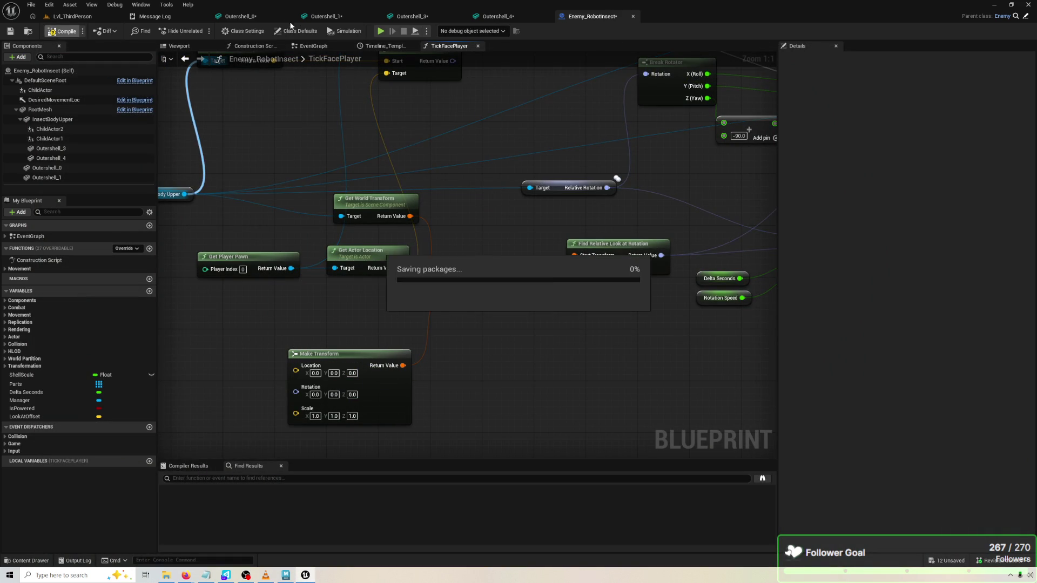
pyautogui.click(382, 32)
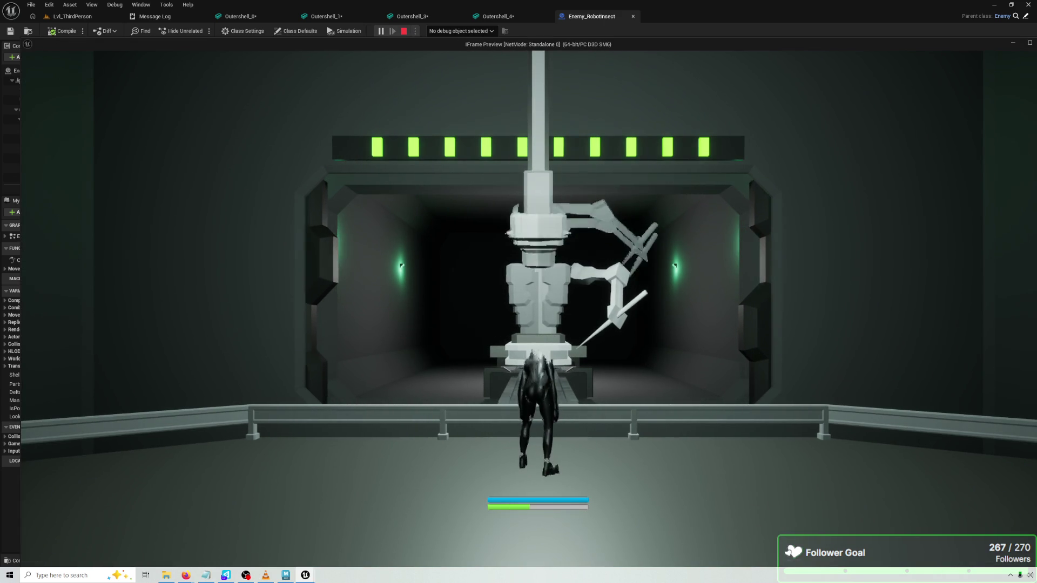
pyautogui.press('Escape')
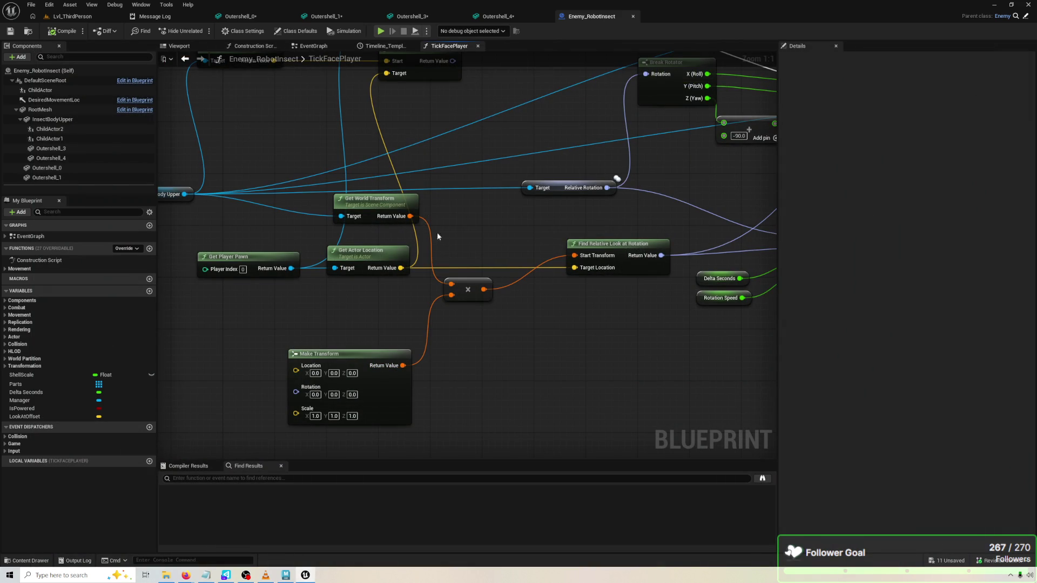
pyautogui.moveTo(410, 216); pyautogui.dragTo(574, 255)
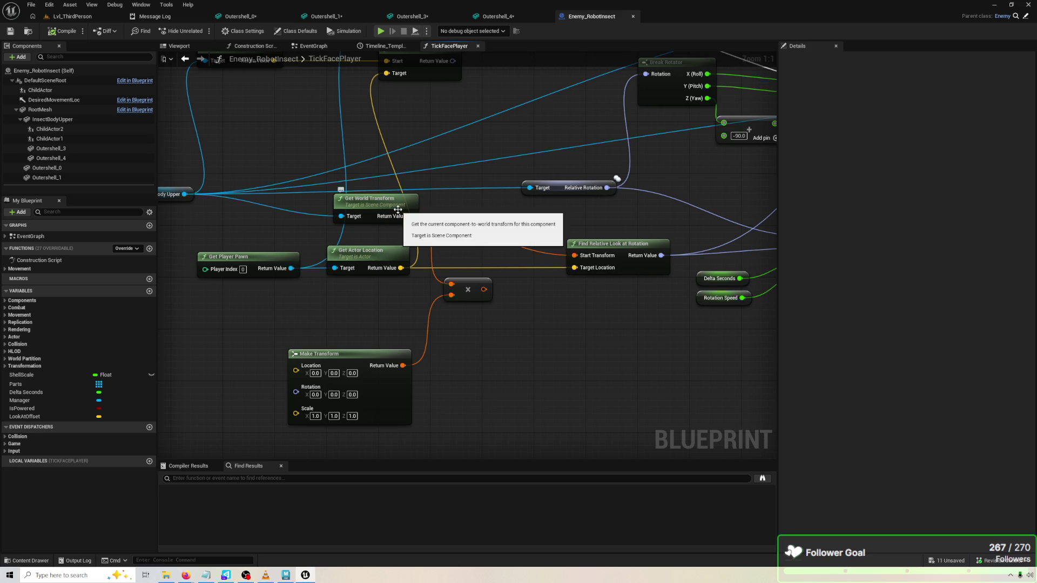
# Rewire Make Transform and the world transform into the compose node, compile, and playtest
pyautogui.moveTo(468, 282)
pyautogui.mouseDown()
pyautogui.moveTo(468, 302)
pyautogui.moveTo(412, 301)
pyautogui.mouseUp()
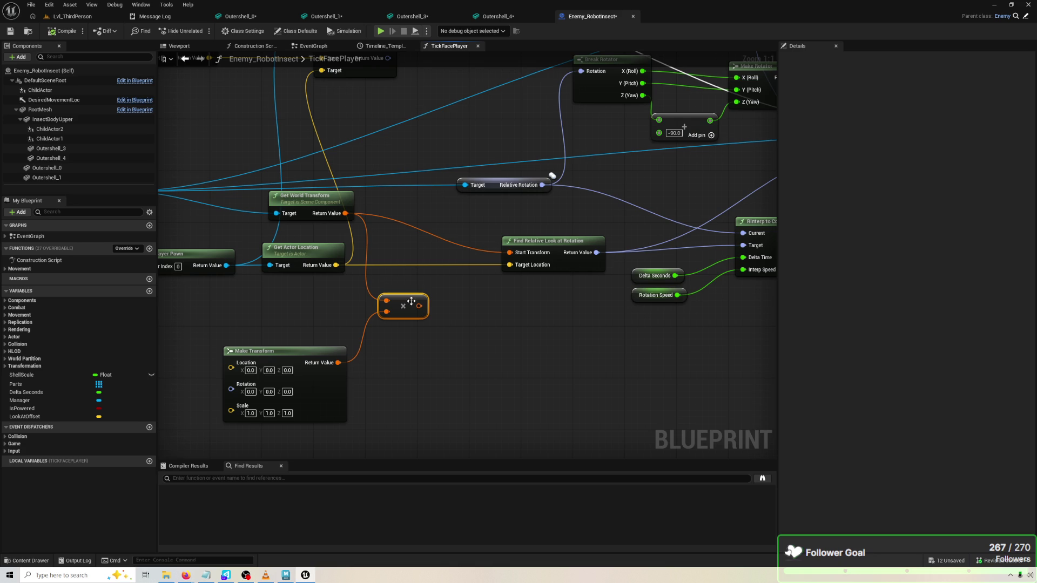
pyautogui.moveTo(349, 363)
pyautogui.mouseDown()
pyautogui.moveTo(400, 308)
pyautogui.moveTo(394, 300)
pyautogui.mouseUp()
pyautogui.moveTo(345, 214)
pyautogui.mouseDown()
pyautogui.moveTo(392, 308)
pyautogui.moveTo(509, 252)
pyautogui.mouseUp()
pyautogui.click(63, 31)
pyautogui.click(382, 31)
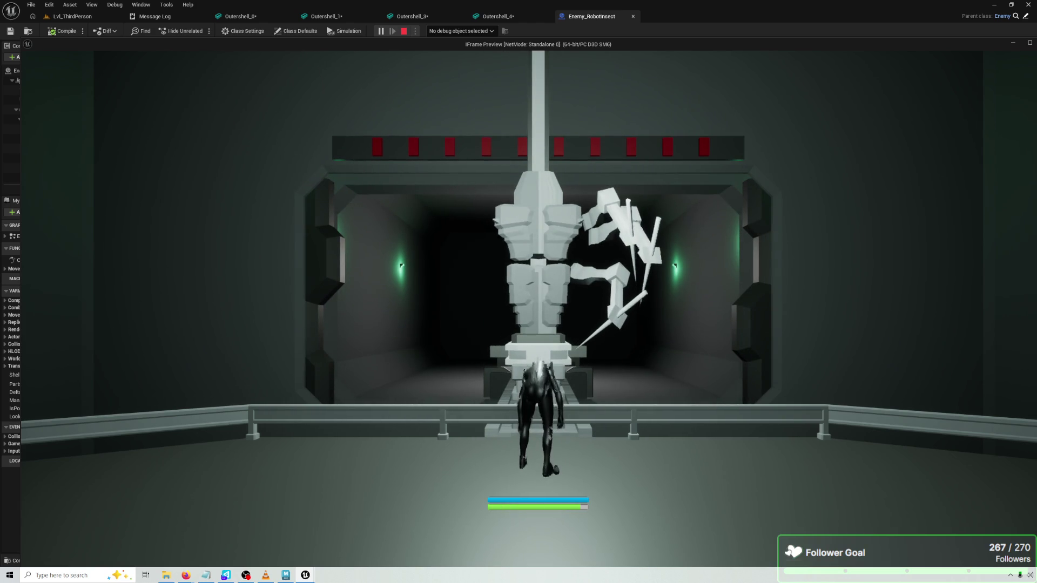
pyautogui.press('Escape')
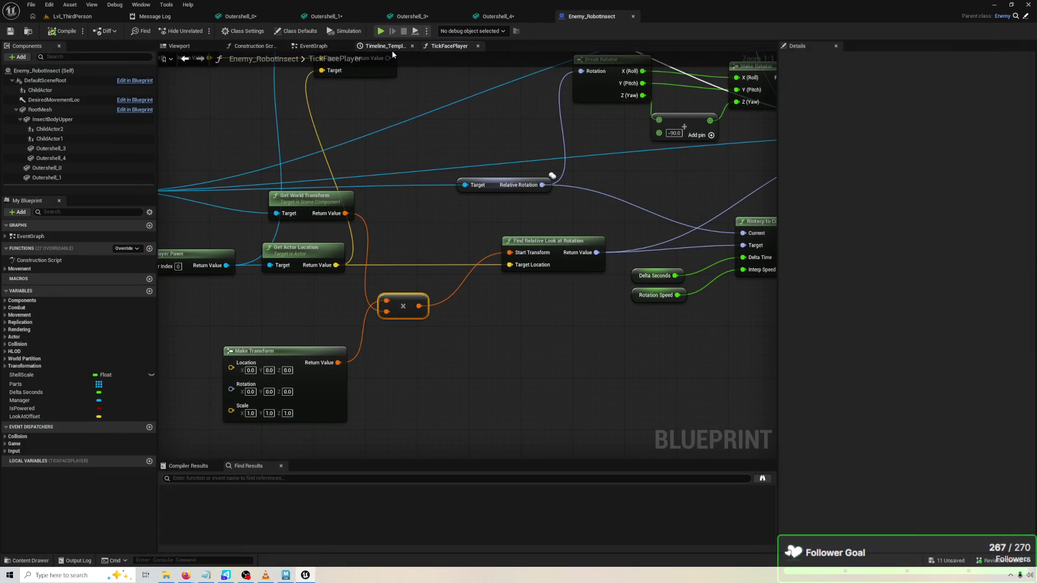
# Try the world transform directly in Start Transform, then feed the multiplied transform back in
pyautogui.moveTo(455, 404)
pyautogui.mouseDown()
pyautogui.moveTo(495, 383)
pyautogui.moveTo(484, 362)
pyautogui.mouseUp()
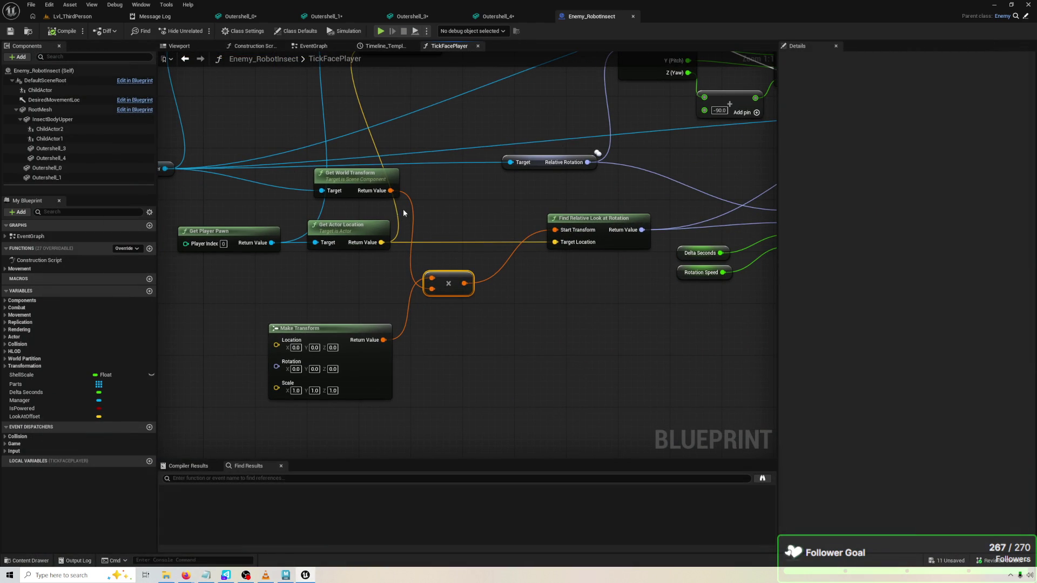
pyautogui.moveTo(387, 191); pyautogui.dragTo(554, 229)
pyautogui.moveTo(555, 241)
pyautogui.mouseDown()
pyautogui.moveTo(435, 339)
pyautogui.moveTo(419, 283)
pyautogui.mouseUp()
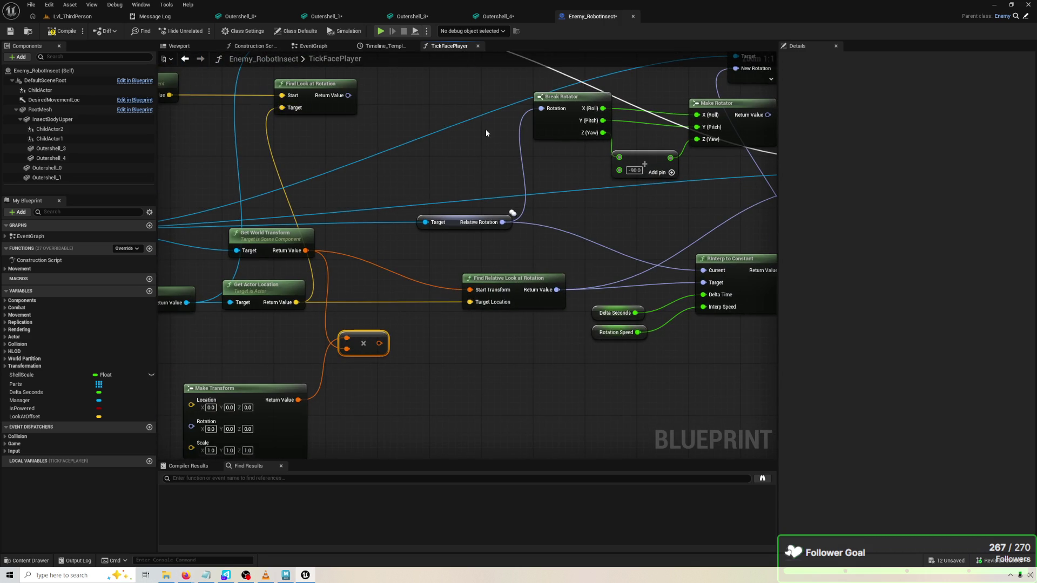
pyautogui.moveTo(371, 95); pyautogui.dragTo(470, 144)
pyautogui.click(60, 34)
pyautogui.moveTo(403, 383)
pyautogui.mouseDown()
pyautogui.moveTo(485, 361)
pyautogui.moveTo(524, 327)
pyautogui.mouseUp()
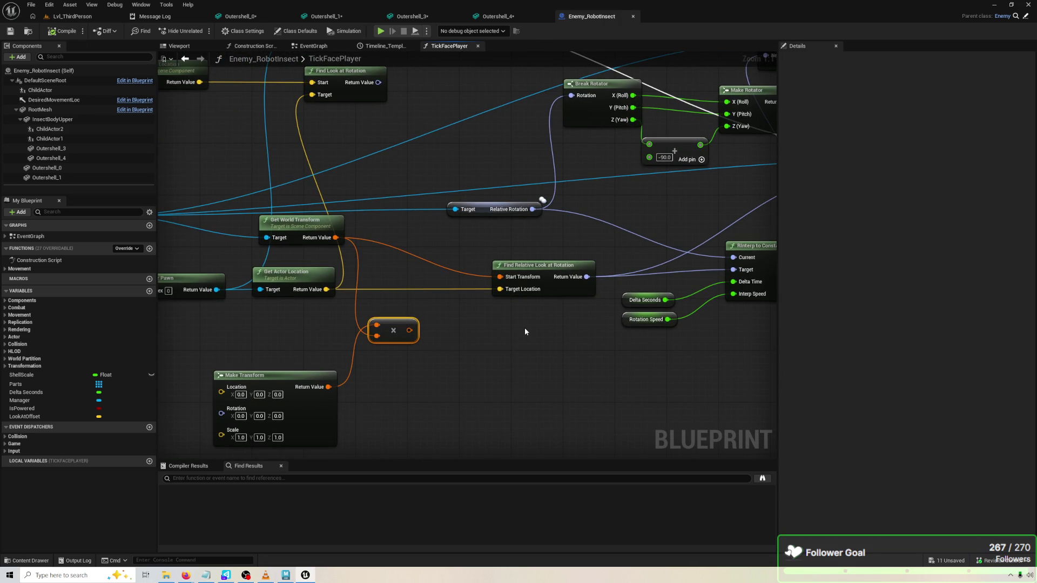
pyautogui.moveTo(525, 332); pyautogui.dragTo(562, 315)
pyautogui.moveTo(445, 315)
pyautogui.mouseDown()
pyautogui.moveTo(540, 274)
pyautogui.moveTo(537, 261)
pyautogui.mouseUp()
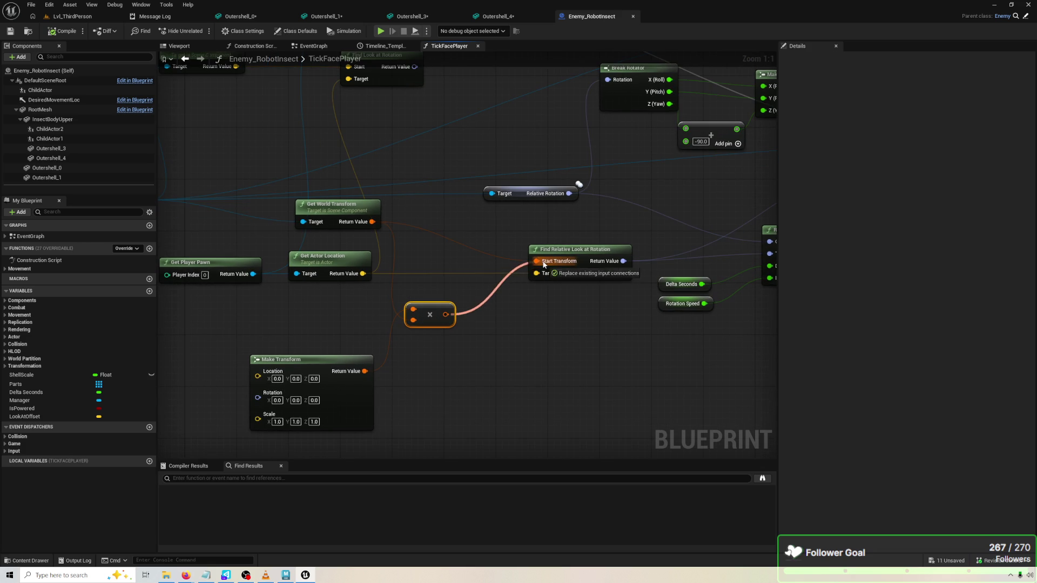
# Set the Make Transform's yaw to 90 and playtest the robot's facing
pyautogui.click(318, 401)
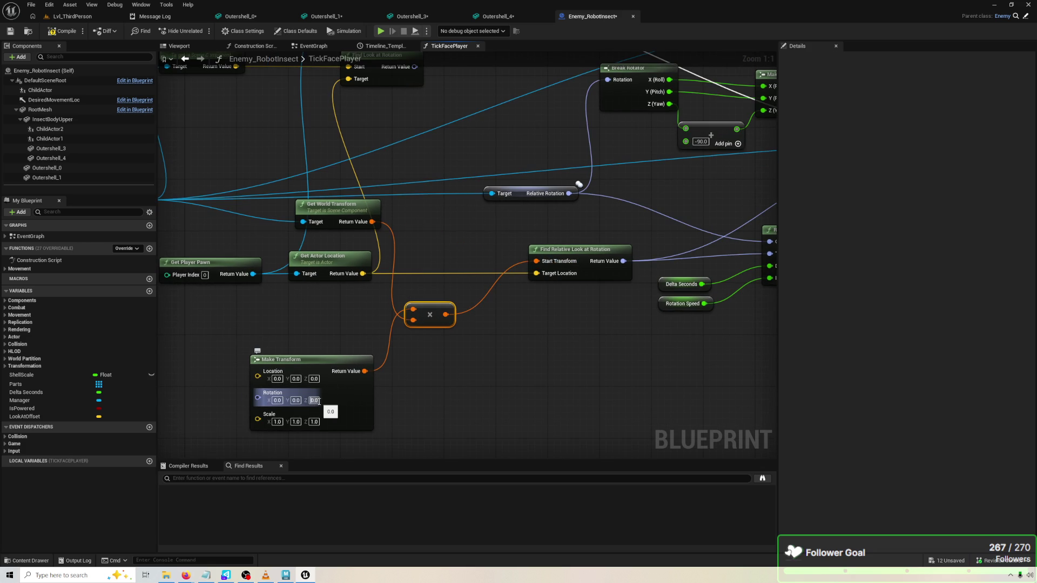
pyautogui.write('90')
pyautogui.press('Return')
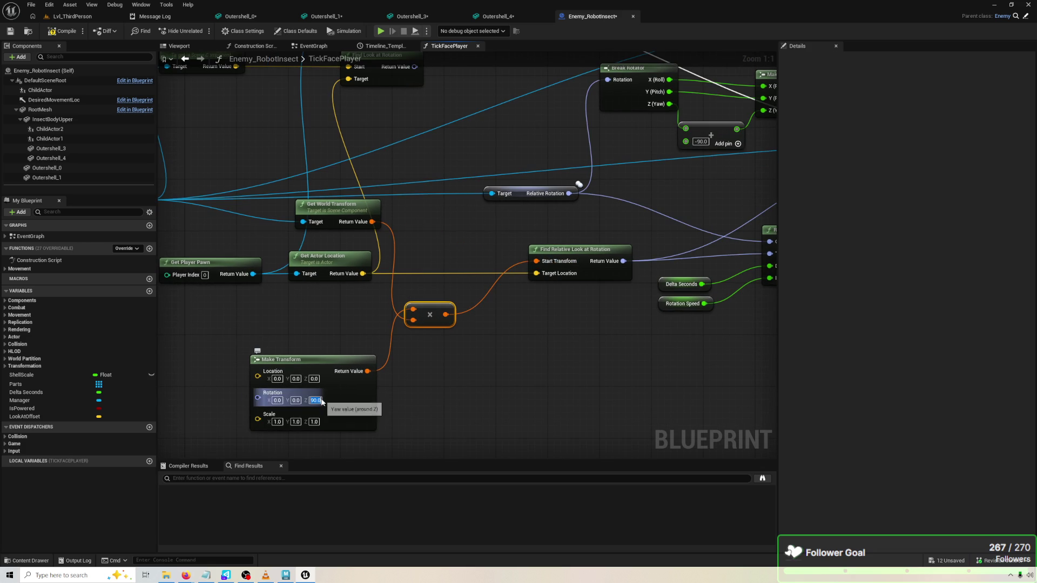
pyautogui.click(380, 31)
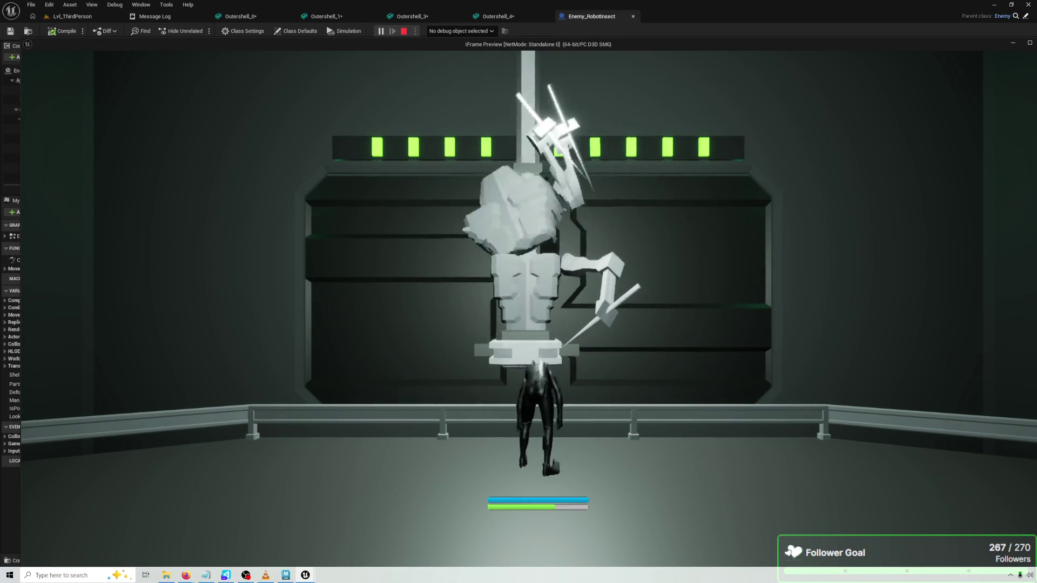
pyautogui.press('Escape')
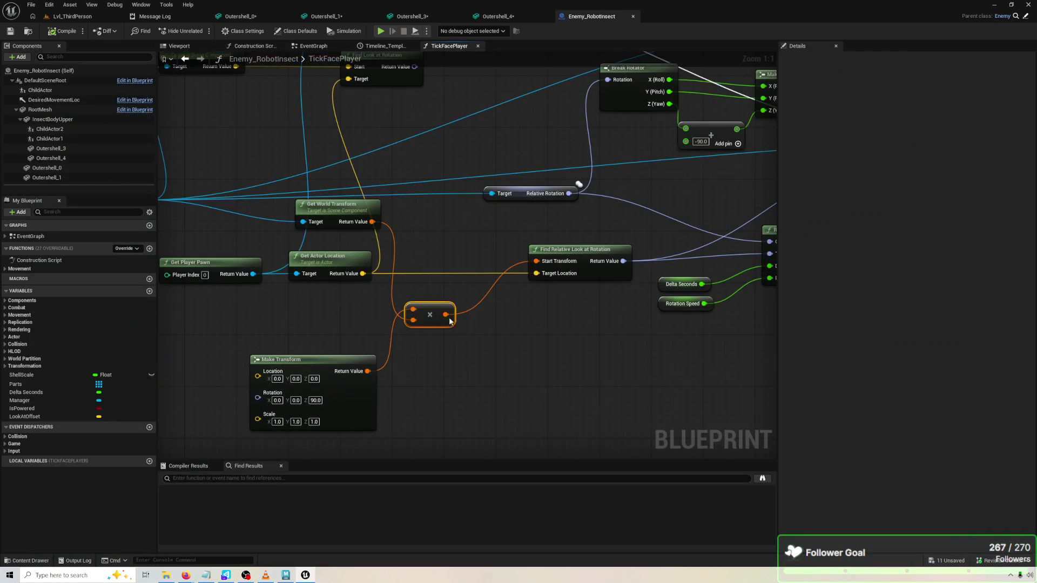
# Change the Make Transform's yaw to -90 and retest in play
pyautogui.click(321, 400)
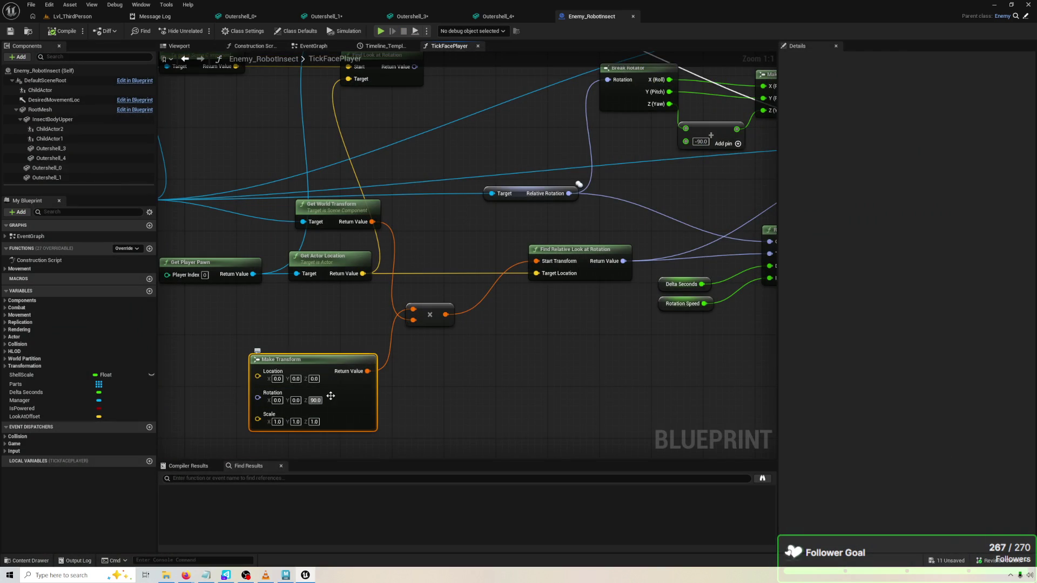
pyautogui.write('-90')
pyautogui.press('Return')
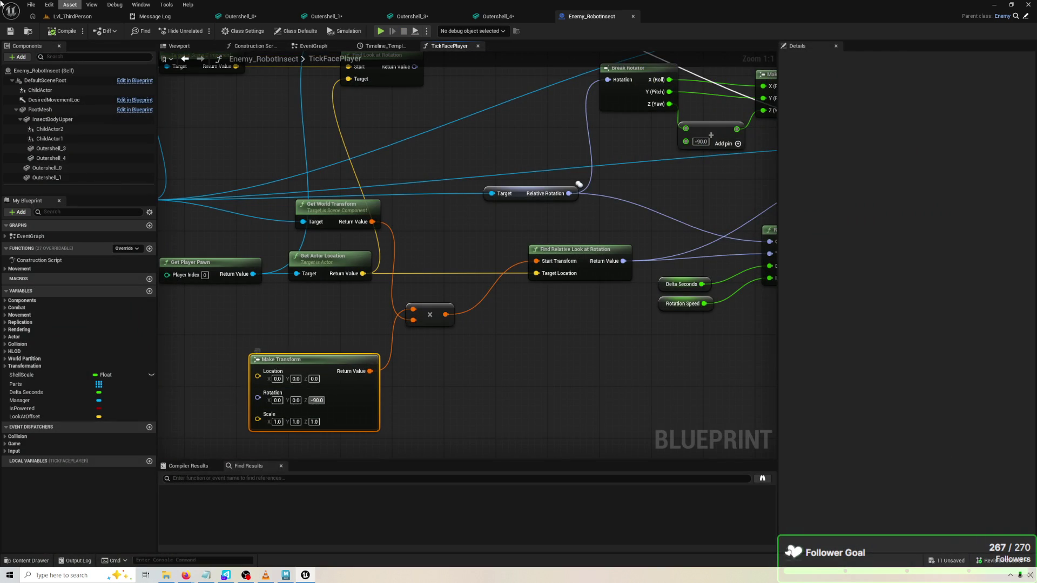
pyautogui.click(381, 31)
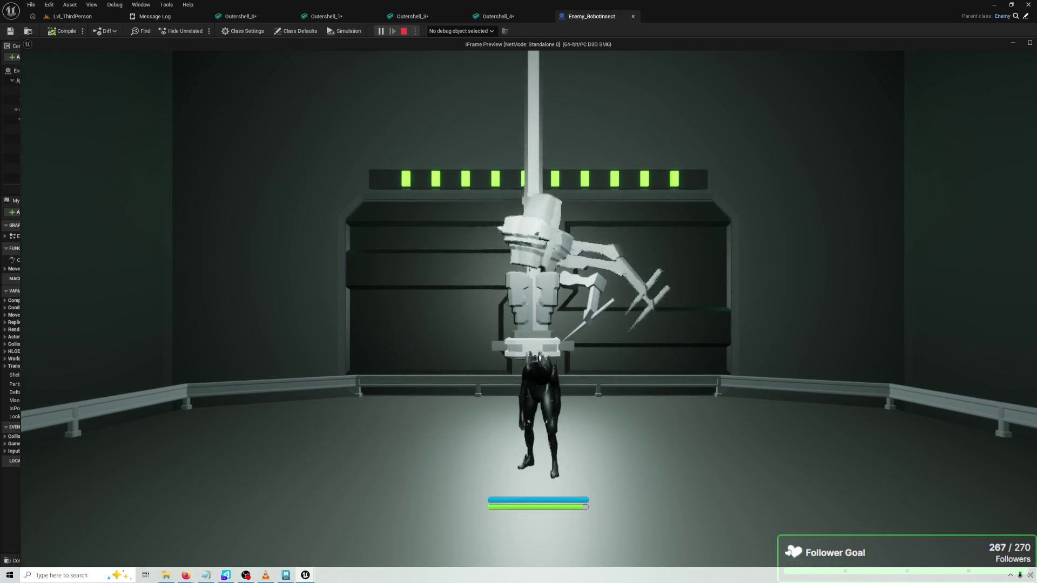
pyautogui.press('Escape')
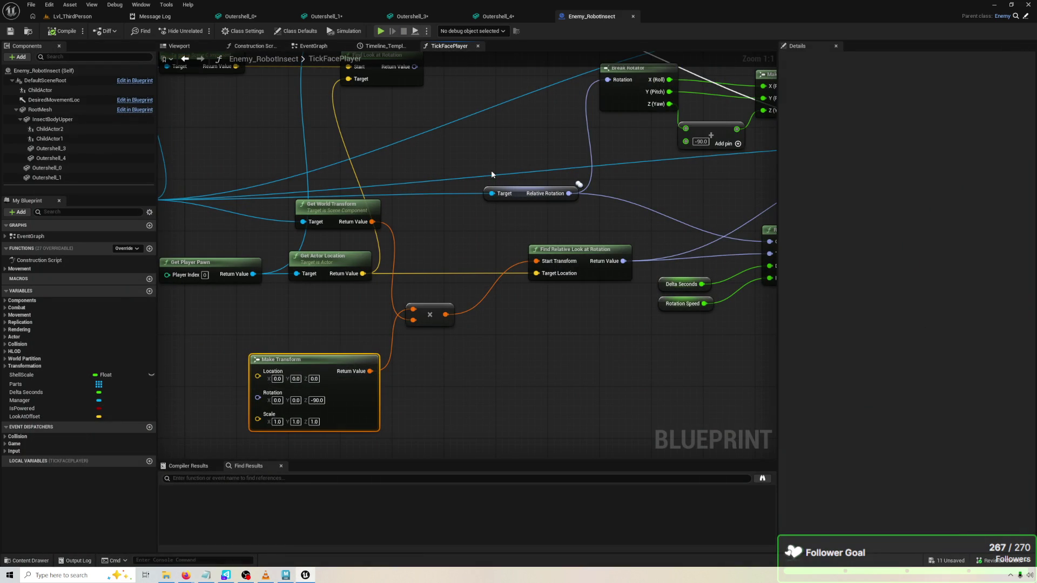
pyautogui.moveTo(615, 447)
pyautogui.mouseDown()
pyautogui.moveTo(624, 406)
pyautogui.moveTo(597, 412)
pyautogui.mouseUp()
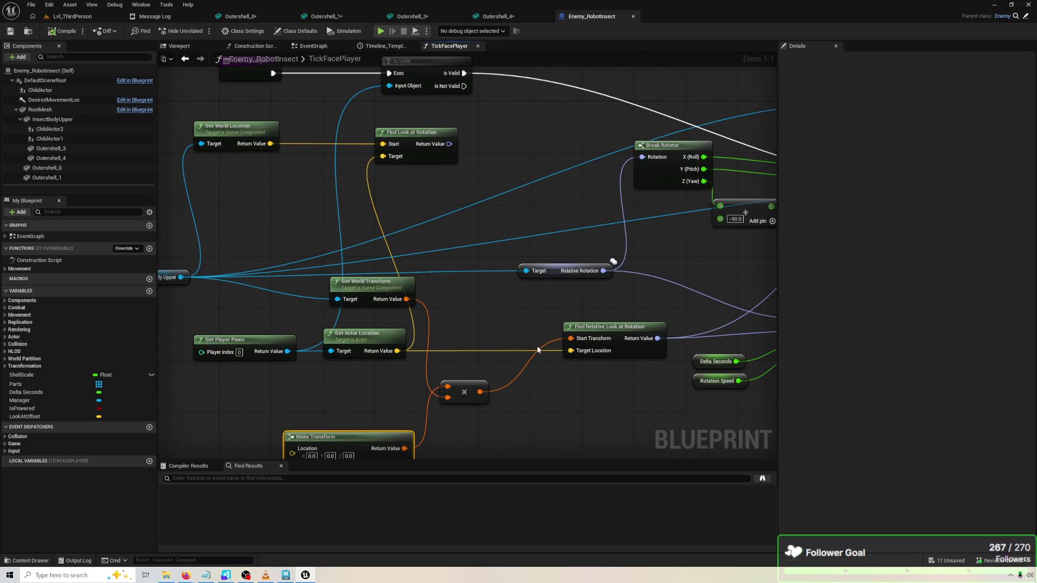
# Run Set World Rotation after Is Valid, feed it Find Look at Rotation as New Rotation, and test-play
pyautogui.moveTo(535, 336); pyautogui.dragTo(651, 324)
pyautogui.moveTo(604, 300)
pyautogui.mouseDown()
pyautogui.moveTo(395, 224)
pyautogui.moveTo(520, 278)
pyautogui.moveTo(484, 250)
pyautogui.moveTo(399, 253)
pyautogui.mouseUp()
pyautogui.scroll(-2, 517, 258)
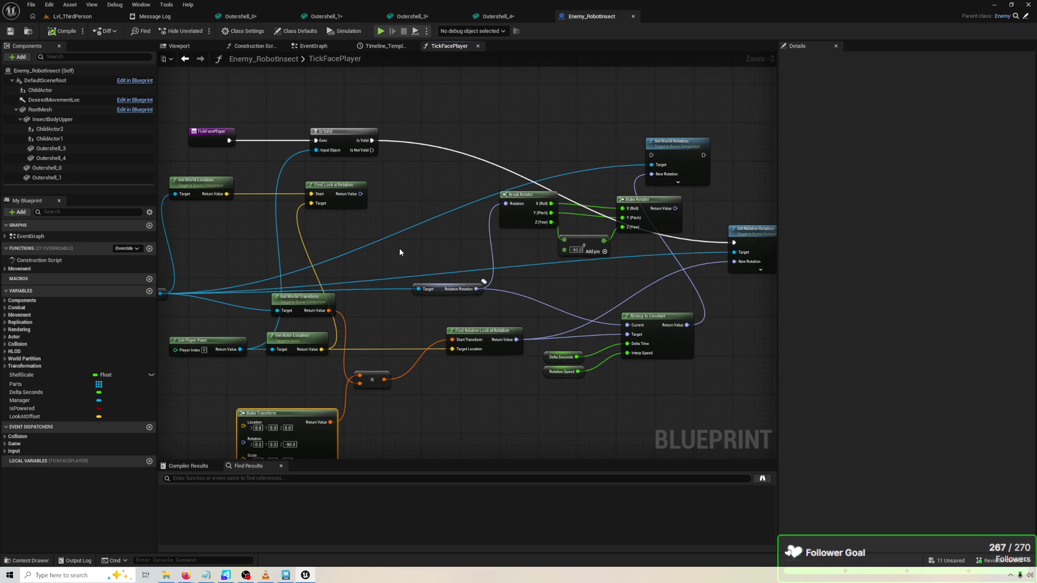
pyautogui.moveTo(372, 141); pyautogui.dragTo(377, 141)
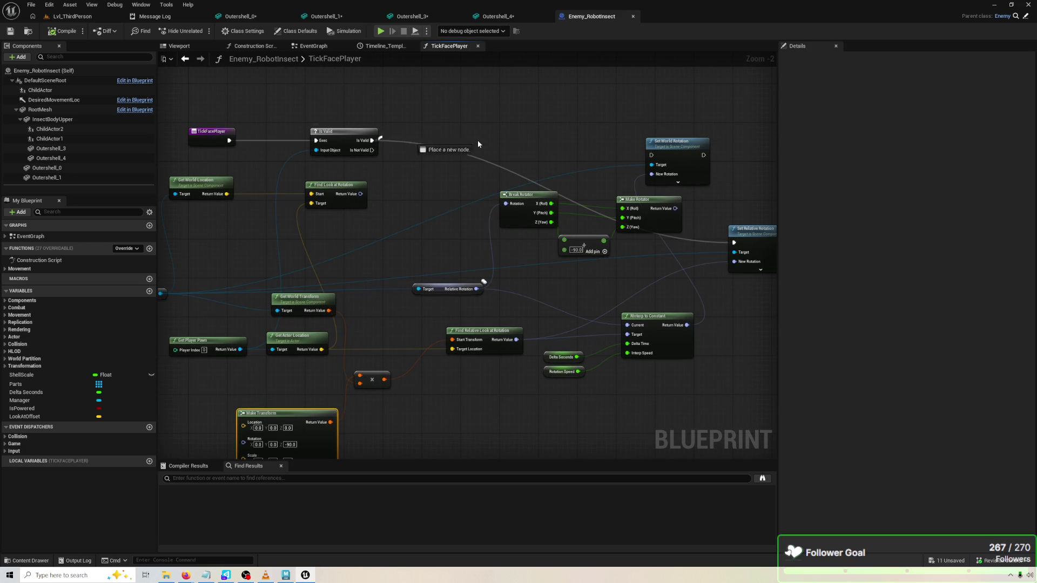
pyautogui.moveTo(652, 155); pyautogui.dragTo(652, 154)
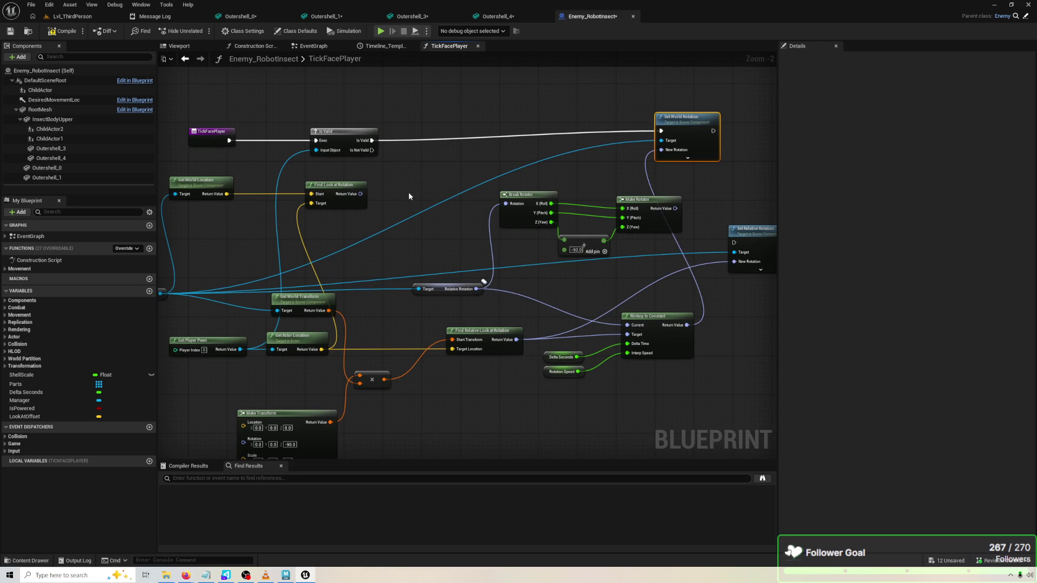
pyautogui.moveTo(360, 194)
pyautogui.mouseDown()
pyautogui.moveTo(712, 138)
pyautogui.moveTo(702, 164)
pyautogui.moveTo(662, 150)
pyautogui.mouseUp()
pyautogui.moveTo(332, 264); pyautogui.dragTo(406, 251)
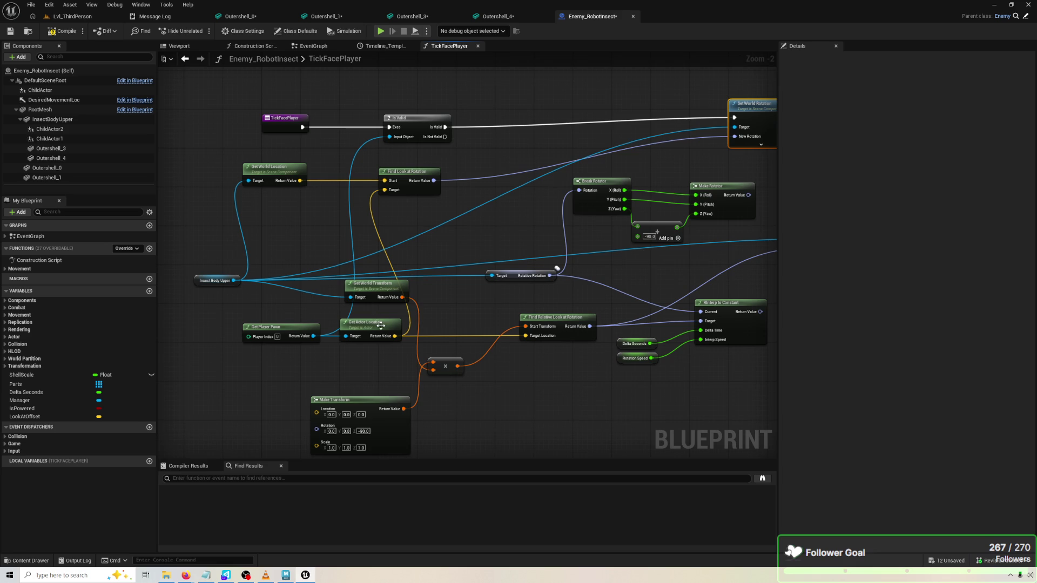
pyautogui.moveTo(379, 326)
pyautogui.mouseDown()
pyautogui.moveTo(380, 356)
pyautogui.moveTo(381, 330)
pyautogui.mouseUp()
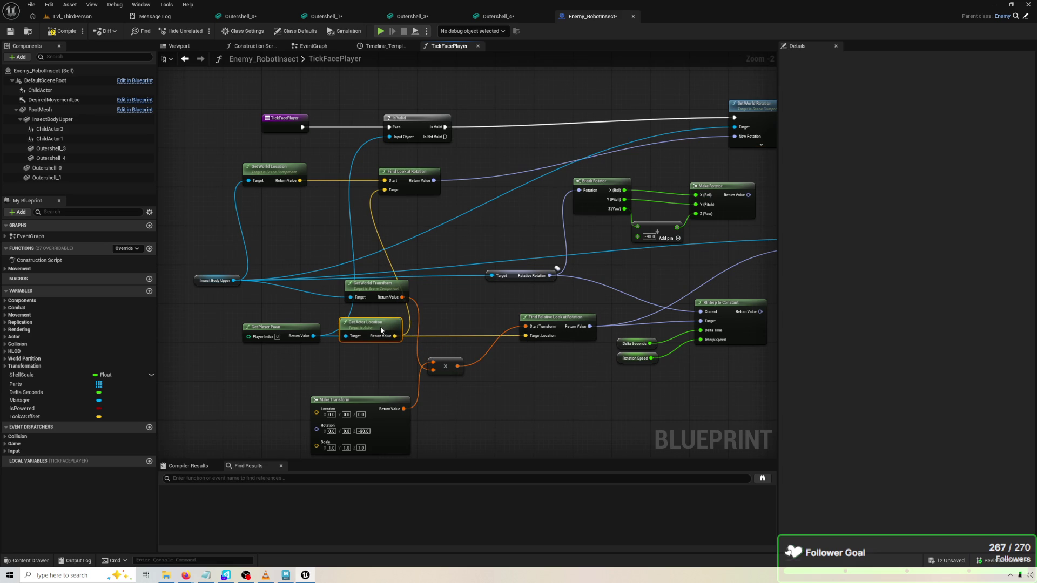
pyautogui.click(381, 31)
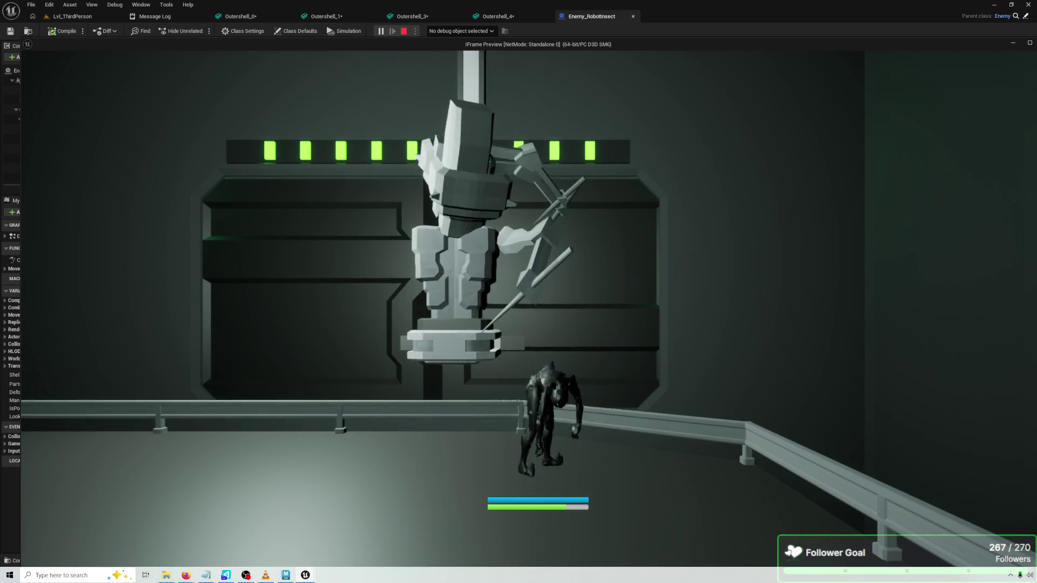
pyautogui.press('Escape')
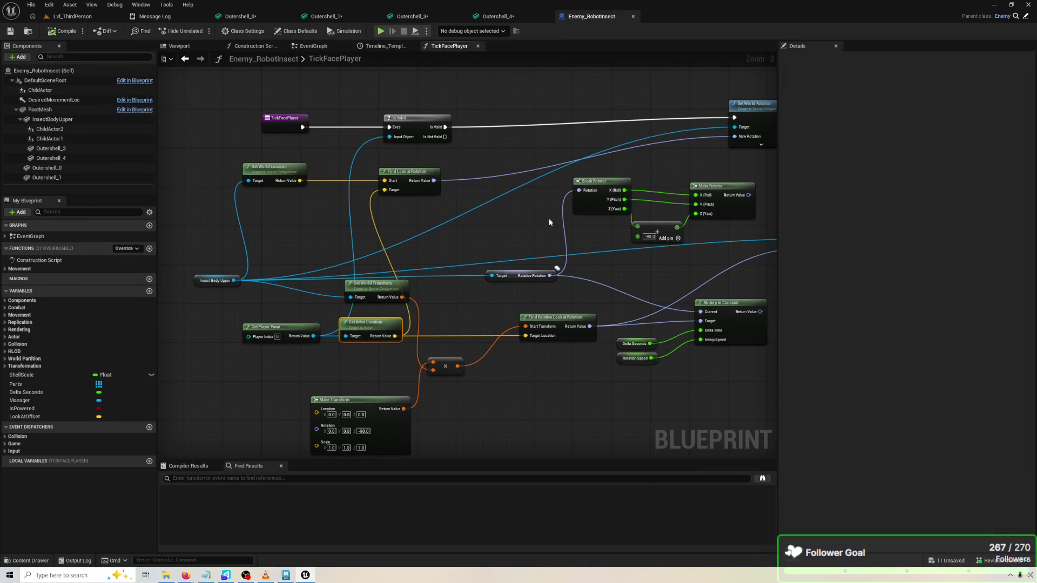
# Route the look-at rotation through Break Rotator and Make Rotator into Set World Rotation, compile, and play
pyautogui.moveTo(649, 291); pyautogui.dragTo(585, 287)
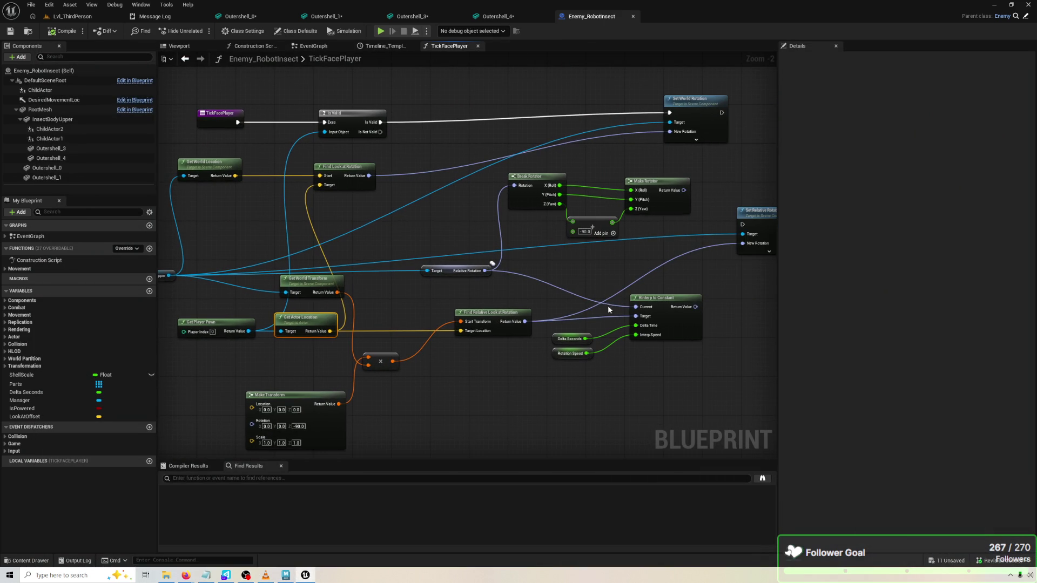
pyautogui.moveTo(673, 365); pyautogui.dragTo(673, 365)
pyautogui.click(534, 177)
pyautogui.moveTo(368, 176); pyautogui.dragTo(372, 182)
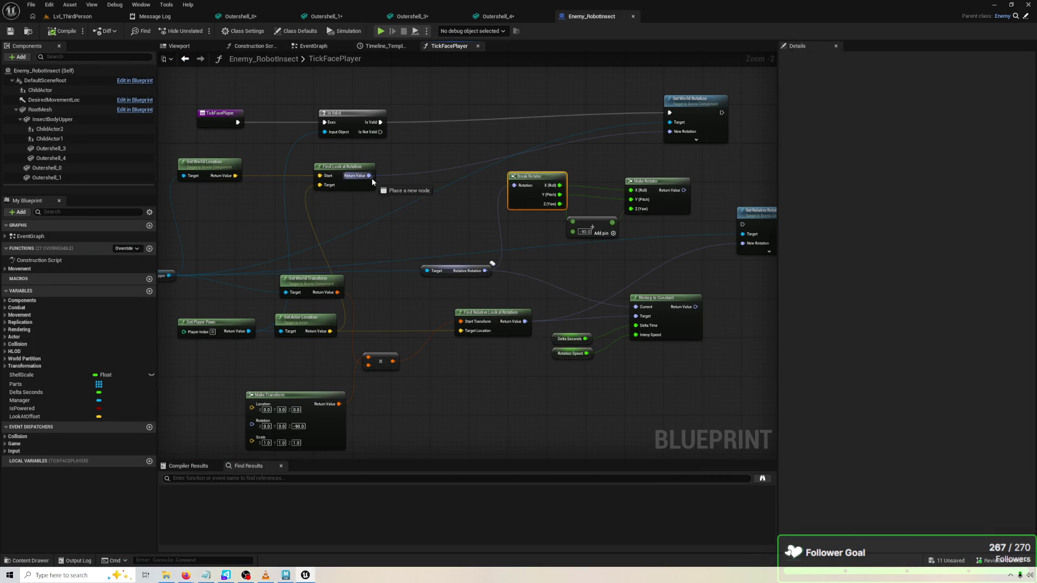
pyautogui.moveTo(512, 190); pyautogui.dragTo(514, 186)
pyautogui.moveTo(683, 190)
pyautogui.mouseDown()
pyautogui.moveTo(696, 162)
pyautogui.moveTo(671, 134)
pyautogui.mouseUp()
pyautogui.moveTo(654, 182); pyautogui.dragTo(643, 167)
pyautogui.click(63, 31)
pyautogui.hotkey('alt', 'p')
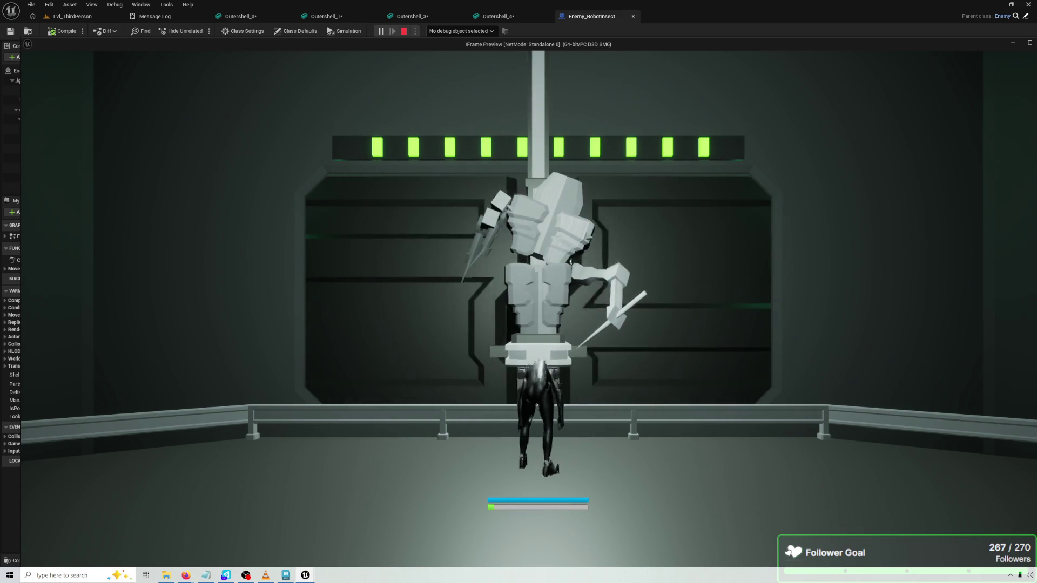
# Change the yaw offset from -90 to 90 and test it in Play
pyautogui.press('Escape')
pyautogui.write('90')
pyautogui.press('Return')
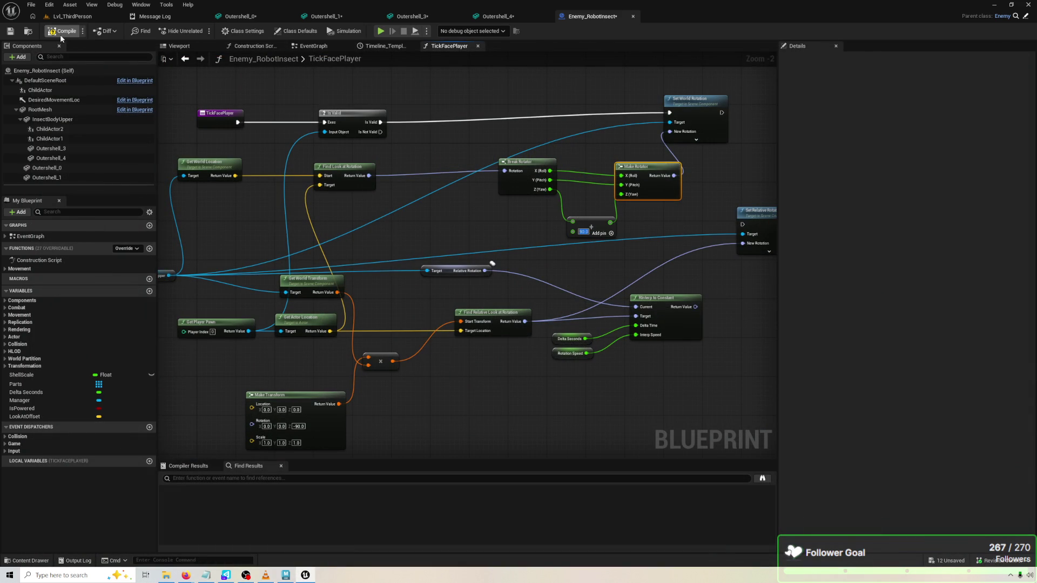
pyautogui.click(381, 31)
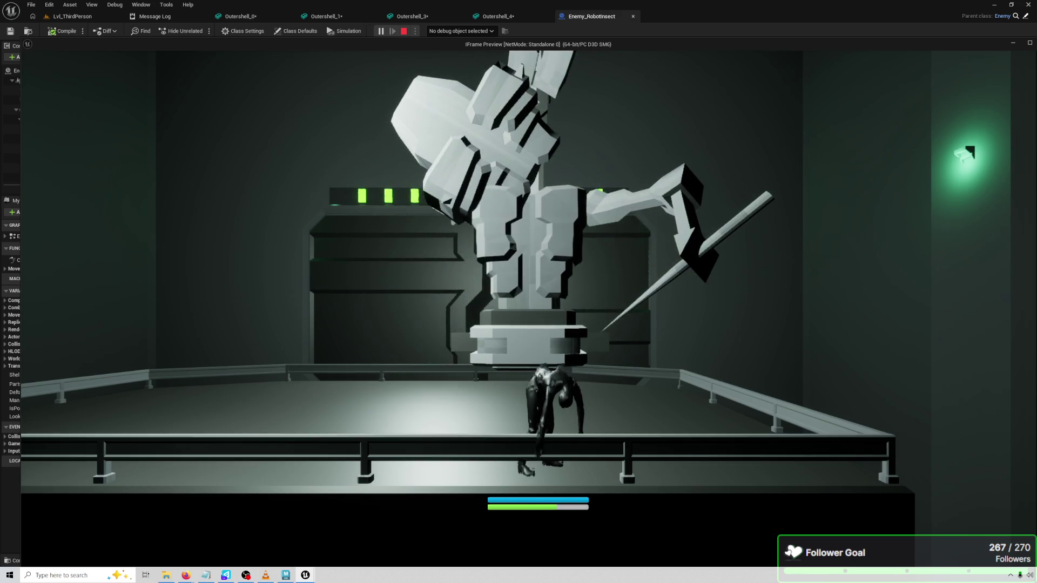
pyautogui.press('Escape')
# Check the Break Rotator node and the yaw offset value, then play the level again
pyautogui.moveTo(394, 187); pyautogui.dragTo(444, 176)
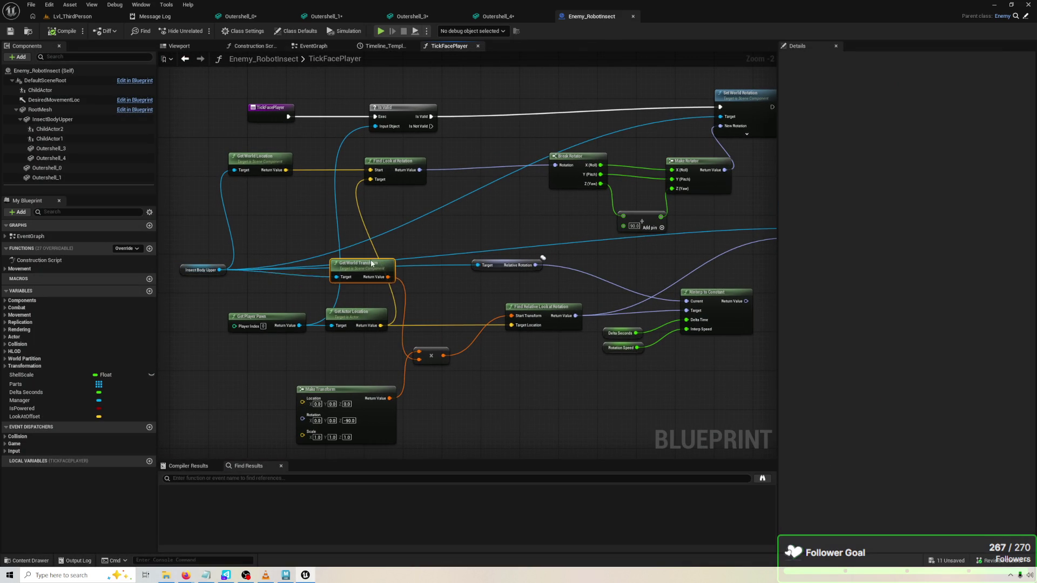
pyautogui.moveTo(426, 238); pyautogui.dragTo(383, 247)
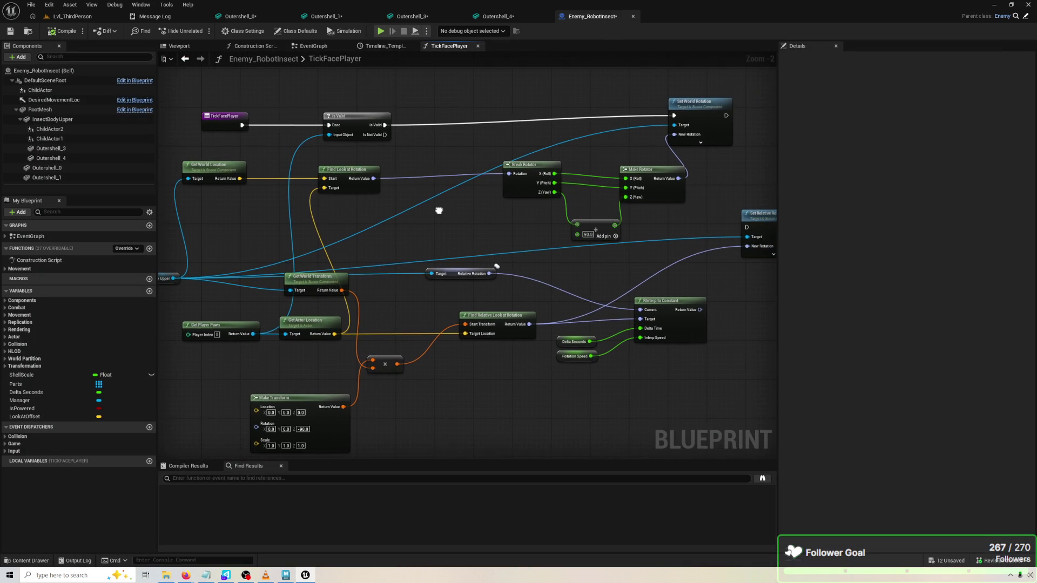
pyautogui.click(533, 183)
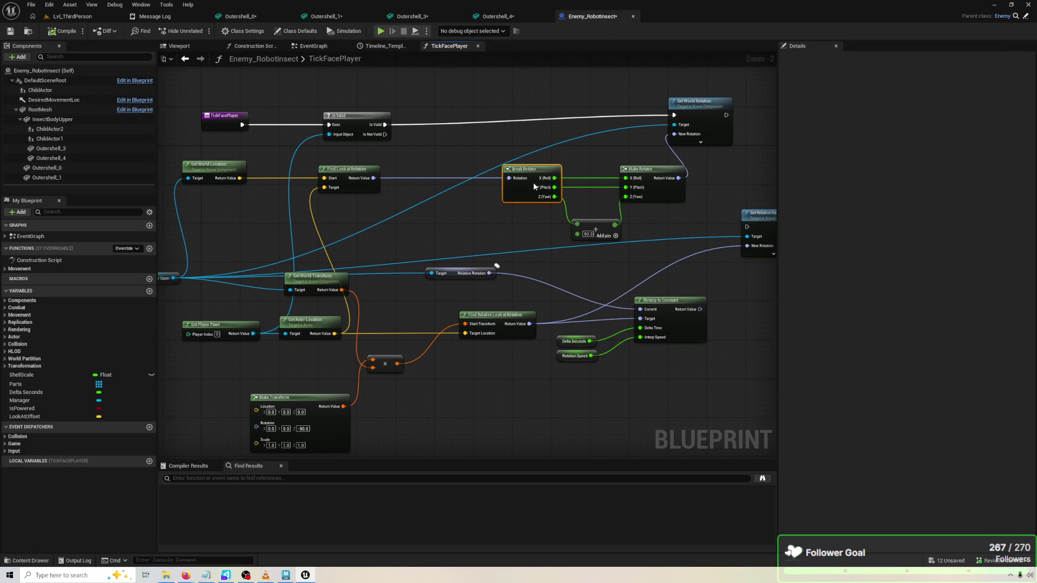
pyautogui.click(592, 229)
pyautogui.click(380, 34)
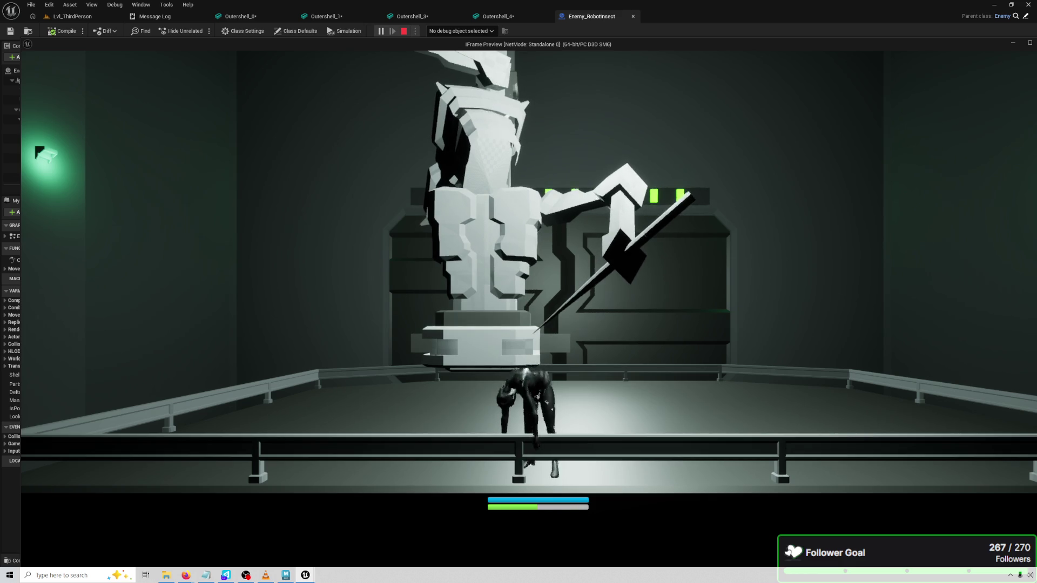
# Pull a wire from Break Rotator's Y (Pitch), recompile, and replay at 2.0 time dilation
pyautogui.press('Escape')
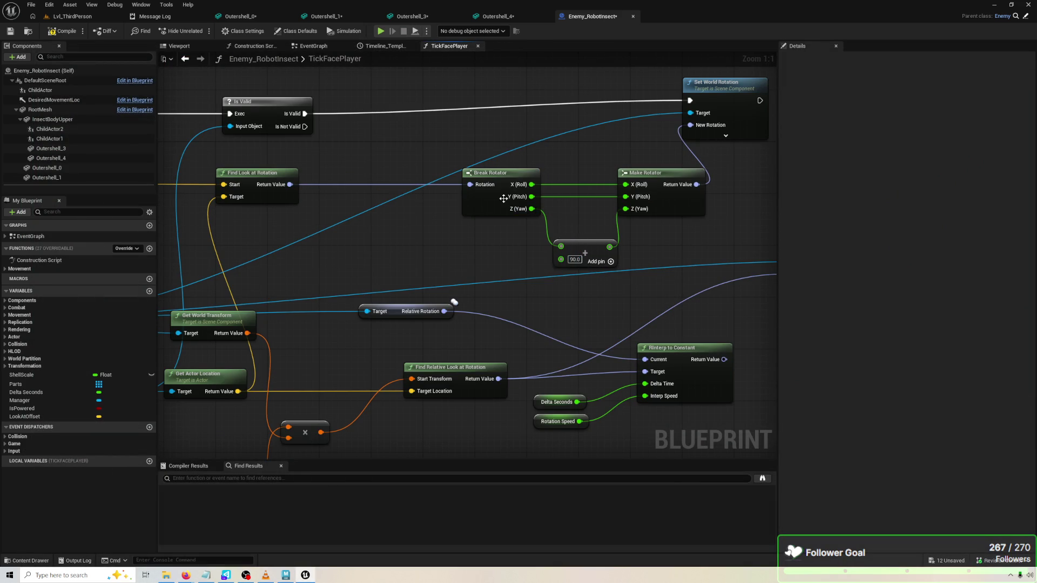
pyautogui.moveTo(526, 200)
pyautogui.mouseDown()
pyautogui.moveTo(561, 247)
pyautogui.moveTo(627, 209)
pyautogui.mouseUp()
pyautogui.click(73, 31)
pyautogui.click(382, 32)
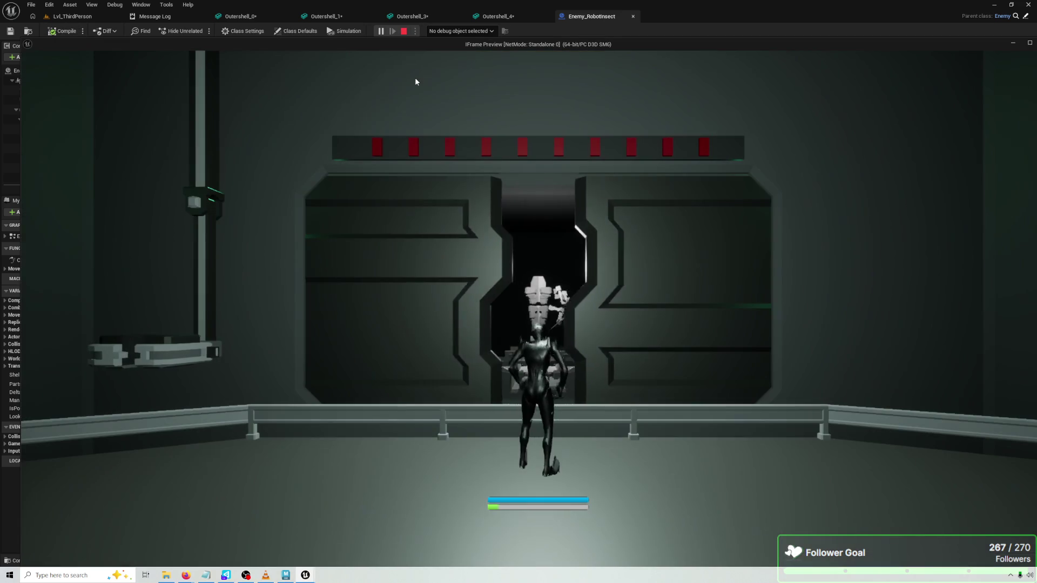
pyautogui.click(462, 164)
pyautogui.press('t')
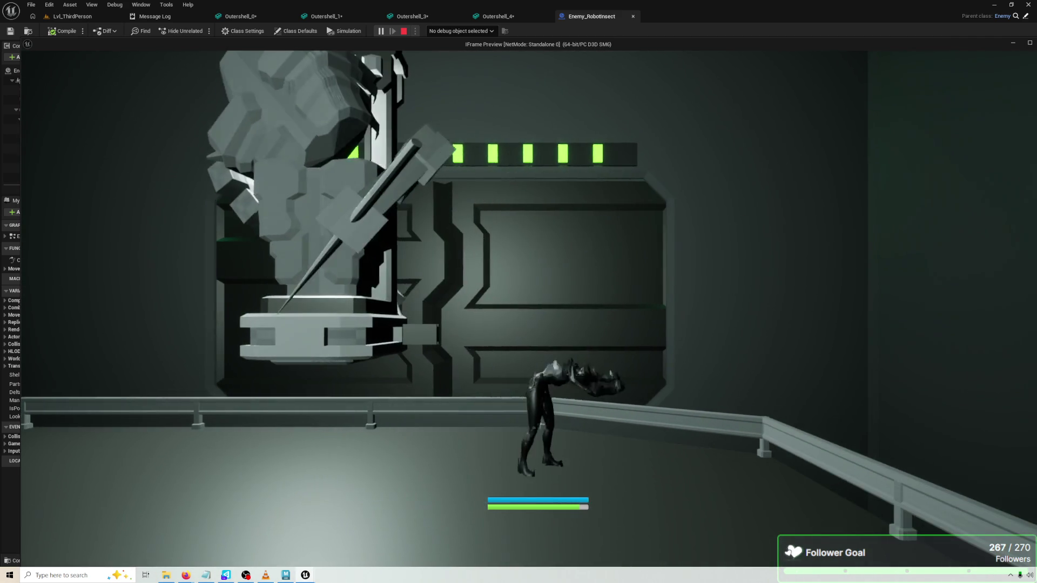
pyautogui.press('Escape')
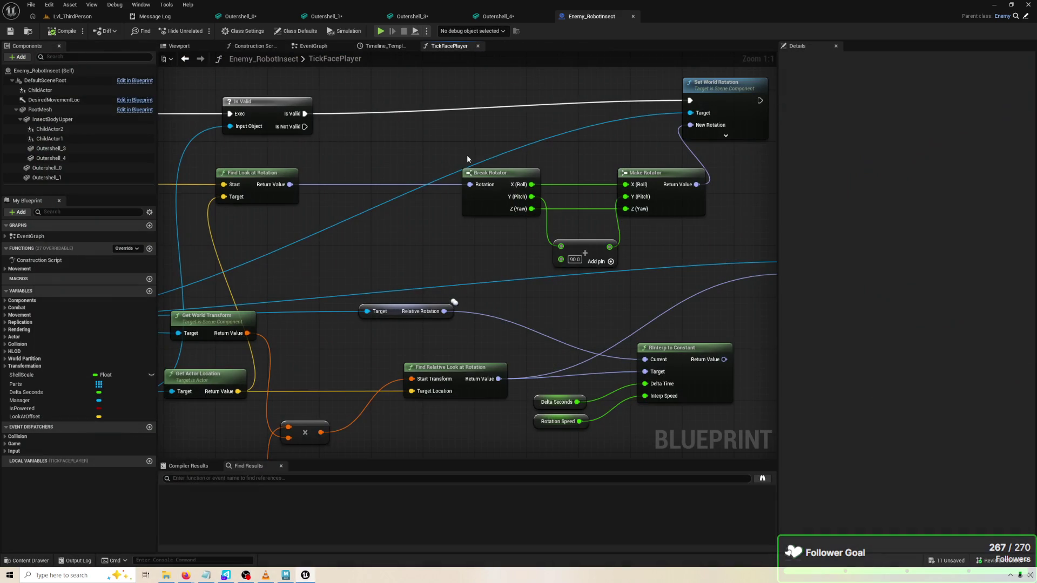
# Wire Break Rotator pitch straight to Make Rotator pitch, send roll through the 90 Add into Make Rotator roll, then play
pyautogui.moveTo(531, 192); pyautogui.dragTo(625, 196)
pyautogui.moveTo(532, 185)
pyautogui.mouseDown()
pyautogui.moveTo(561, 246)
pyautogui.moveTo(621, 250)
pyautogui.moveTo(613, 242)
pyautogui.mouseUp()
pyautogui.moveTo(623, 181); pyautogui.dragTo(626, 184)
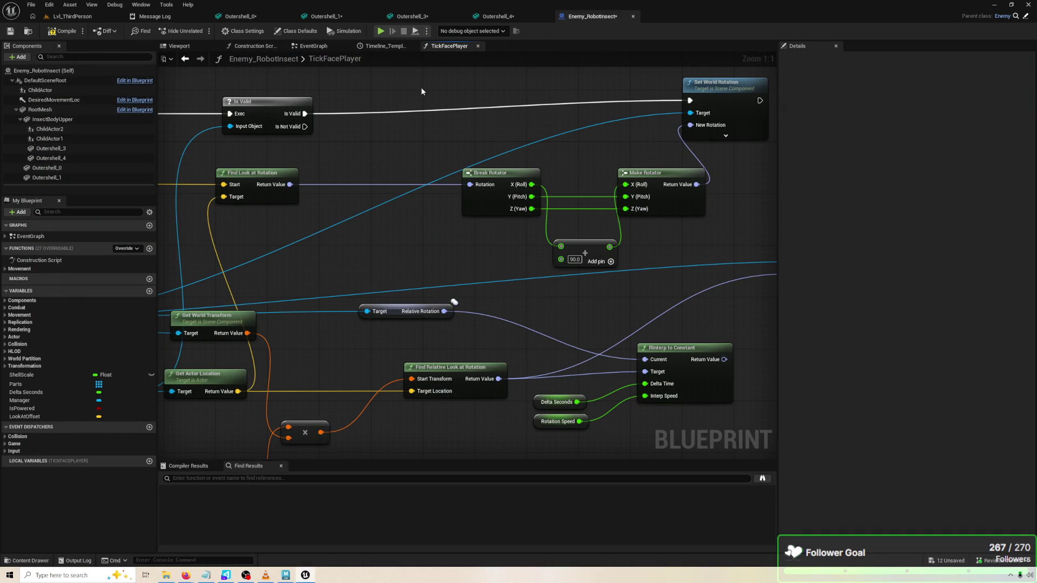
pyautogui.click(380, 31)
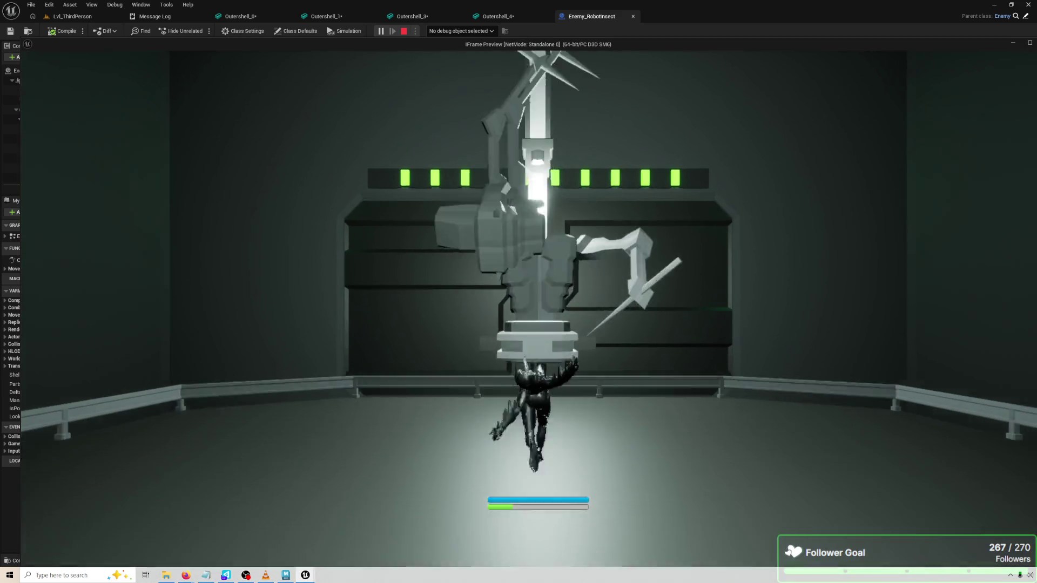
# Raise time dilation to 5.0 while watching the robot insect, then stop the game
pyautogui.press('4')
pyautogui.press('5')
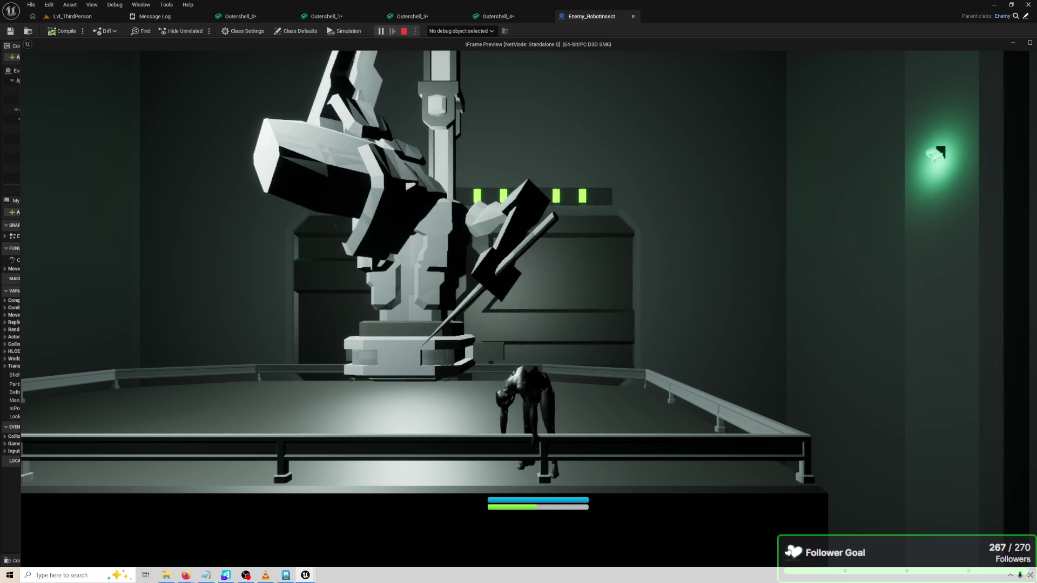
pyautogui.press('Escape')
pyautogui.scroll(-3, 594, 227)
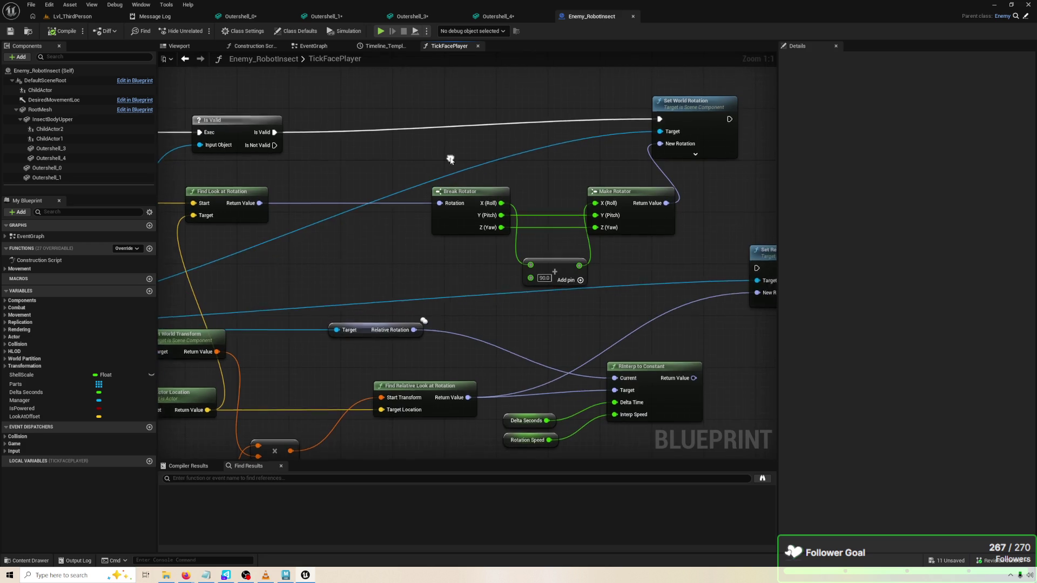
# Reframe the TickFacePlayer graph around the Set World Rotation nodes
pyautogui.scroll(3, 596, 226)
pyautogui.click(697, 151)
pyautogui.moveTo(681, 183); pyautogui.dragTo(635, 147)
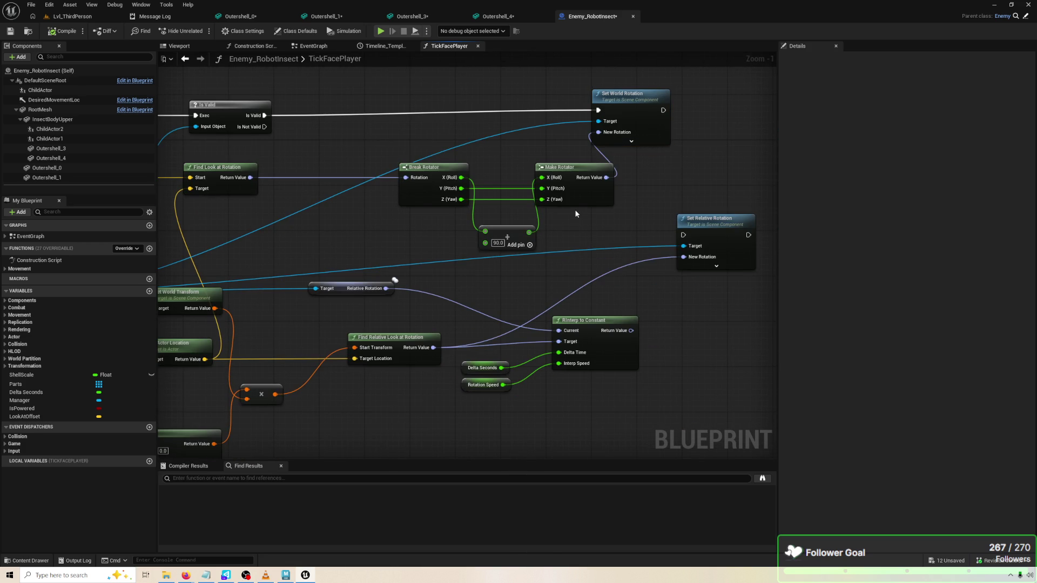
pyautogui.moveTo(573, 202); pyautogui.dragTo(544, 200)
pyautogui.moveTo(578, 242); pyautogui.dragTo(628, 215)
# Switch to the LvL_ThirdPerson editor and browse Content > MyStuff > Enemy to reach Enemy_1
pyautogui.click(48, 5)
pyautogui.click(32, 28)
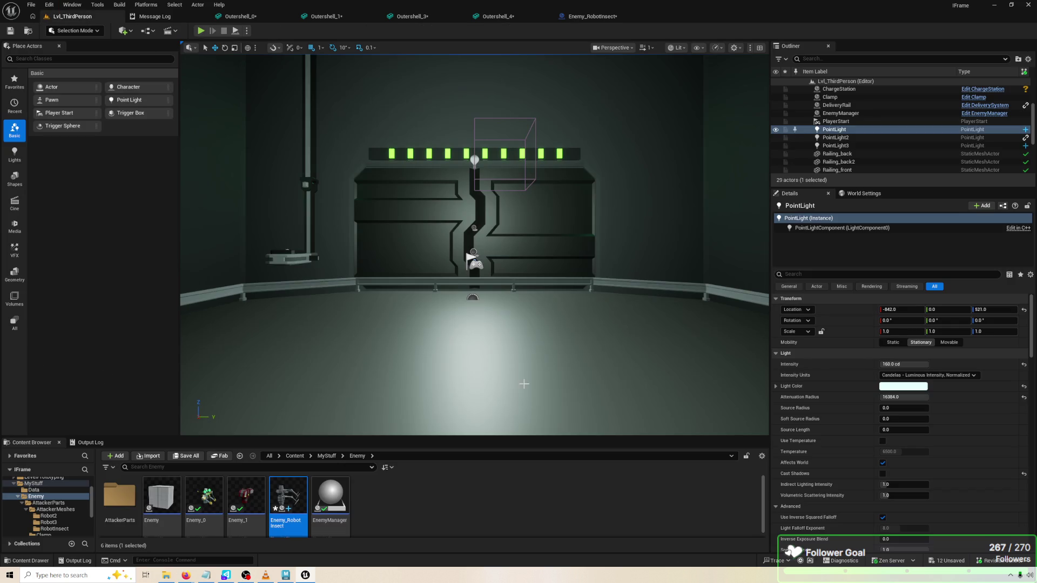
pyautogui.click(294, 457)
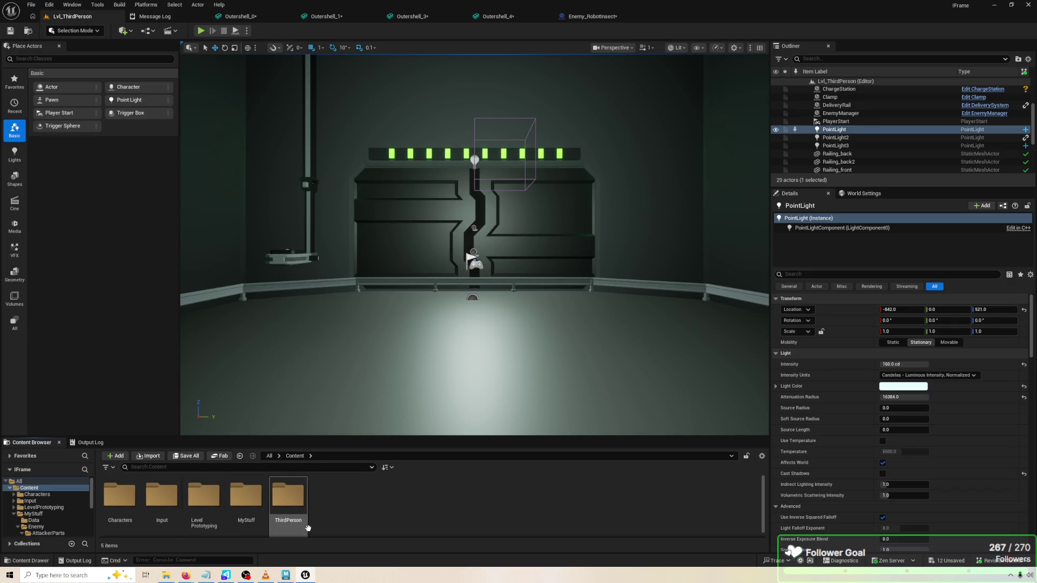
pyautogui.doubleClick(232, 508)
pyautogui.doubleClick(181, 507)
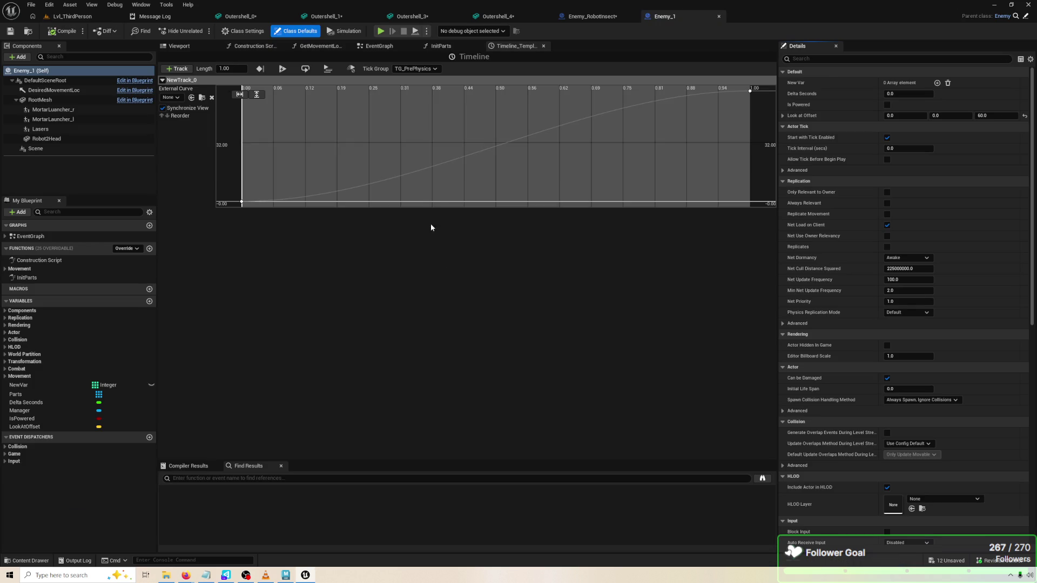
# Open Enemy_1's EventGraph and examine its face-player nodes, Set Relative Rotation, and the cast
pyautogui.click(397, 49)
pyautogui.scroll(-3, 386, 254)
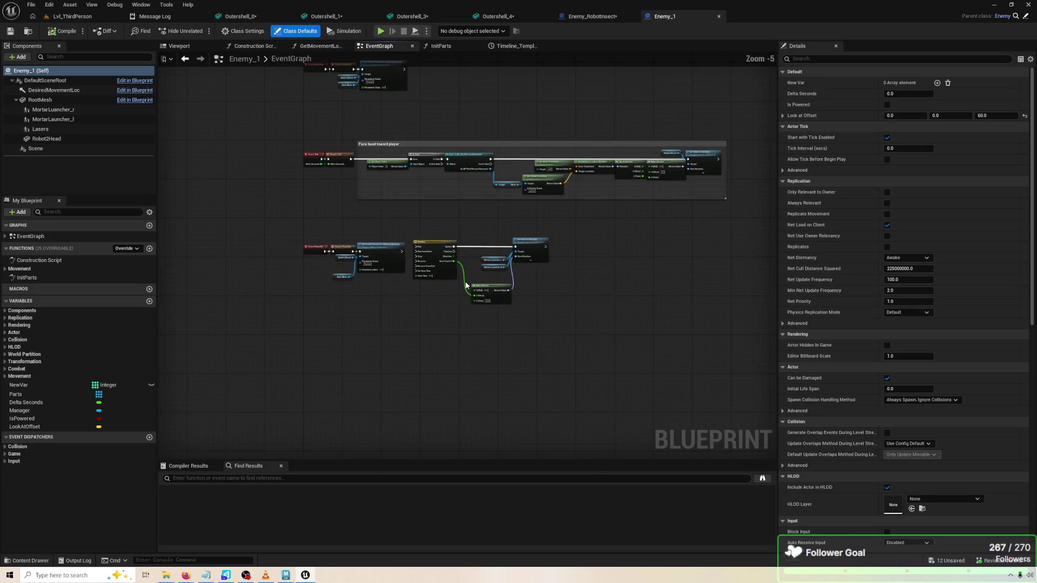
pyautogui.scroll(3, 436, 227)
pyautogui.moveTo(436, 227)
pyautogui.mouseDown()
pyautogui.moveTo(331, 165)
pyautogui.moveTo(339, 192)
pyautogui.mouseUp()
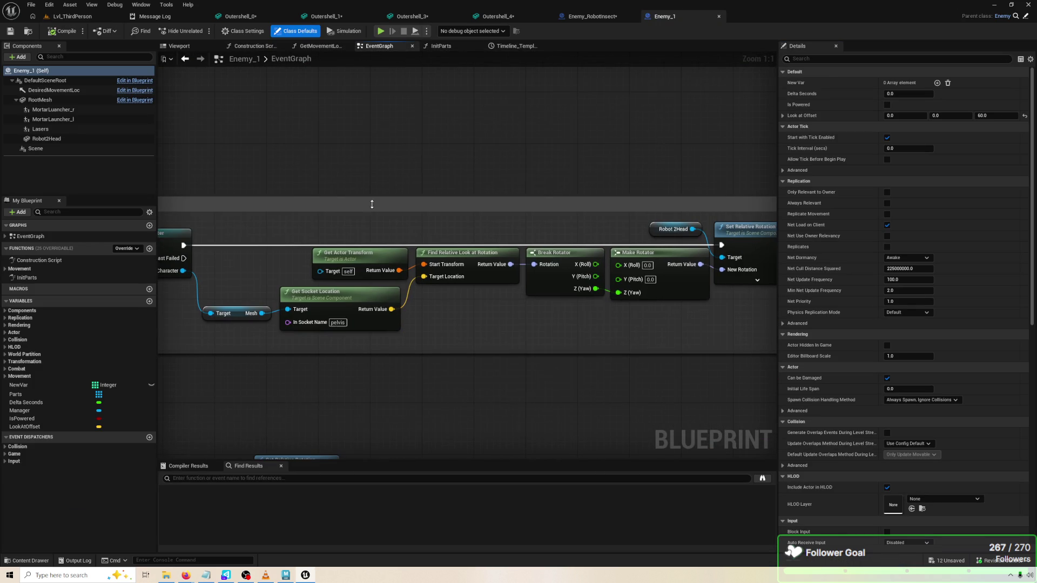
pyautogui.moveTo(537, 305); pyautogui.dragTo(465, 320)
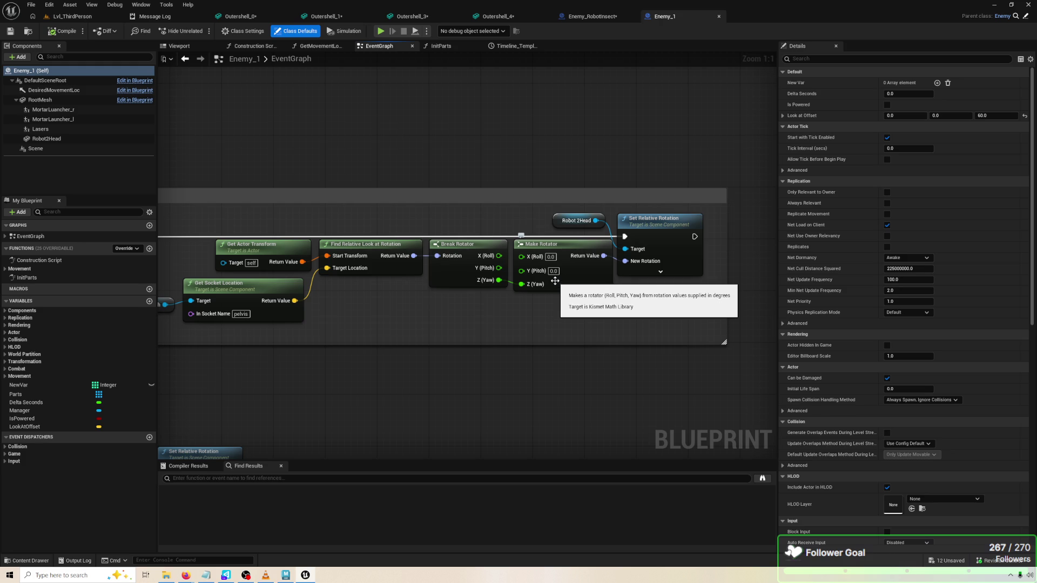
pyautogui.moveTo(405, 320)
pyautogui.mouseDown()
pyautogui.moveTo(550, 275)
pyautogui.moveTo(428, 290)
pyautogui.moveTo(717, 268)
pyautogui.moveTo(616, 254)
pyautogui.moveTo(575, 266)
pyautogui.mouseUp()
pyautogui.scroll(-1, 436, 284)
pyautogui.scroll(-1, 668, 271)
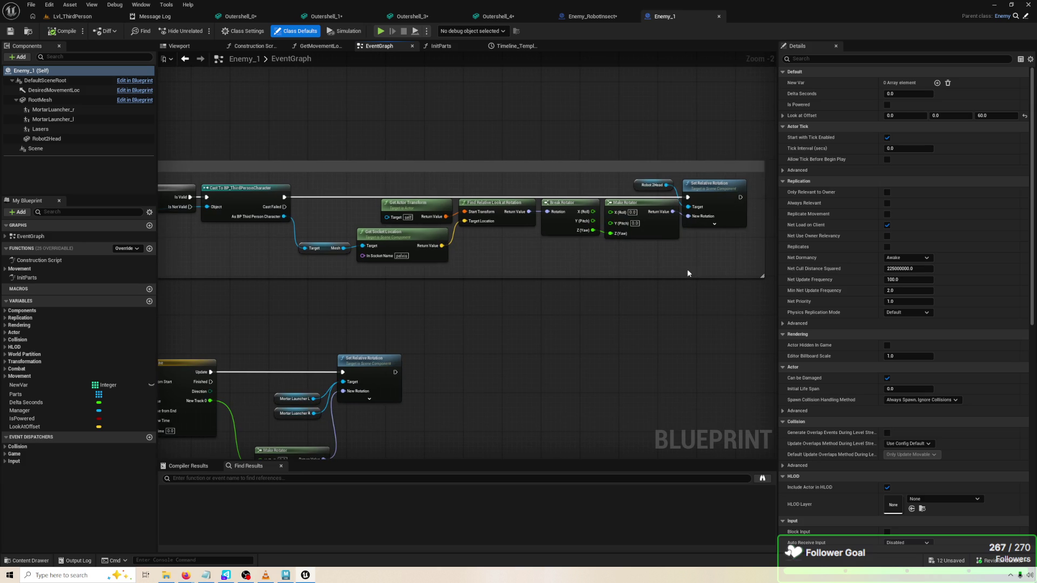
# Select the head-facing chain from Cast through Make Rotator and review Get Actor Transform
pyautogui.moveTo(743, 263)
pyautogui.mouseDown()
pyautogui.moveTo(197, 200)
pyautogui.moveTo(265, 199)
pyautogui.mouseUp()
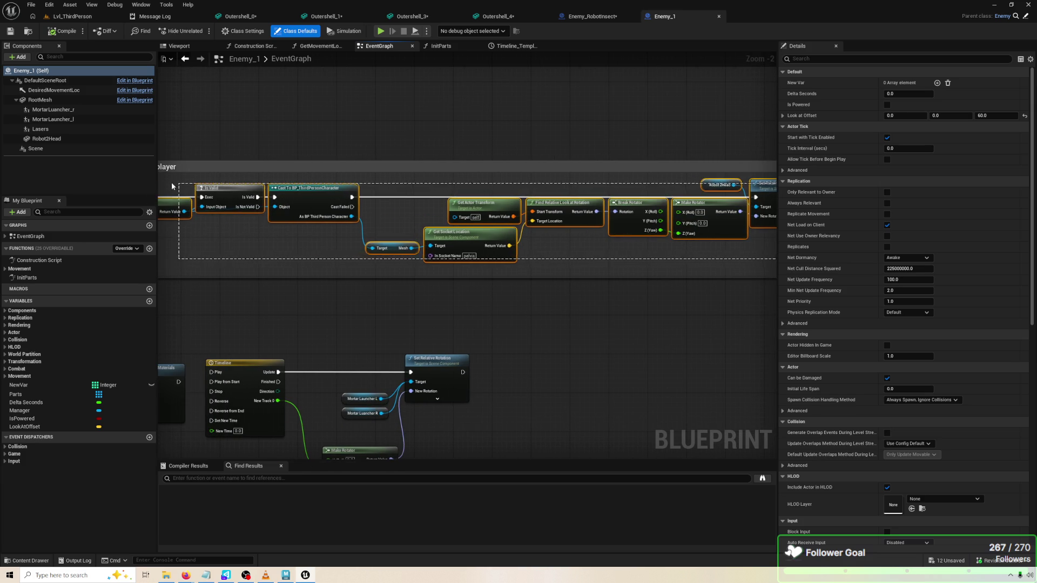
pyautogui.moveTo(176, 186); pyautogui.dragTo(179, 187)
pyautogui.moveTo(565, 216); pyautogui.dragTo(479, 205)
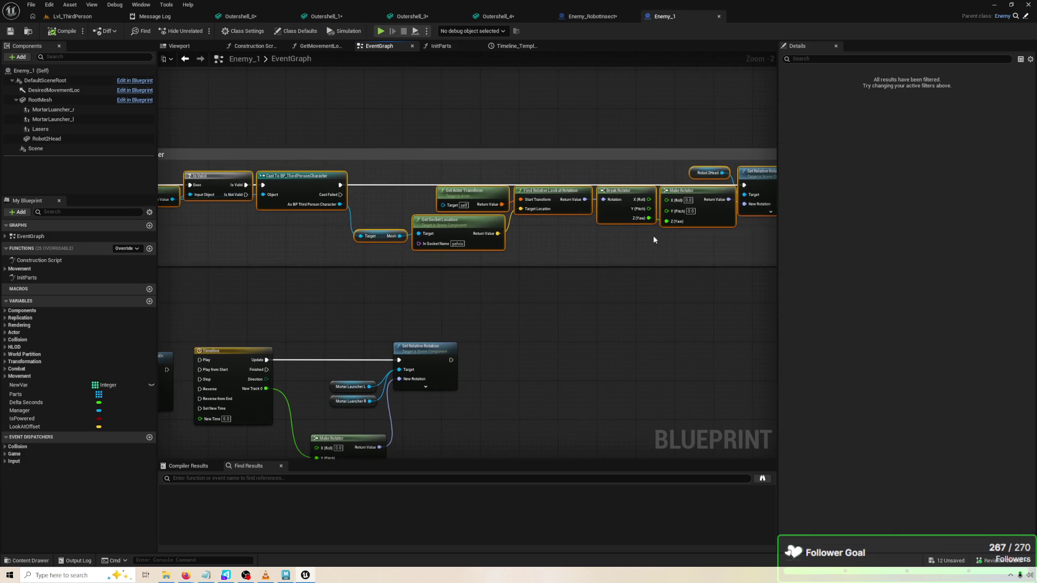
pyautogui.moveTo(644, 236); pyautogui.dragTo(523, 254)
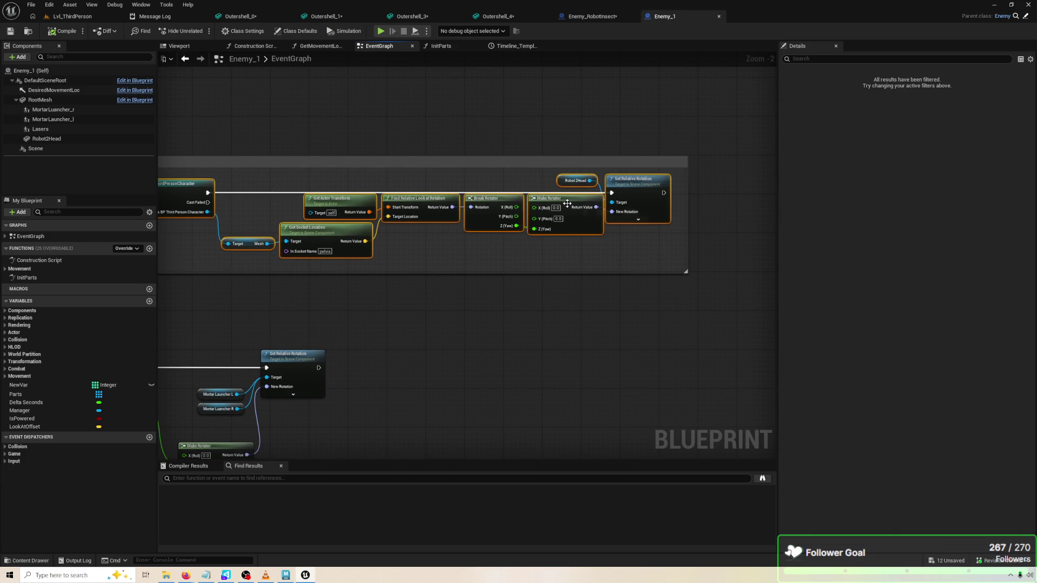
pyautogui.moveTo(749, 257)
pyautogui.mouseDown()
pyautogui.moveTo(910, 241)
pyautogui.moveTo(904, 248)
pyautogui.mouseUp()
pyautogui.moveTo(792, 246); pyautogui.dragTo(672, 246)
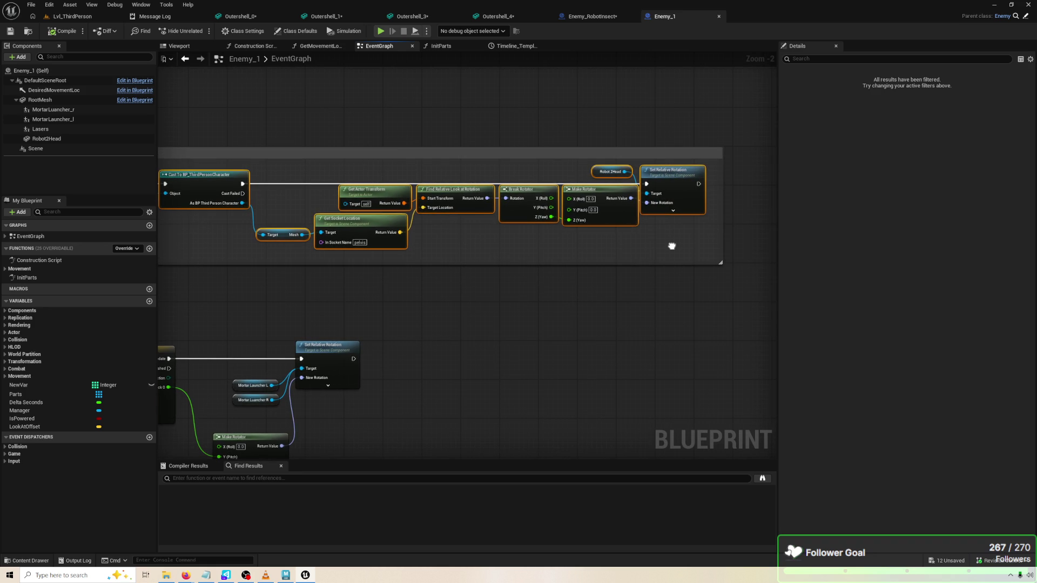
pyautogui.scroll(2, 540, 238)
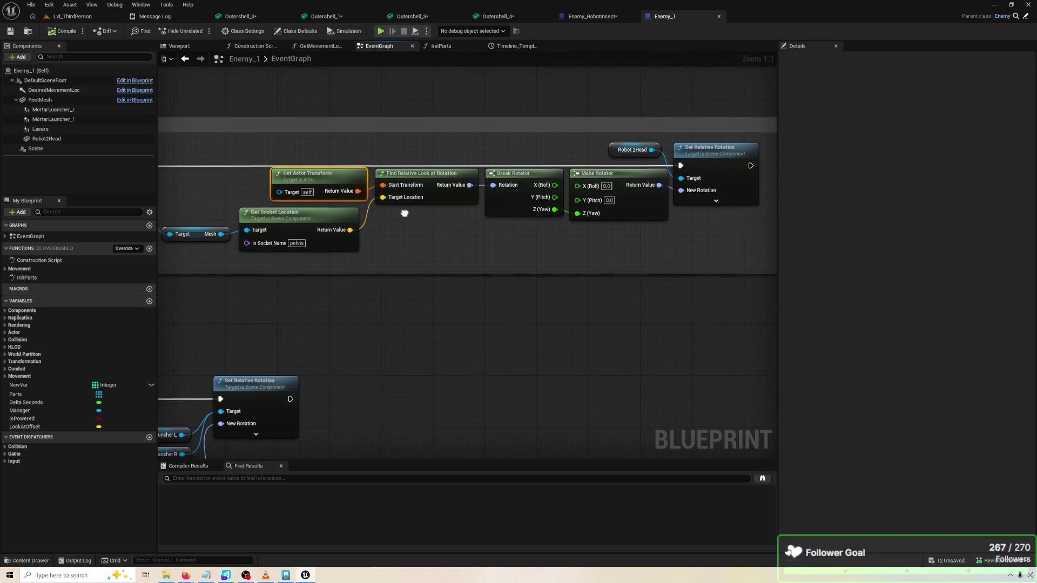
pyautogui.moveTo(404, 212); pyautogui.dragTo(406, 241)
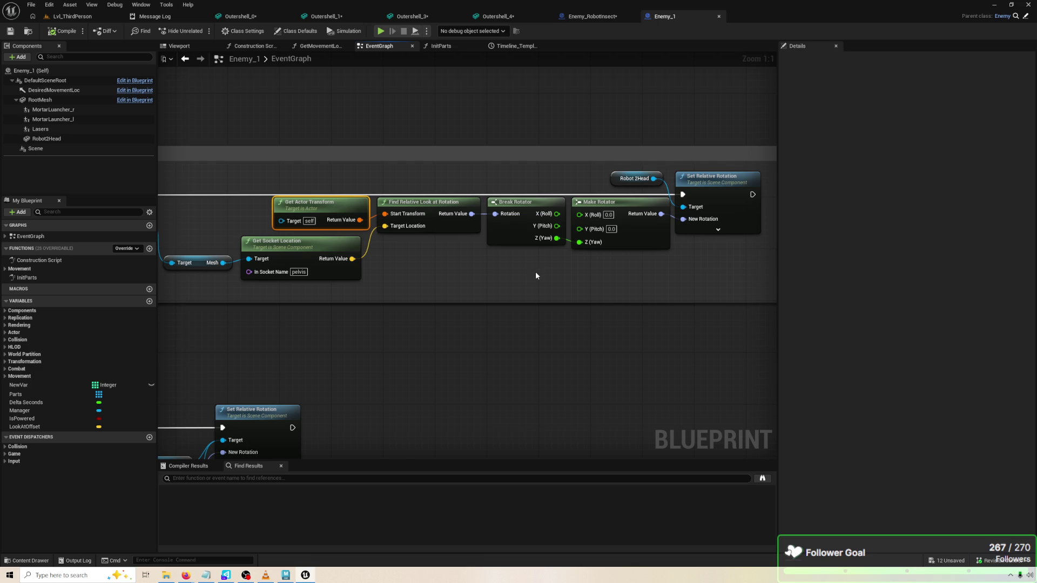
pyautogui.moveTo(536, 275)
pyautogui.mouseDown()
pyautogui.moveTo(563, 264)
pyautogui.moveTo(479, 241)
pyautogui.mouseUp()
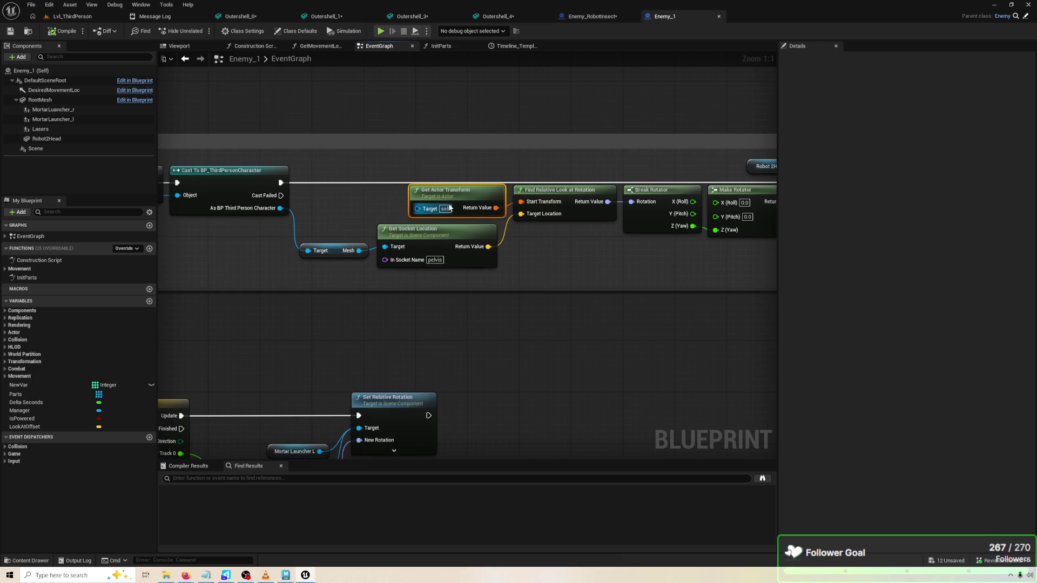
pyautogui.moveTo(856, 140); pyautogui.dragTo(747, 140)
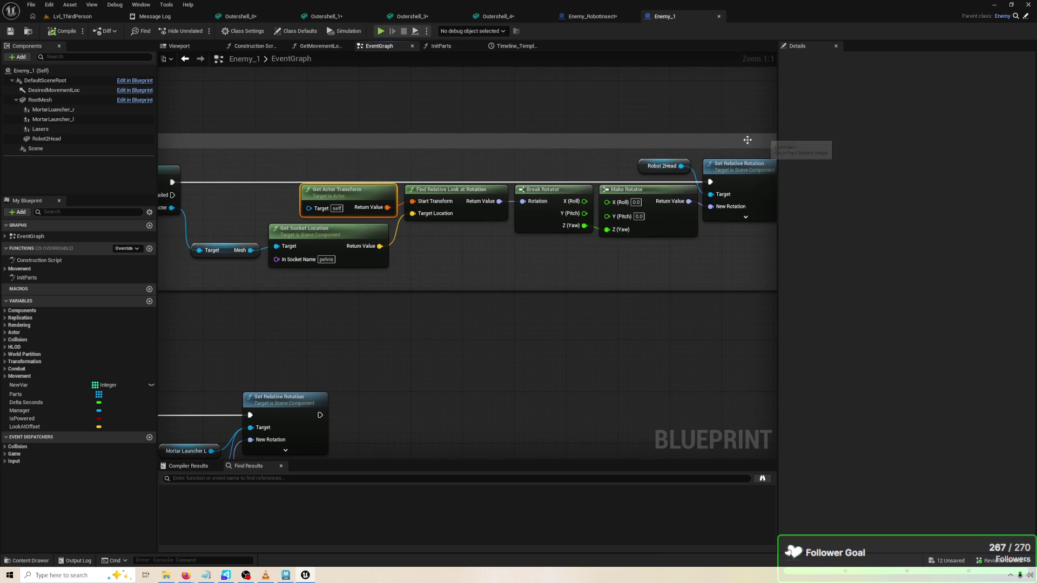
# Inspect the Robot2Head variable and the Robot2Head and RootMesh rotations, then return to Enemy_RobotInsect
pyautogui.click(657, 168)
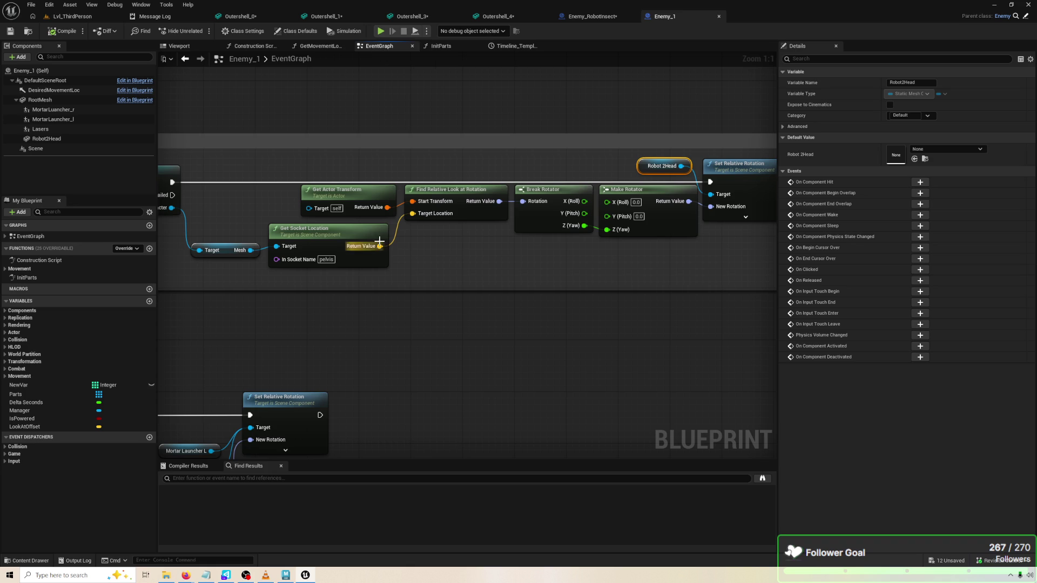
pyautogui.scroll(-3, 422, 185)
pyautogui.scroll(3, 469, 184)
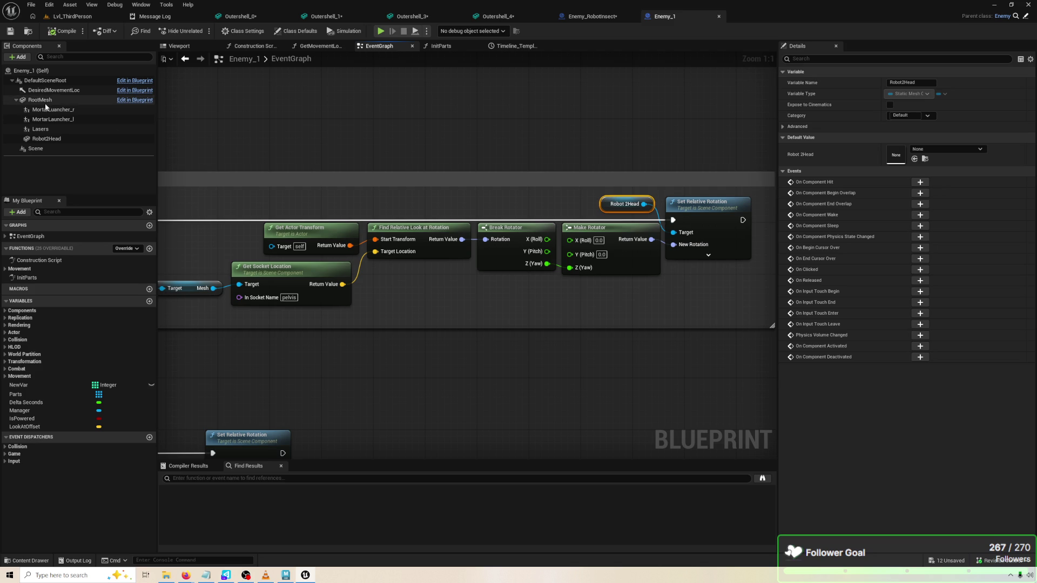
pyautogui.click(46, 139)
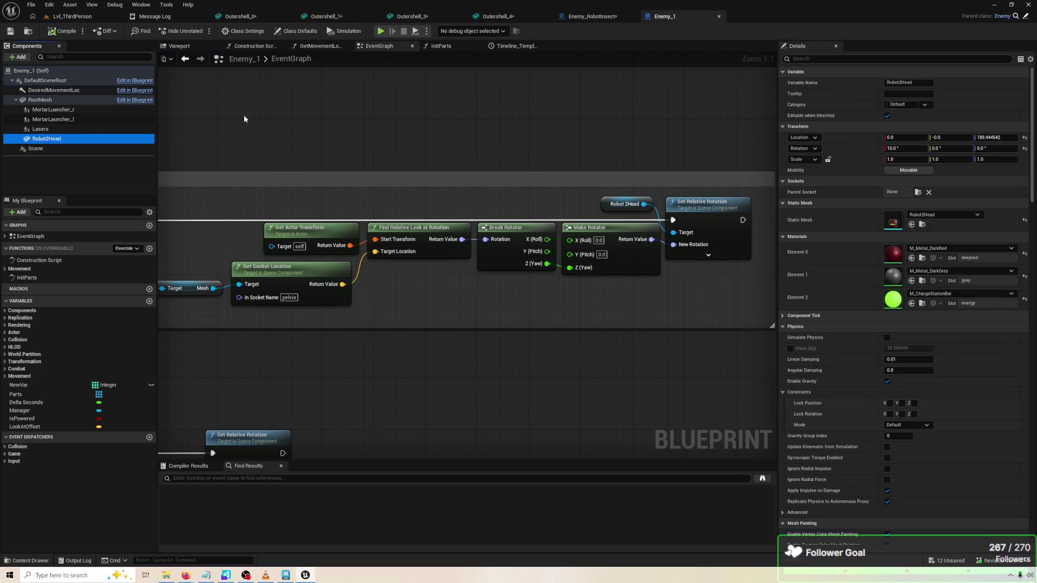
pyautogui.click(108, 100)
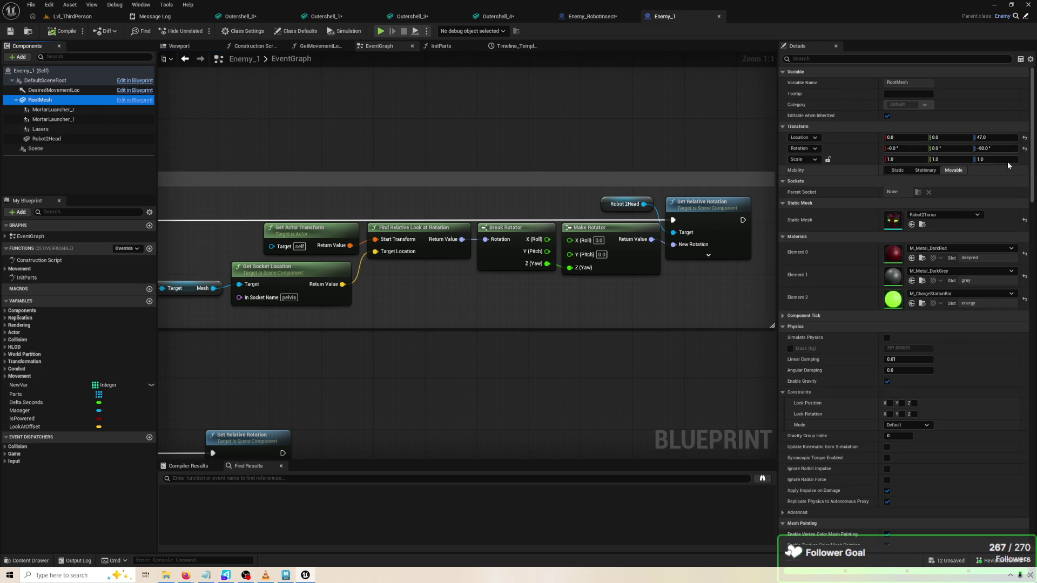
pyautogui.click(563, 16)
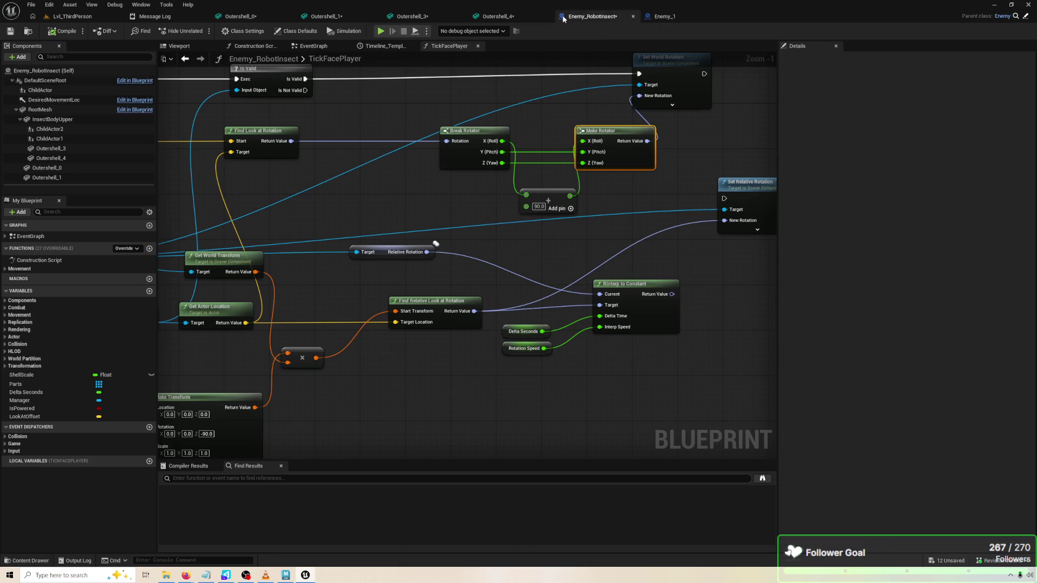
# Try RootMesh yaw values of -90 and 90 in the 3D viewport, ending back at -90
pyautogui.click(108, 110)
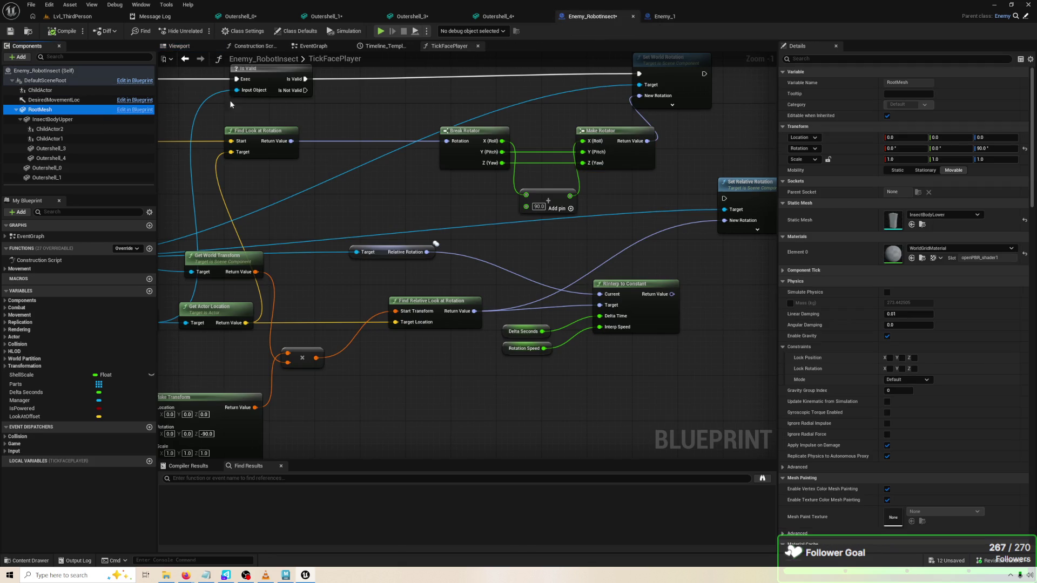
pyautogui.click(164, 47)
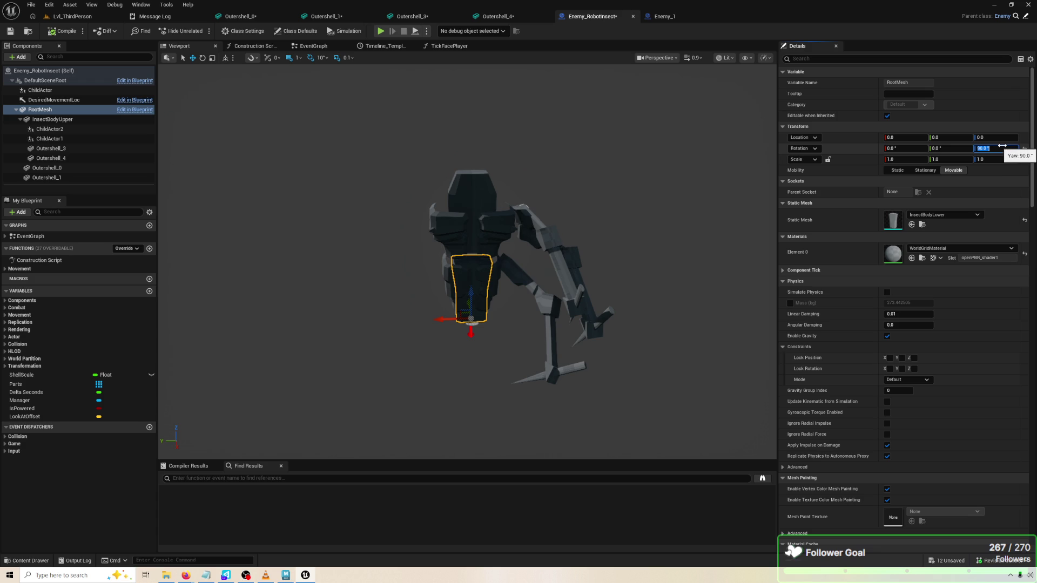
pyautogui.write('-90')
pyautogui.press('Return')
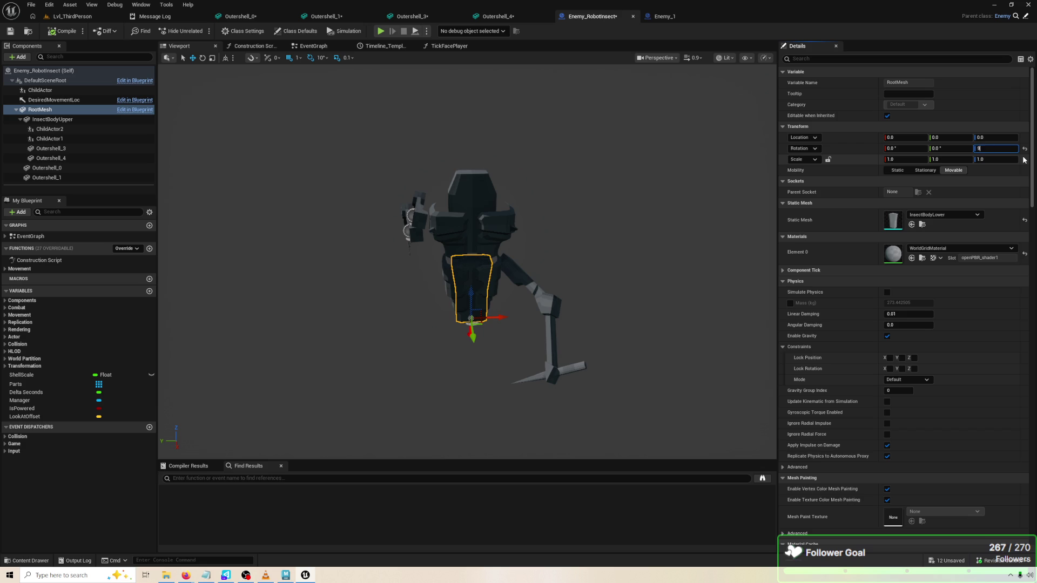
pyautogui.write('0')
pyautogui.press('Return')
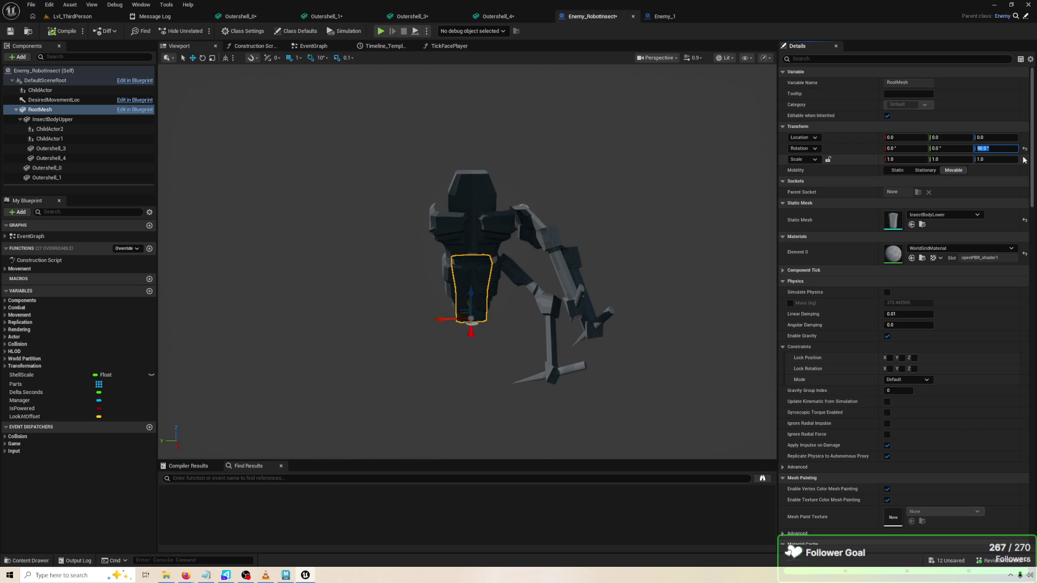
pyautogui.write('0')
pyautogui.press('Return')
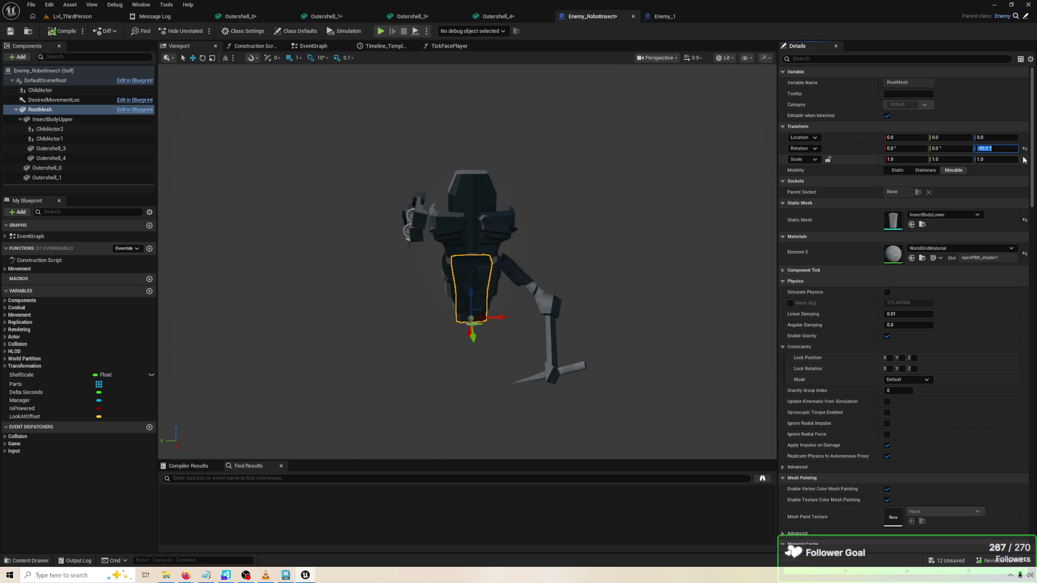
# Rotate InsectBodyUpper 180° in yaw, check the upper and lower bodies, and start a play test
pyautogui.click(123, 128)
pyautogui.click(122, 119)
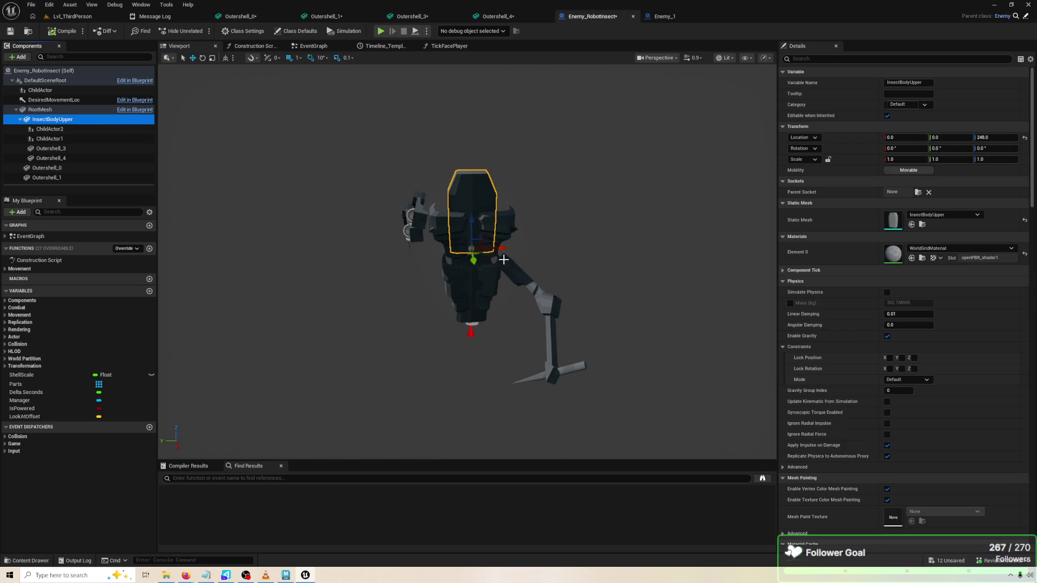
pyautogui.moveTo(525, 250); pyautogui.dragTo(528, 243)
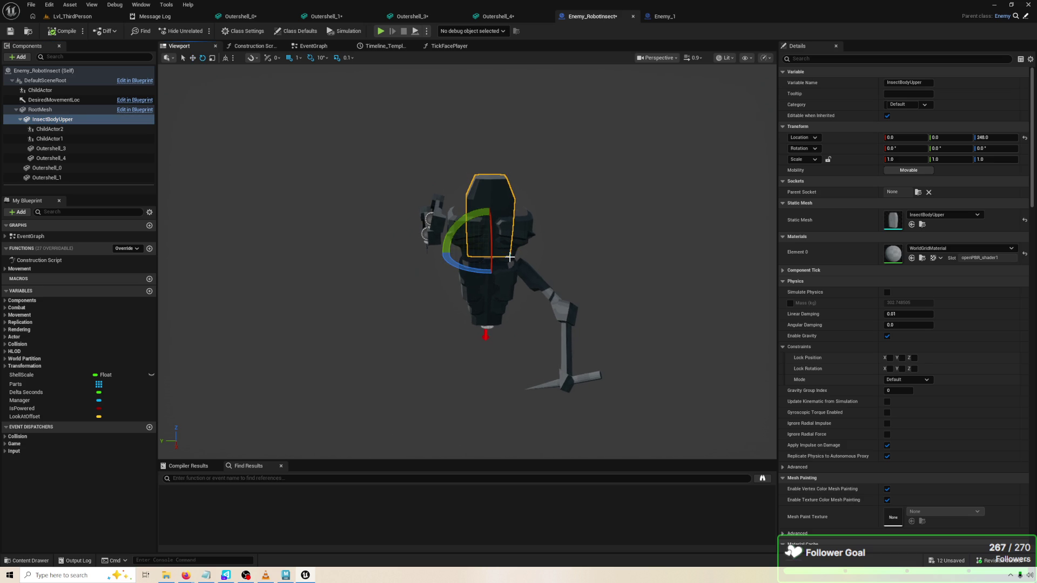
pyautogui.moveTo(472, 271)
pyautogui.mouseDown()
pyautogui.moveTo(439, 255)
pyautogui.moveTo(469, 271)
pyautogui.mouseUp()
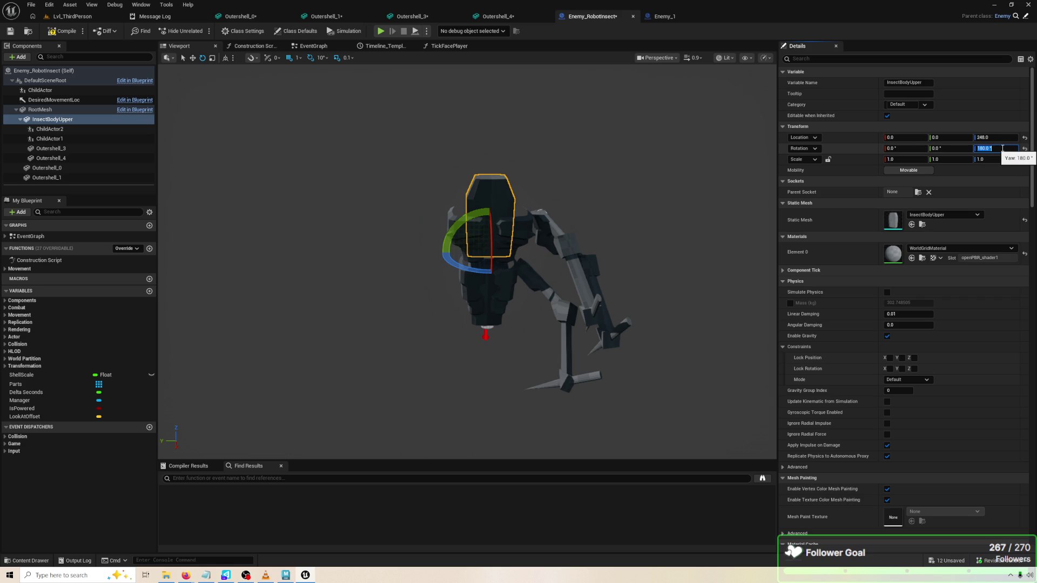
pyautogui.click(471, 293)
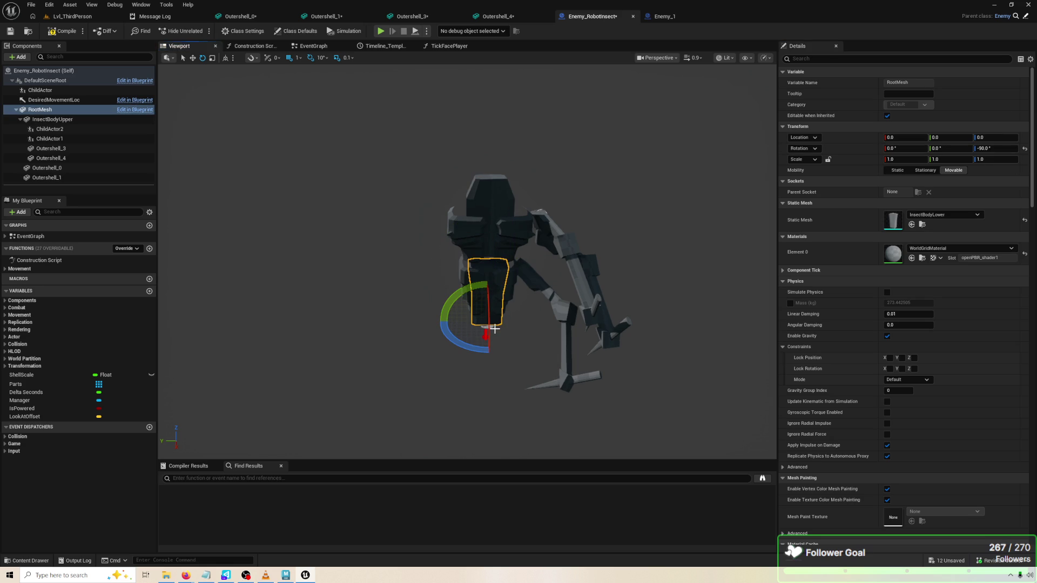
pyautogui.click(497, 204)
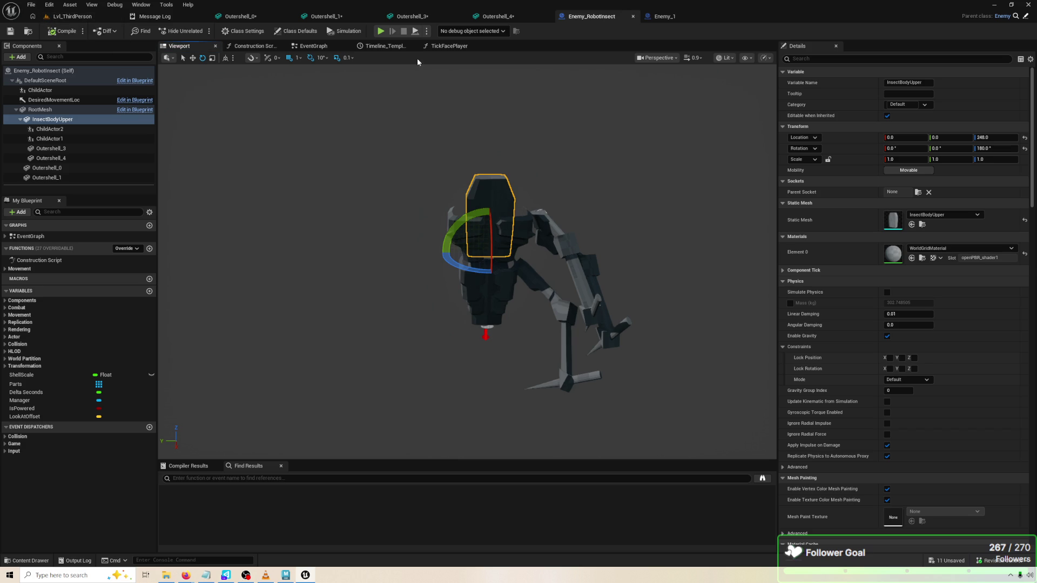
pyautogui.click(387, 37)
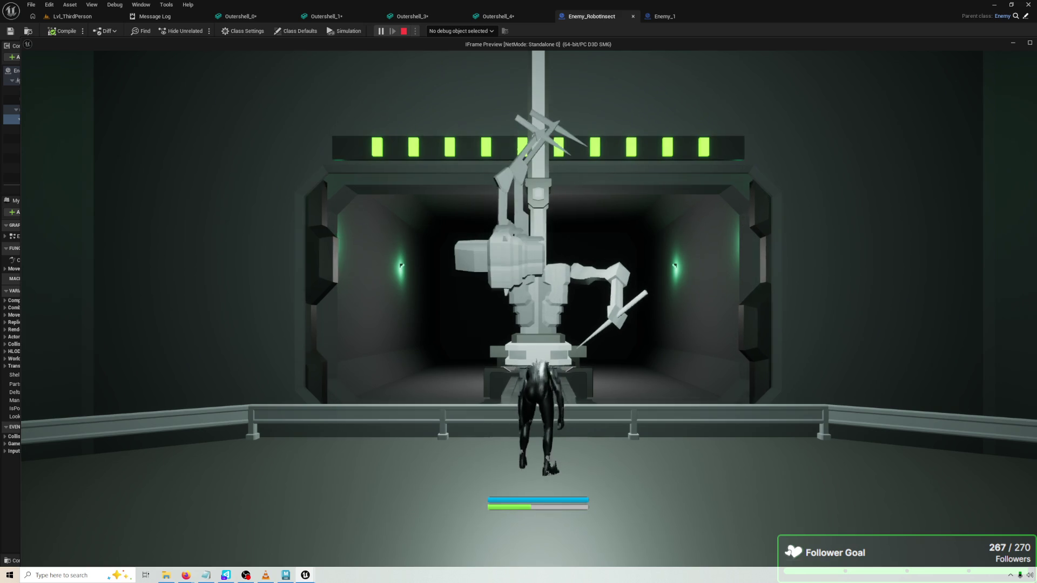
# Stop the play test, glance at Enemy_1, and reopen Enemy_RobotInsect's TickFacePlayer graph
pyautogui.press('Escape')
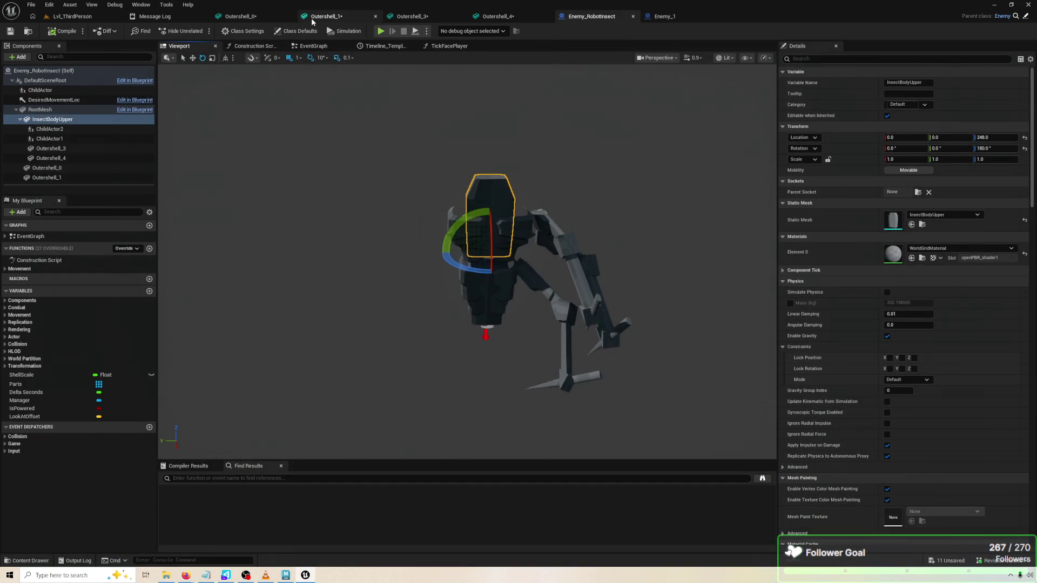
pyautogui.click(654, 16)
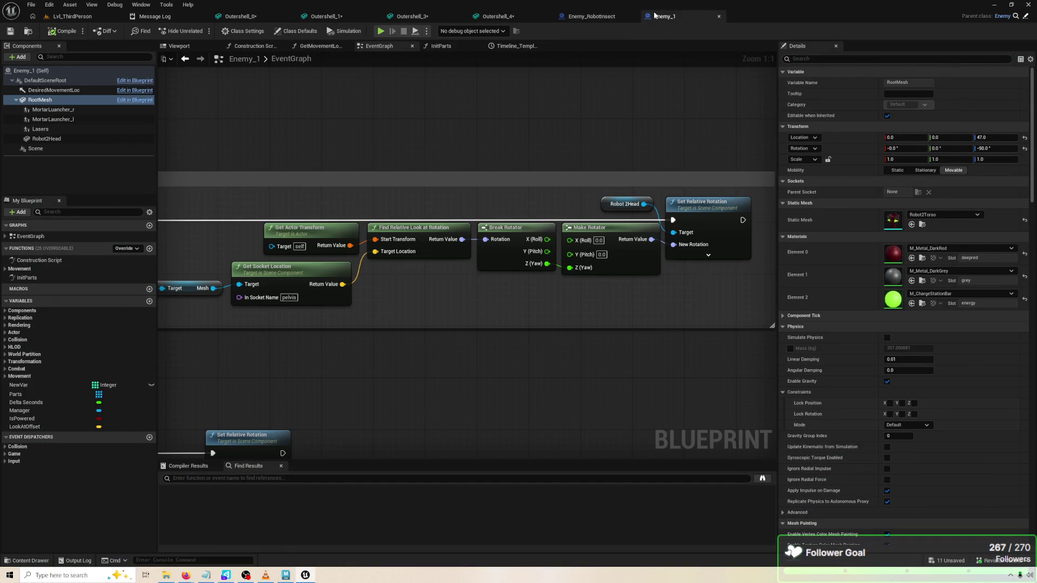
pyautogui.click(80, 18)
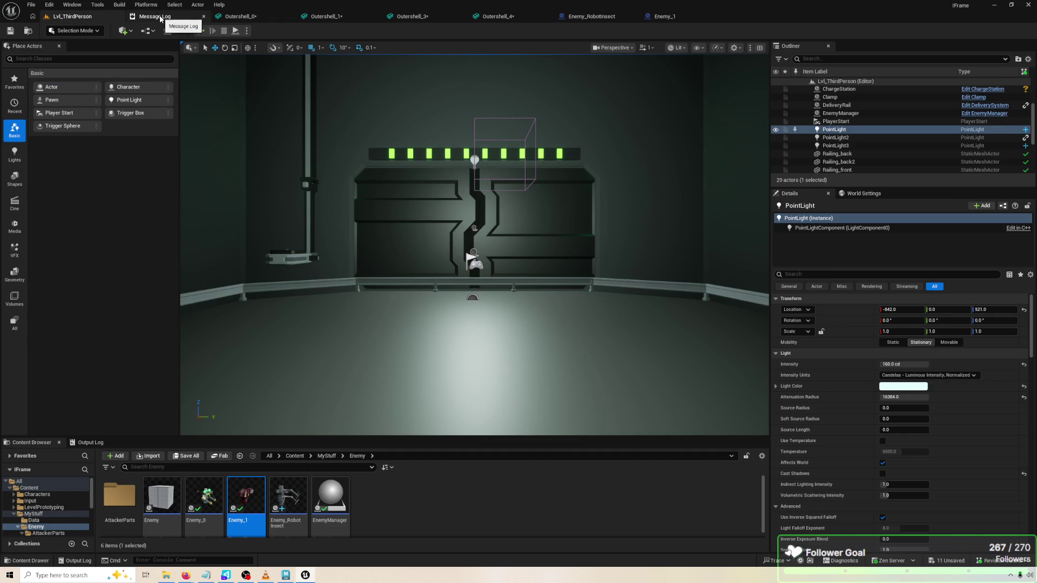
pyautogui.doubleClick(291, 520)
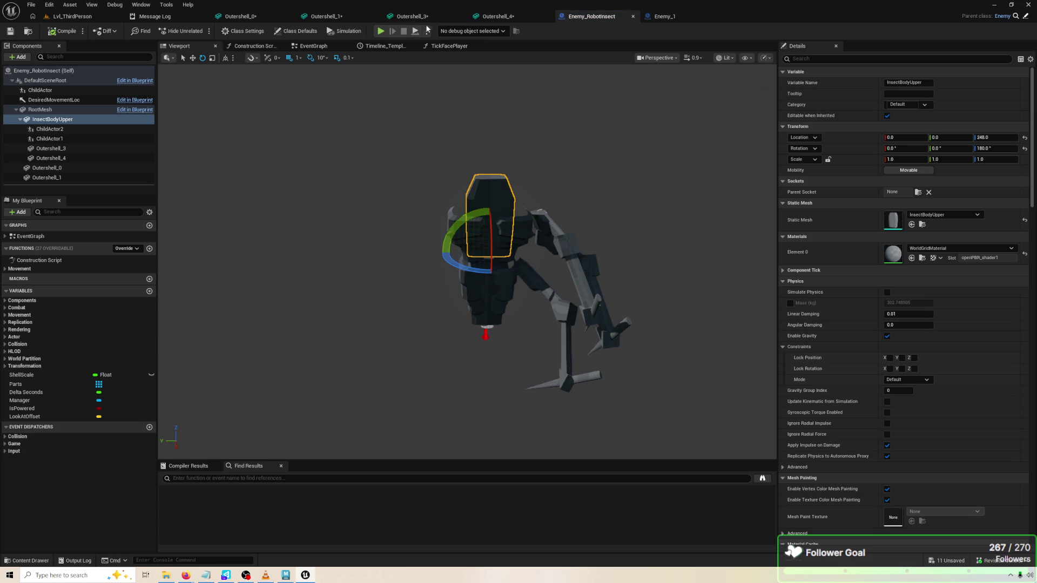
pyautogui.click(437, 45)
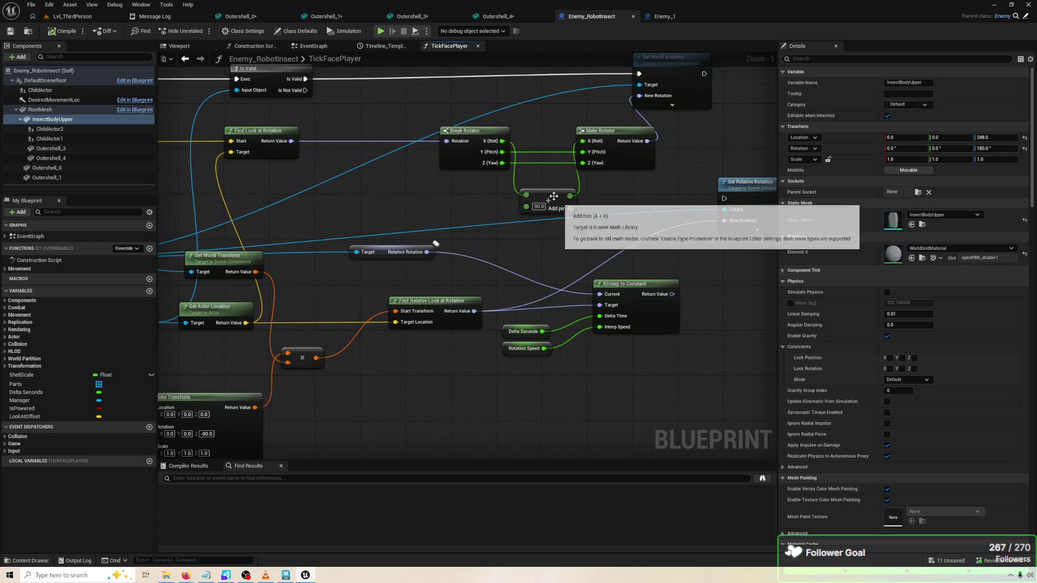
# Wire Break Rotator roll straight to Make Rotator roll, feed the 90 Add into Yaw, and play-test
pyautogui.click(512, 145)
pyautogui.moveTo(510, 142); pyautogui.dragTo(582, 141)
pyautogui.moveTo(570, 196); pyautogui.dragTo(582, 162)
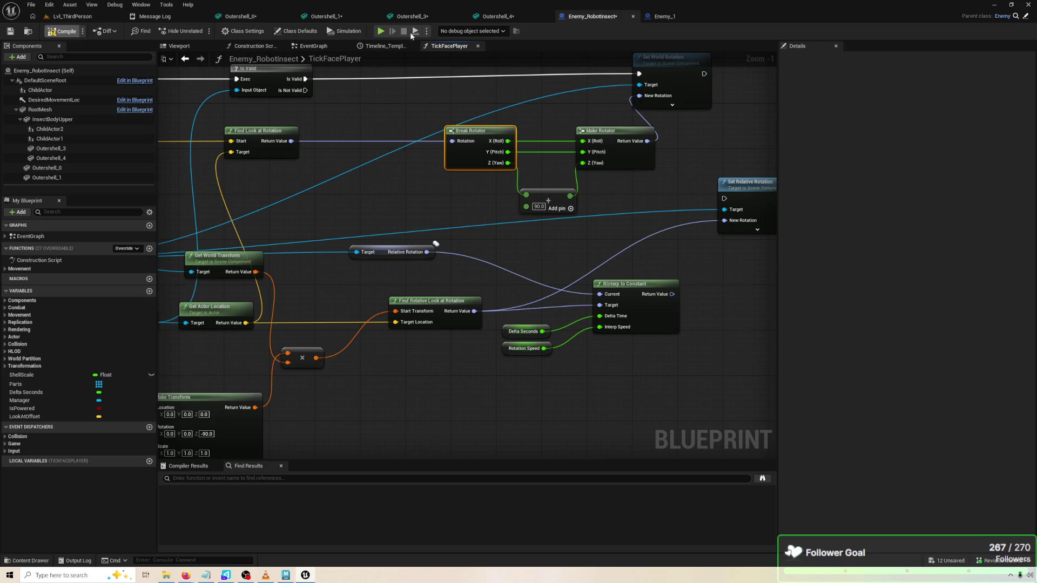
pyautogui.click(384, 30)
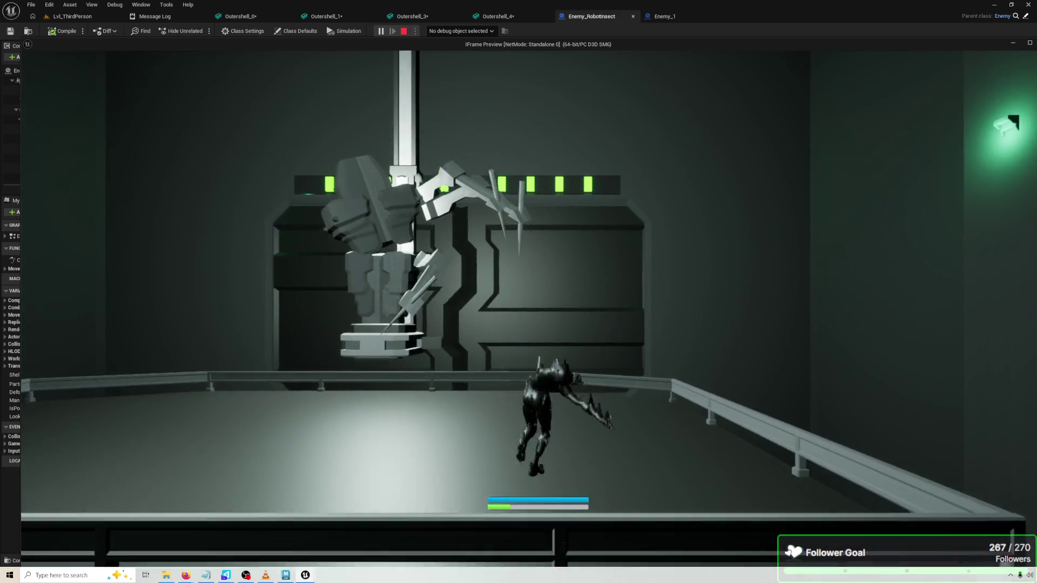
# Bypass the 90 offset by wiring Break Rotator's yaw directly into Make Rotator's Z (Yaw)
pyautogui.press('Escape')
pyautogui.moveTo(525, 194); pyautogui.dragTo(512, 165)
pyautogui.moveTo(593, 164); pyautogui.dragTo(593, 163)
# Play-test the robot at time dilation 4.0, then stop the session
pyautogui.click(377, 31)
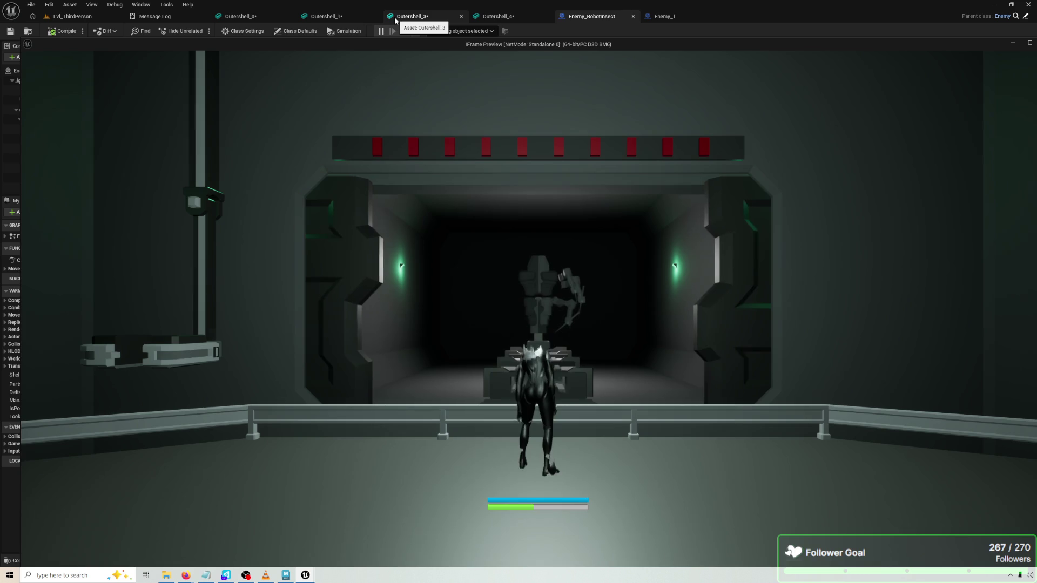
pyautogui.press('t')
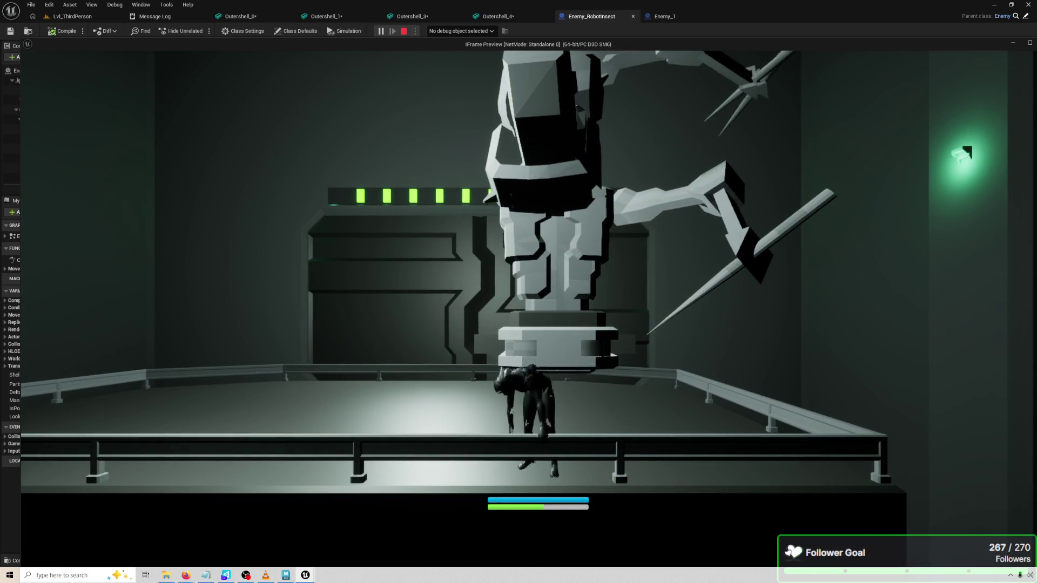
pyautogui.press('Escape')
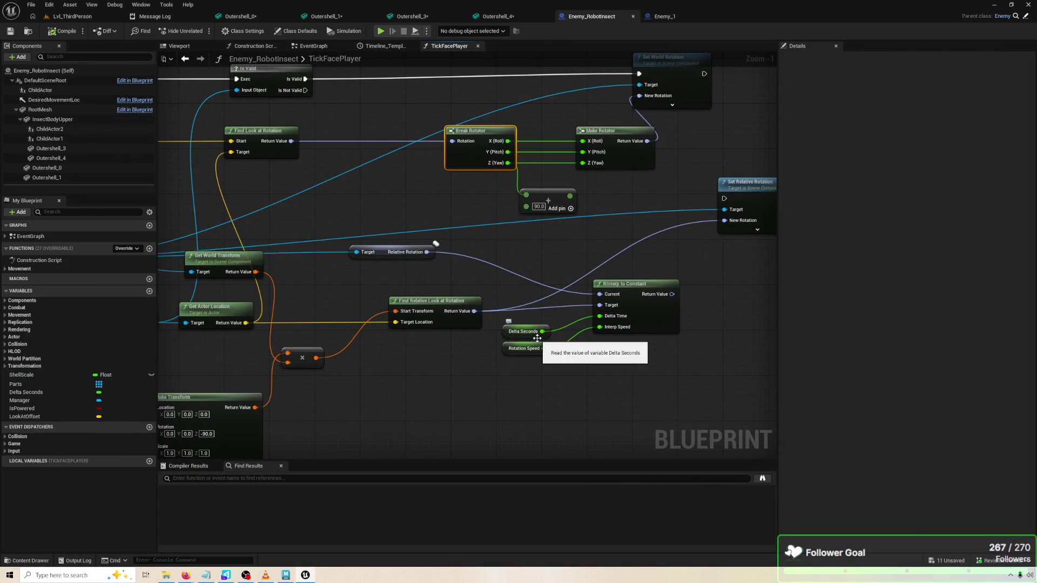
# Reconnect the 90.0 Add node output to Make Rotator's yaw, save the Blueprint and start simulating
pyautogui.moveTo(417, 221)
pyautogui.mouseDown()
pyautogui.moveTo(542, 236)
pyautogui.moveTo(514, 182)
pyautogui.moveTo(378, 204)
pyautogui.moveTo(373, 179)
pyautogui.moveTo(440, 197)
pyautogui.mouseUp()
pyautogui.scroll(-1, 501, 189)
pyautogui.moveTo(540, 211); pyautogui.dragTo(550, 183)
pyautogui.hotkey('ctrl', 's')
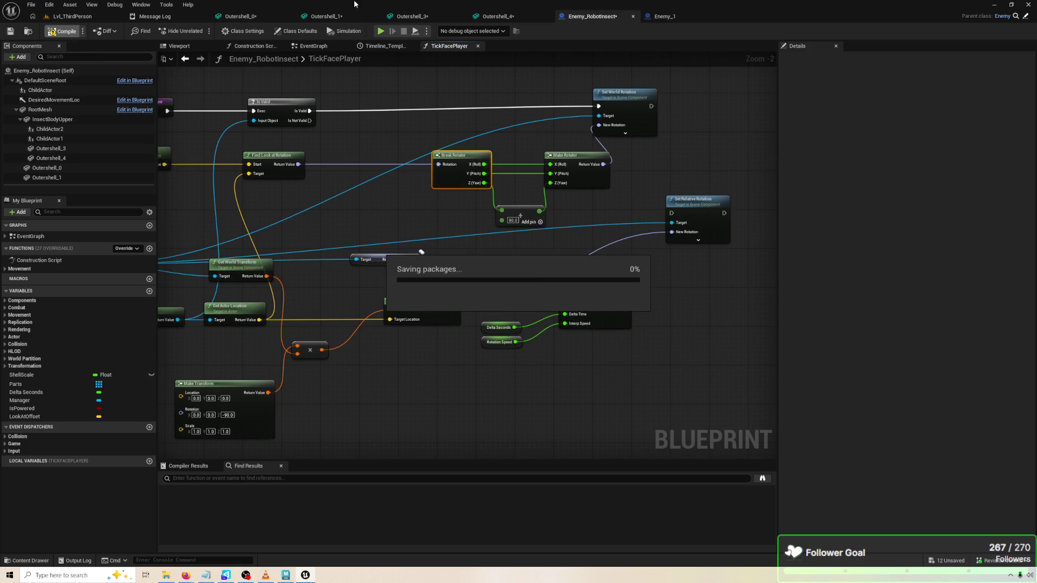
pyautogui.click(374, 31)
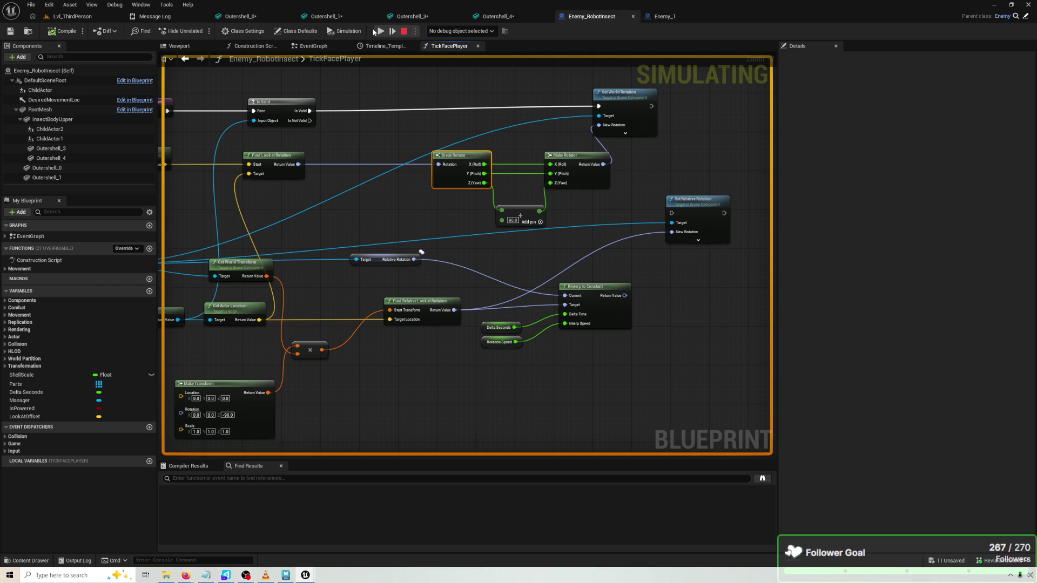
# Run a level play test with the offset yaw, then stop and return to the Viewport preview
pyautogui.click(404, 31)
pyautogui.click(383, 32)
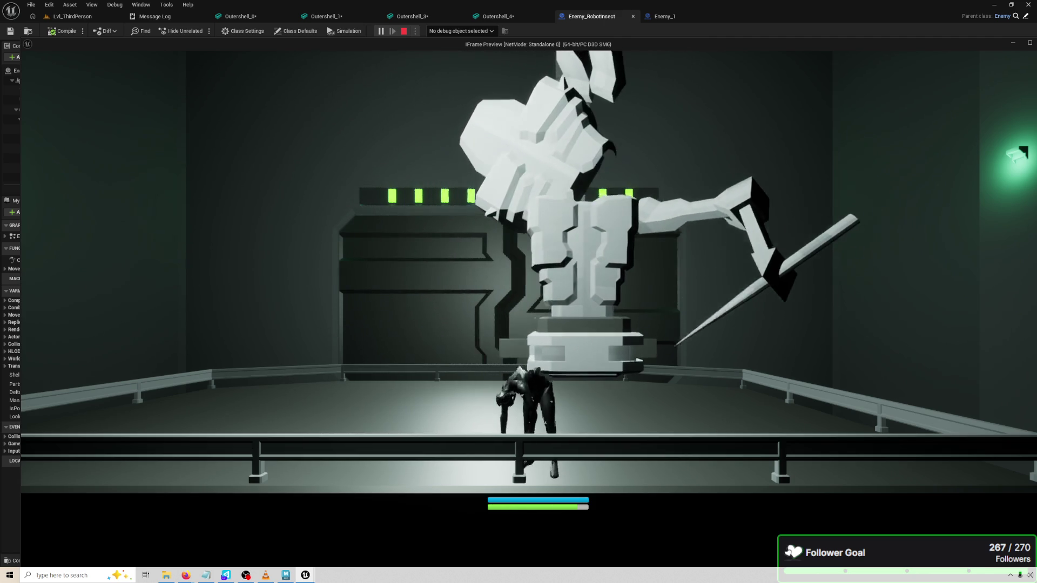
pyautogui.press('Escape')
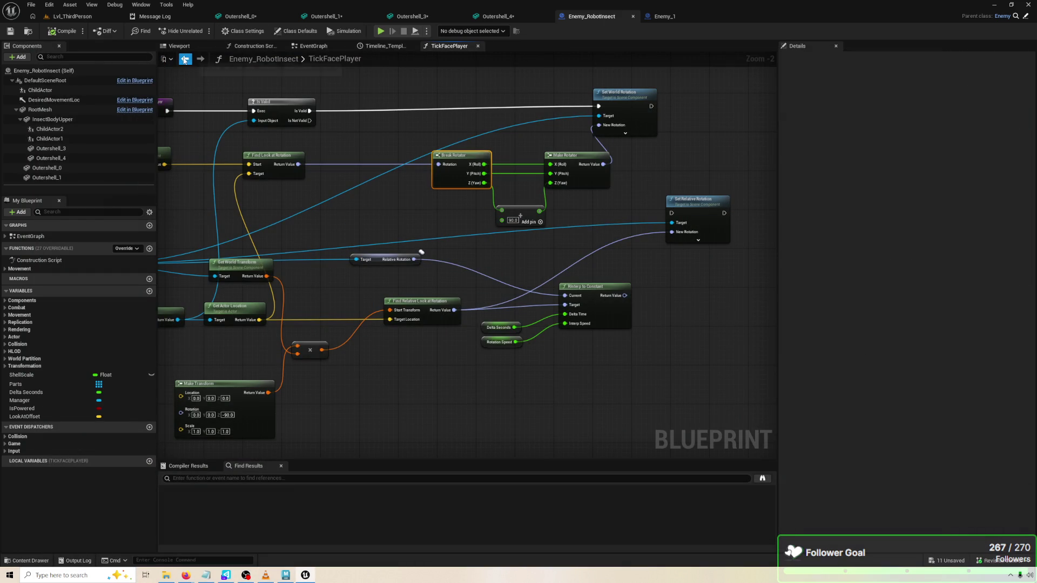
pyautogui.click(180, 47)
pyautogui.click(54, 158)
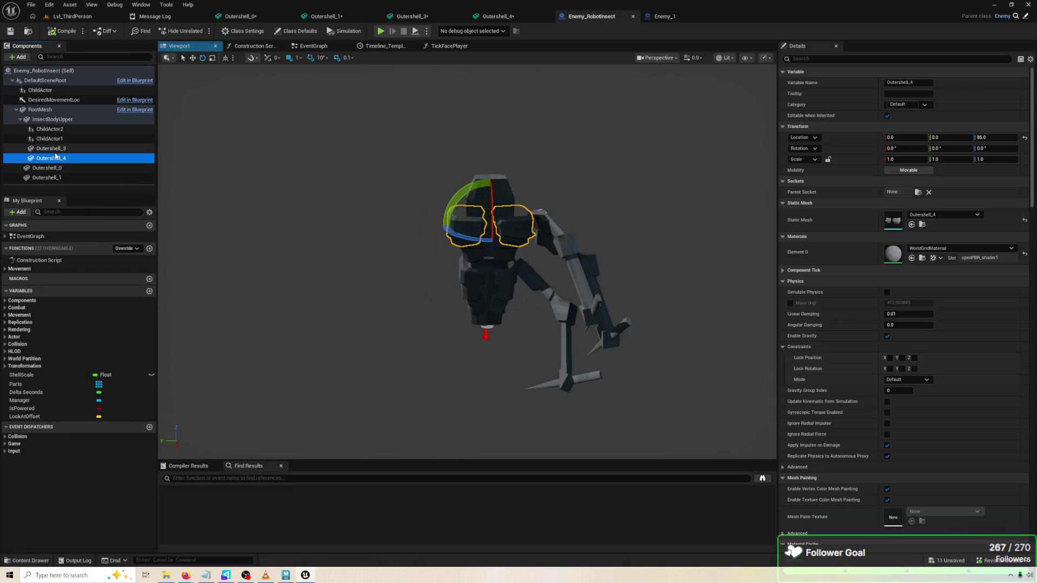
pyautogui.keyDown('ctrl'); pyautogui.click(54, 148); pyautogui.keyUp('ctrl')
pyautogui.press('Escape')
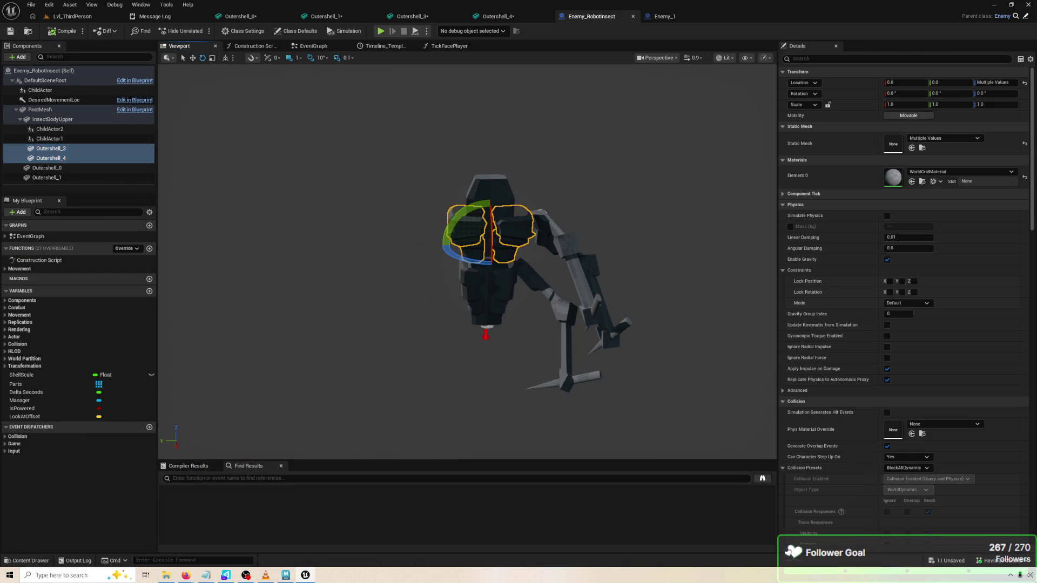
pyautogui.click(513, 226)
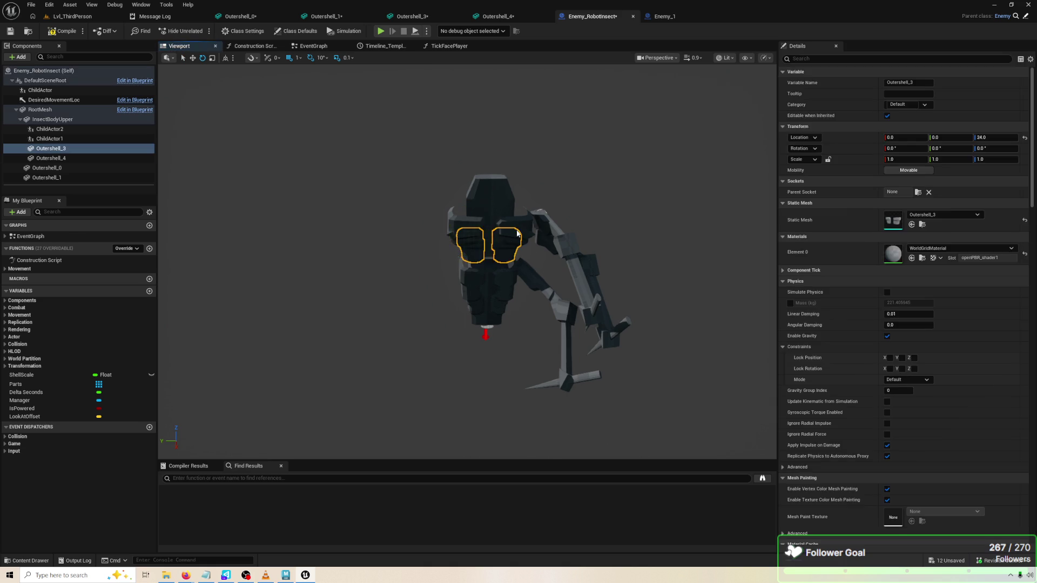
pyautogui.keyDown('ctrl'); pyautogui.click(57, 148); pyautogui.keyUp('ctrl')
pyautogui.click(283, 246)
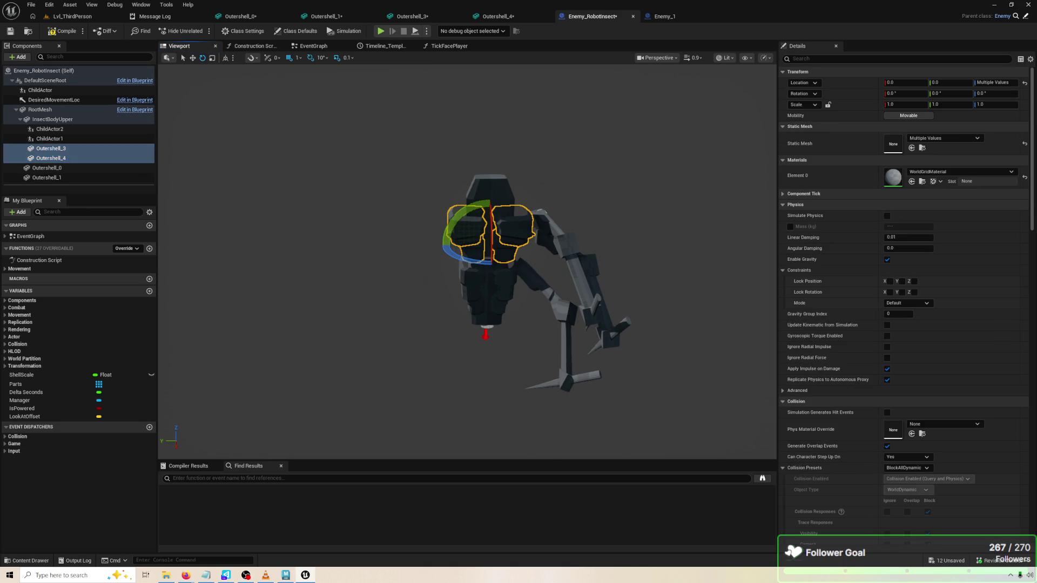
pyautogui.click(37, 148)
pyautogui.keyDown('ctrl'); pyautogui.click(50, 159); pyautogui.keyUp('ctrl')
pyautogui.moveTo(333, 199); pyautogui.dragTo(286, 211)
pyautogui.scroll(3, 310, 198)
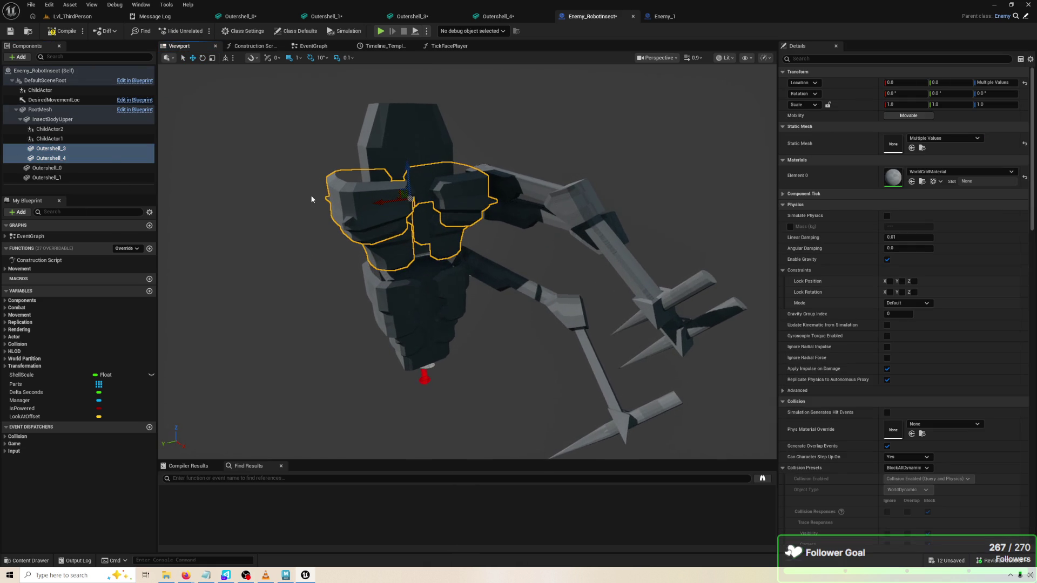
pyautogui.moveTo(376, 201); pyautogui.dragTo(268, 124)
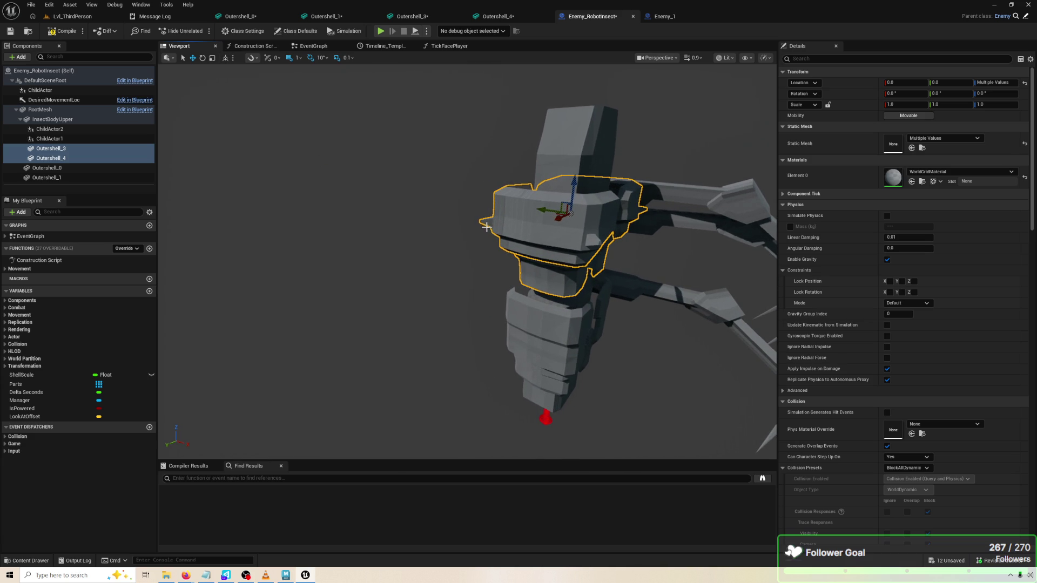
pyautogui.moveTo(540, 209)
pyautogui.mouseDown()
pyautogui.moveTo(618, 226)
pyautogui.moveTo(697, 270)
pyautogui.moveTo(335, 197)
pyautogui.moveTo(532, 260)
pyautogui.moveTo(608, 240)
pyautogui.moveTo(717, 241)
pyautogui.moveTo(356, 186)
pyautogui.moveTo(621, 267)
pyautogui.moveTo(448, 227)
pyautogui.mouseUp()
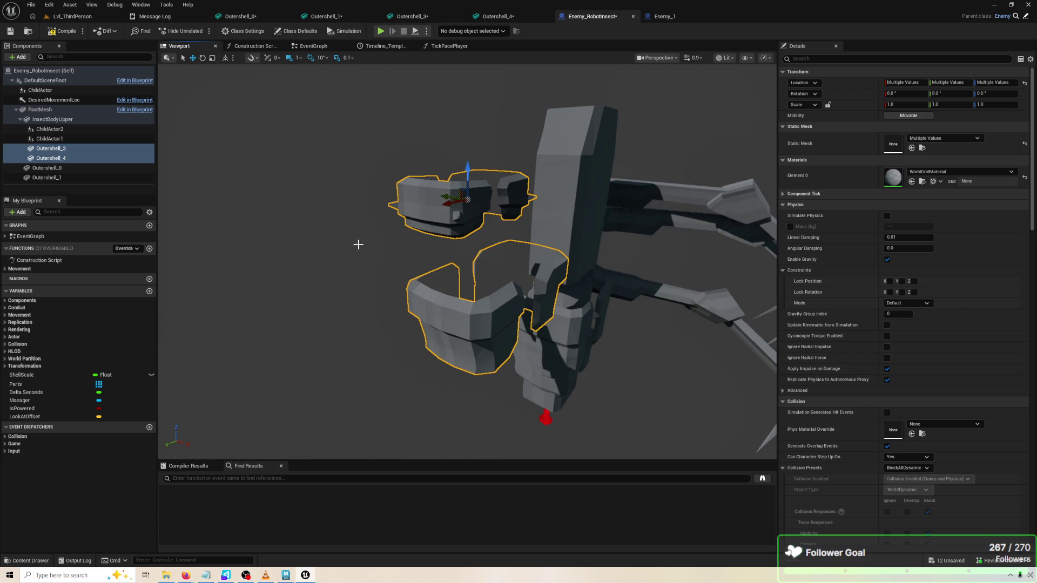
pyautogui.hotkey('ctrl', 'z')
pyautogui.moveTo(361, 244); pyautogui.dragTo(367, 237)
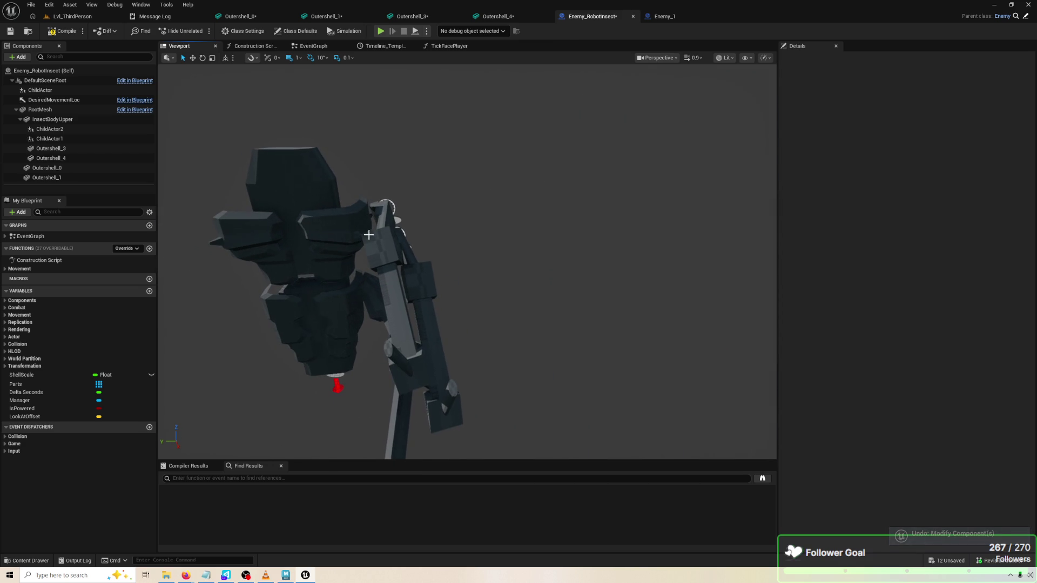
pyautogui.click(308, 196)
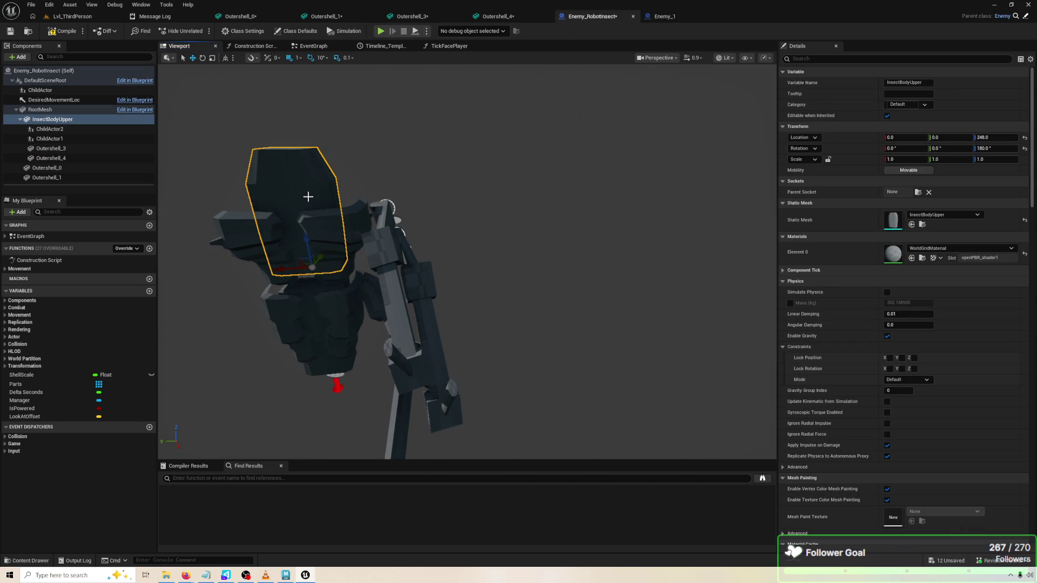
# Set InsectBodyUpper's Z rotation to 0, after trying -90, and check it from a front view
pyautogui.moveTo(635, 161); pyautogui.dragTo(500, 265)
pyautogui.click(493, 268)
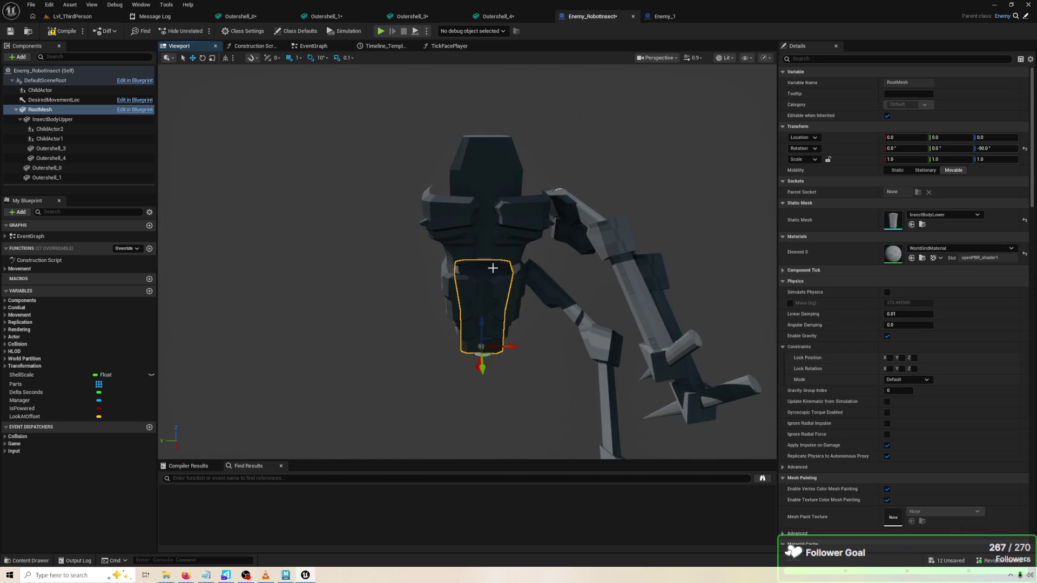
pyautogui.click(503, 175)
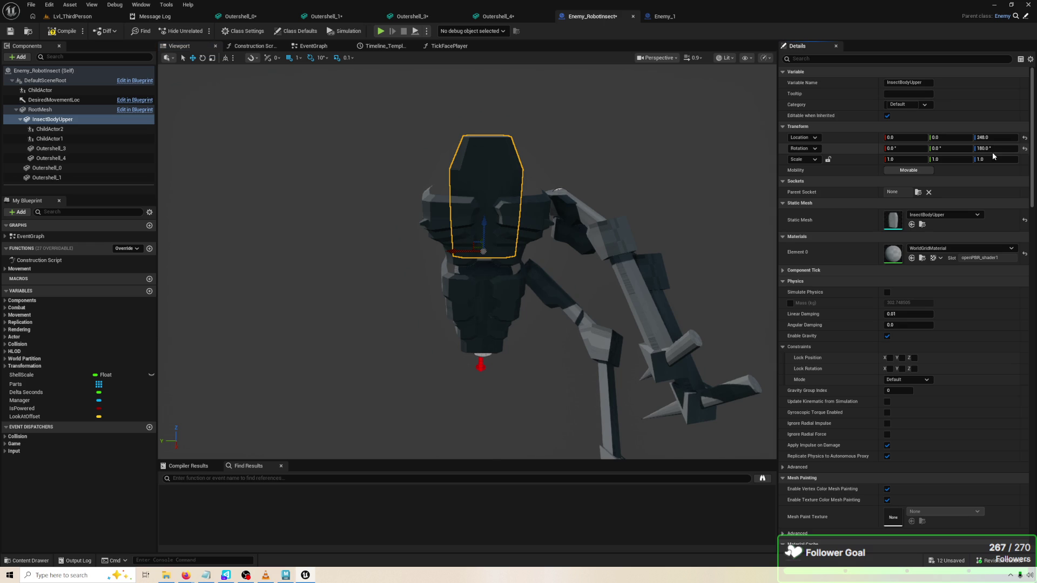
pyautogui.write('-90')
pyautogui.press('Return')
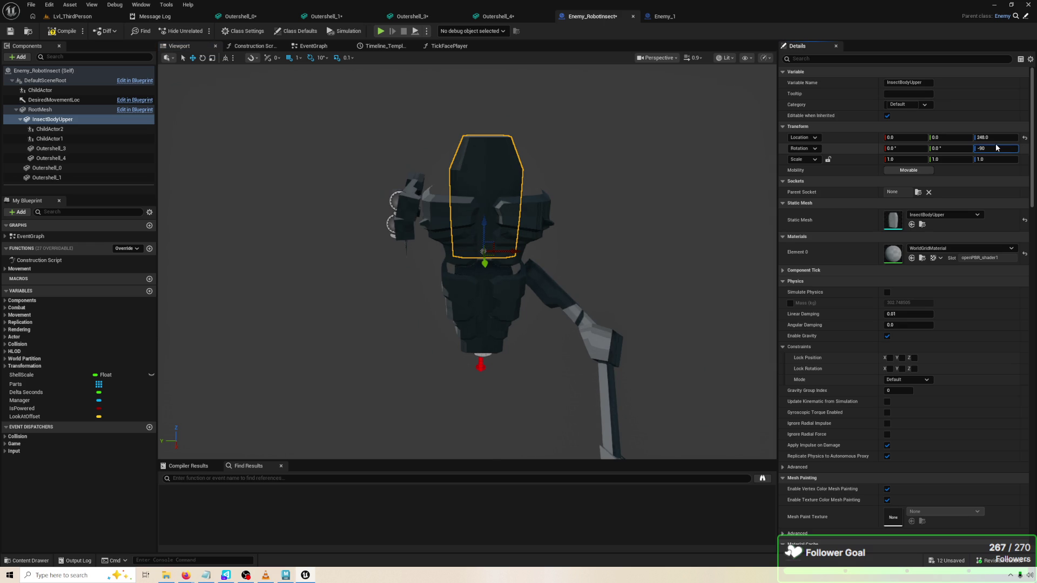
pyautogui.press('Return')
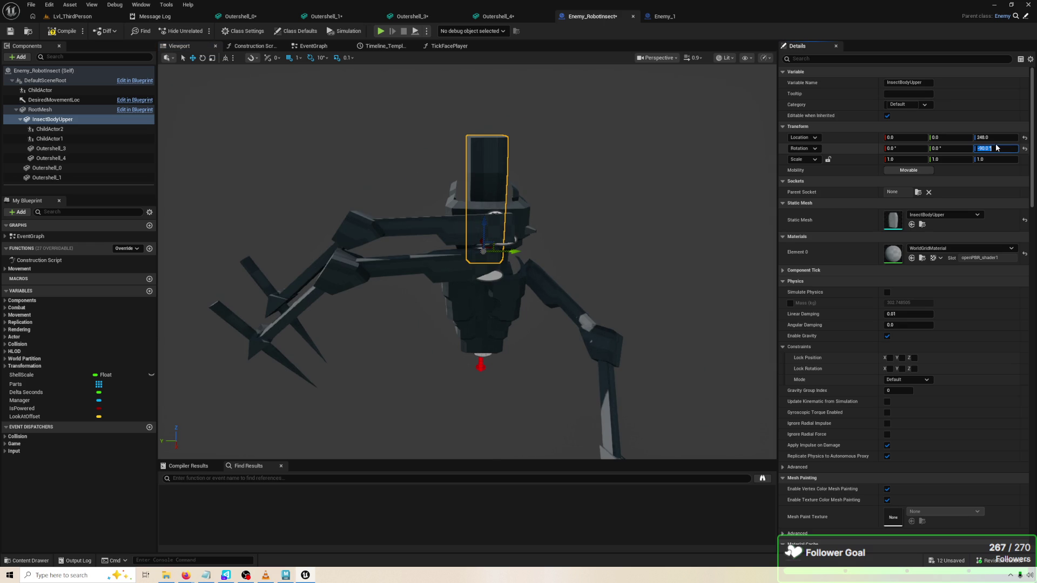
pyautogui.write('0')
pyautogui.press('Return')
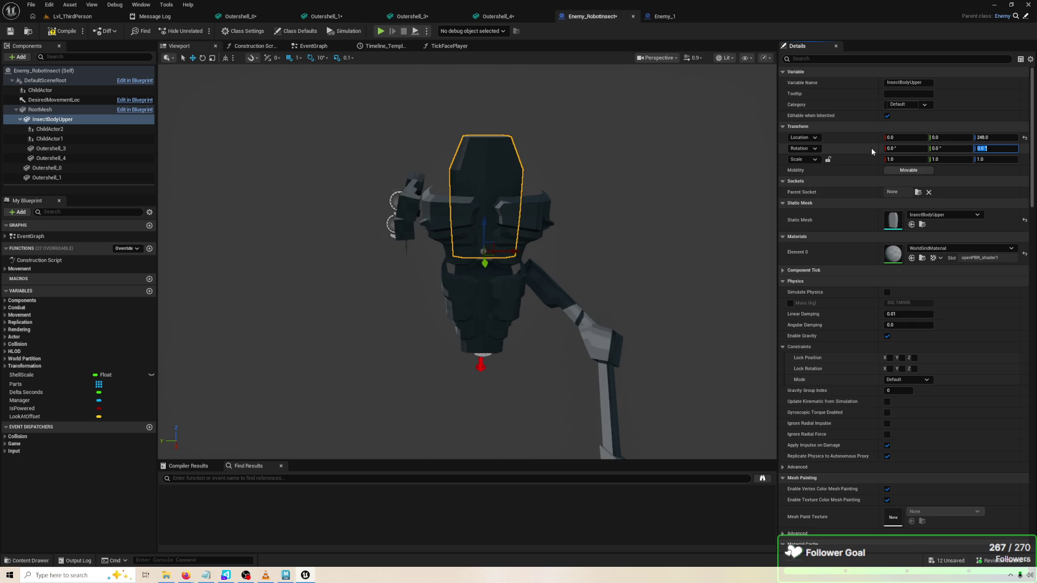
pyautogui.moveTo(614, 244)
pyautogui.mouseDown()
pyautogui.moveTo(594, 189)
pyautogui.moveTo(537, 174)
pyautogui.mouseUp()
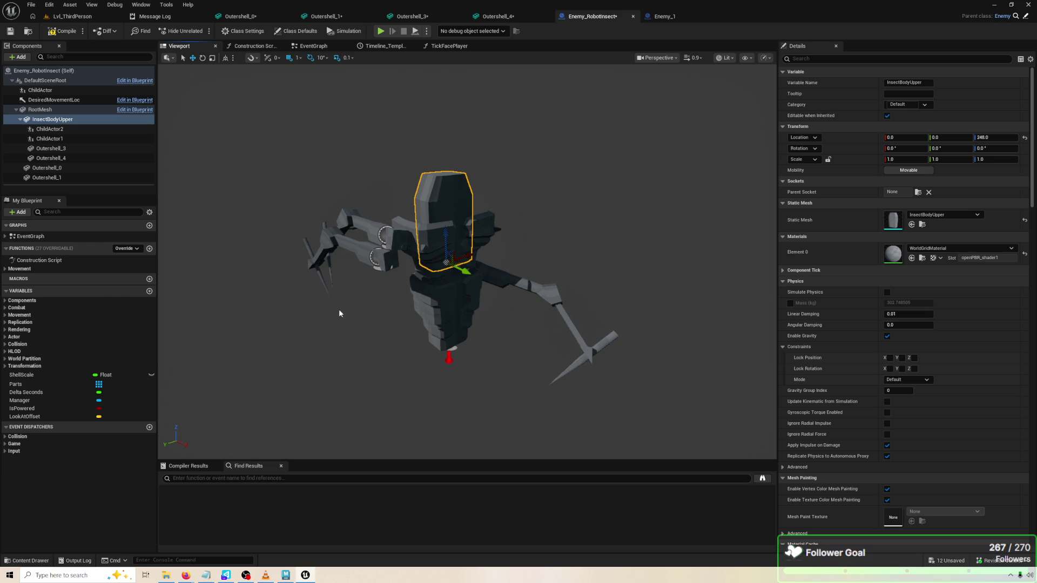
pyautogui.click(429, 283)
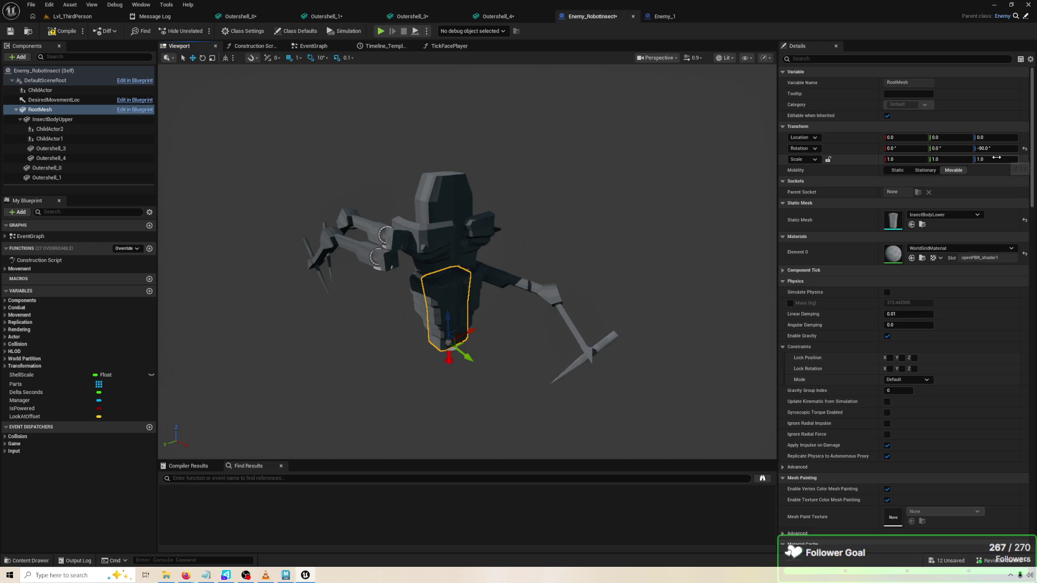
# Move the ChildActor1 and ChildActor2 arm pieces over to the robot's right side
pyautogui.click(469, 212)
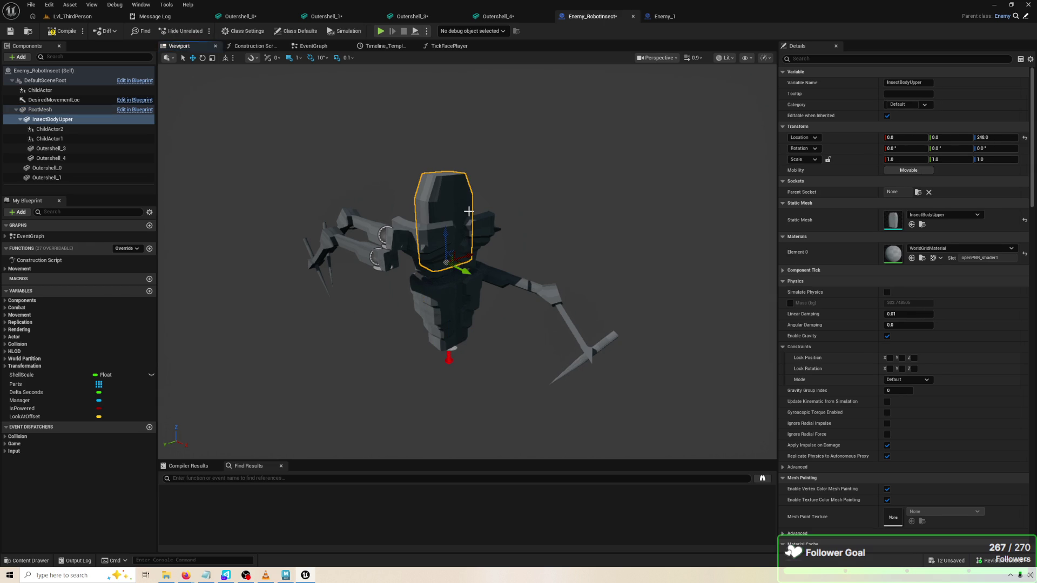
pyautogui.click(397, 244)
pyautogui.click(373, 264)
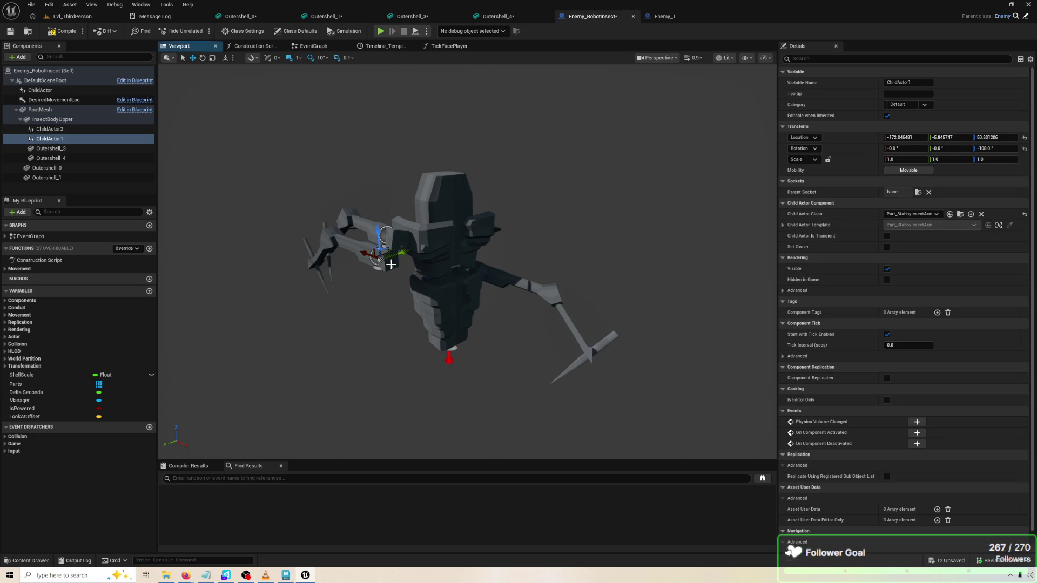
pyautogui.click(397, 241)
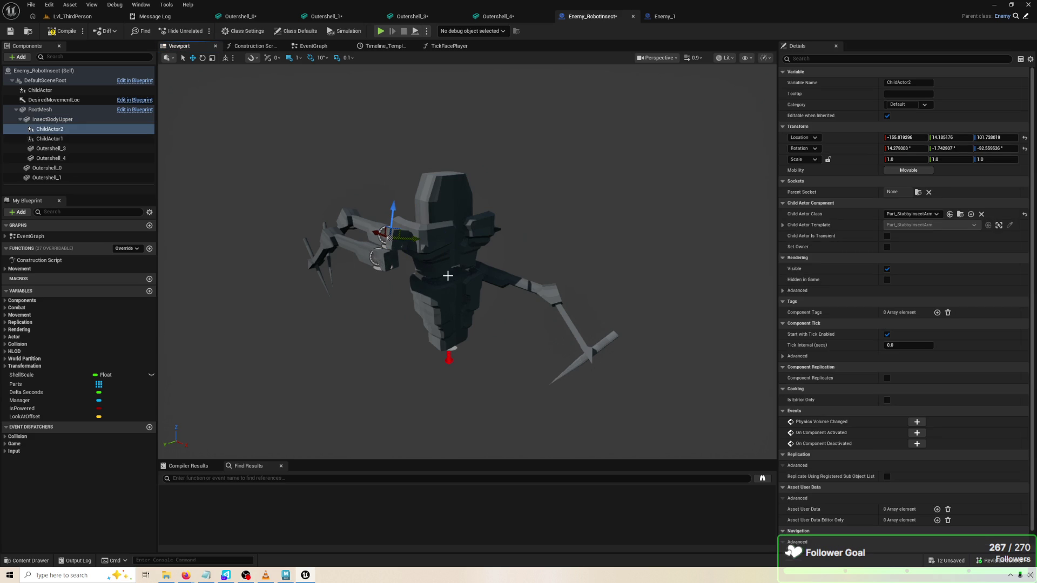
pyautogui.click(392, 262)
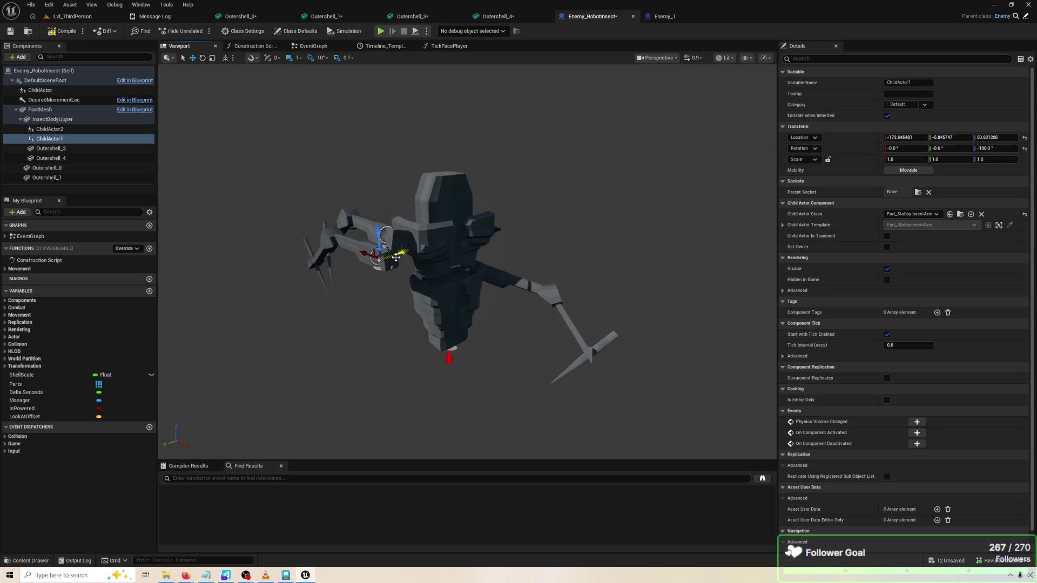
pyautogui.moveTo(395, 257); pyautogui.dragTo(517, 214)
pyautogui.click(398, 241)
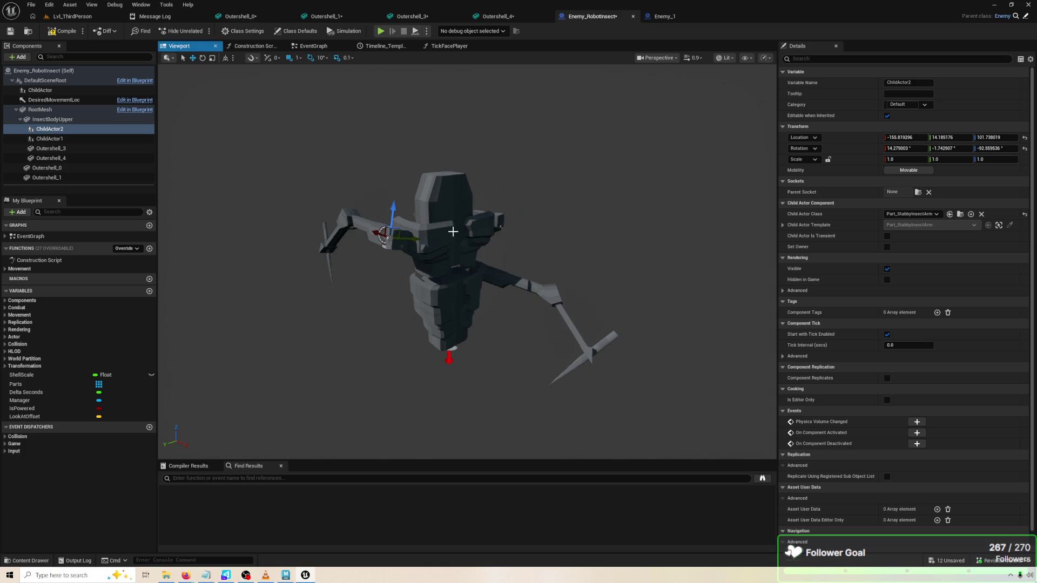
pyautogui.moveTo(397, 241)
pyautogui.mouseDown()
pyautogui.moveTo(545, 215)
pyautogui.moveTo(508, 228)
pyautogui.moveTo(489, 270)
pyautogui.moveTo(519, 295)
pyautogui.moveTo(507, 310)
pyautogui.moveTo(451, 234)
pyautogui.mouseUp()
pyautogui.scroll(6, 486, 238)
# Roll ChildActor1's arm to about 110 degrees, shift it left, and pitch ChildActor2 about 30 degrees
pyautogui.press('e')
pyautogui.click(534, 240)
pyautogui.moveTo(532, 193)
pyautogui.mouseDown()
pyautogui.moveTo(561, 221)
pyautogui.moveTo(566, 252)
pyautogui.moveTo(531, 288)
pyautogui.moveTo(508, 289)
pyautogui.mouseUp()
pyautogui.press('w')
pyautogui.moveTo(516, 249)
pyautogui.mouseDown()
pyautogui.moveTo(416, 261)
pyautogui.moveTo(481, 250)
pyautogui.mouseUp()
pyautogui.click(486, 268)
pyautogui.press('e')
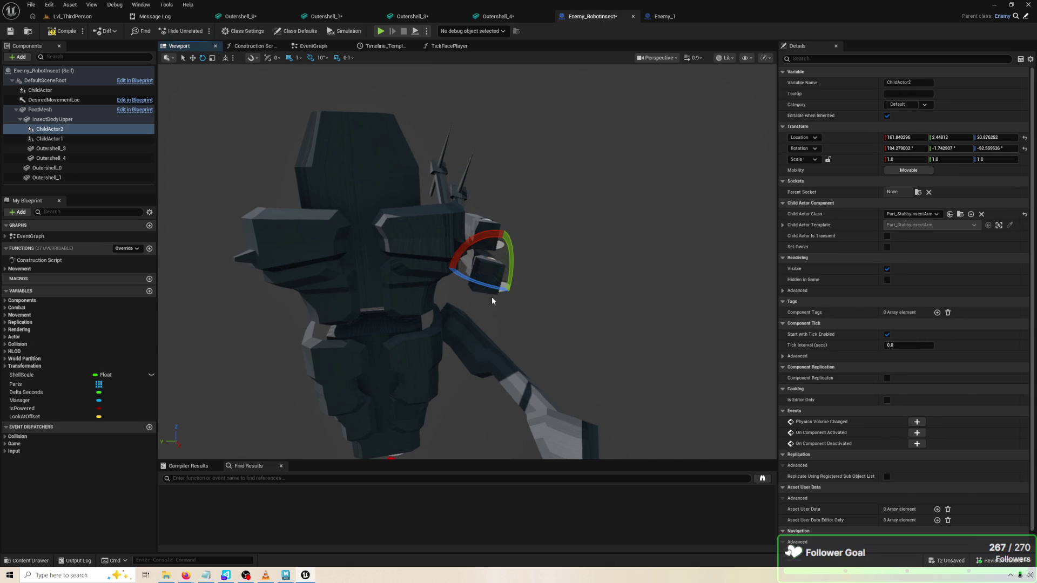
pyautogui.scroll(-6, 513, 289)
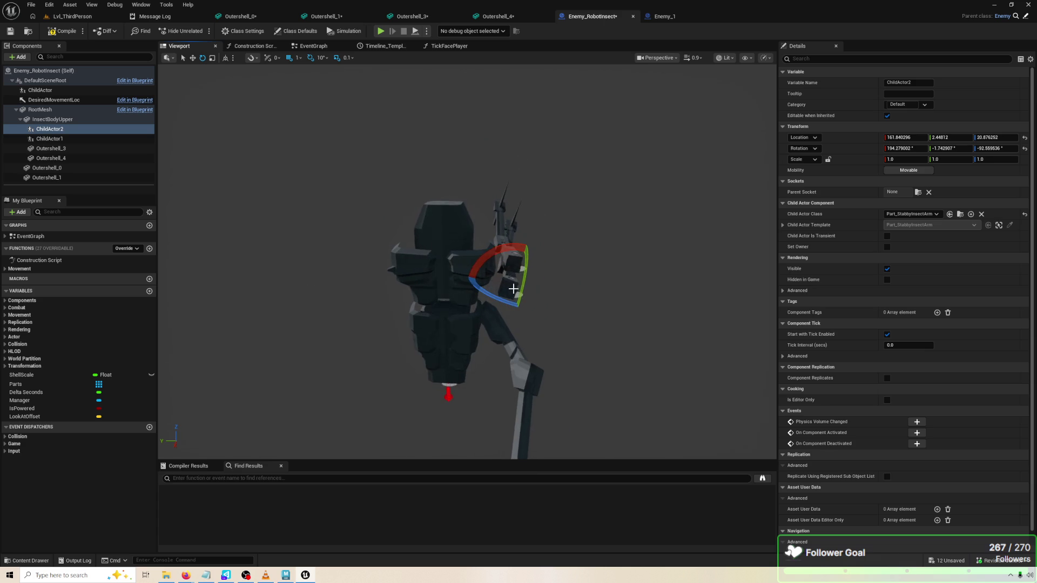
pyautogui.scroll(2, 526, 308)
pyautogui.moveTo(517, 309); pyautogui.dragTo(520, 343)
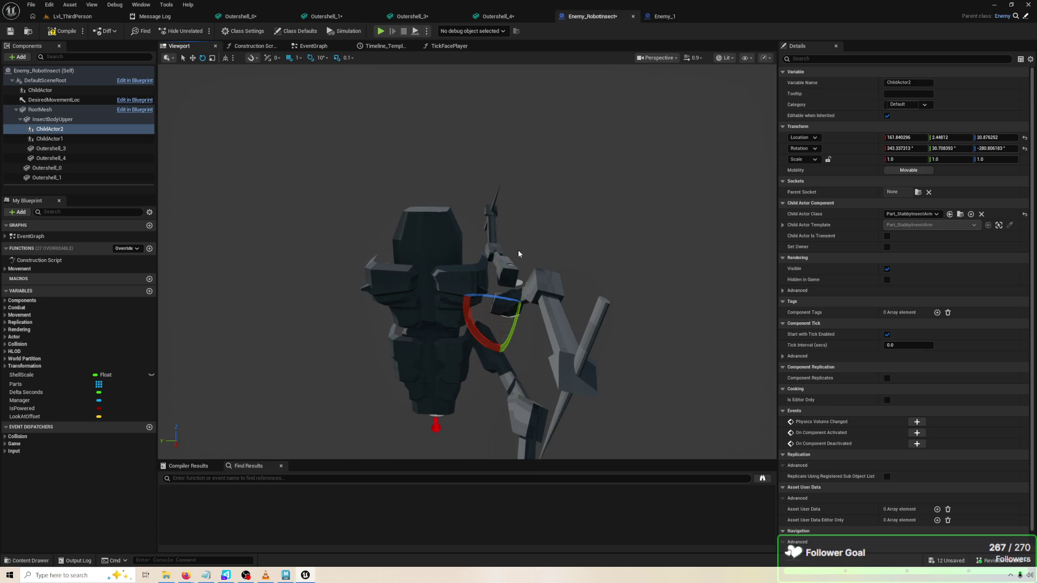
# Pitch ChildActor1's arm down to about -49 degrees, then compile and play-test the enemy
pyautogui.click(521, 256)
pyautogui.click(507, 275)
pyautogui.moveTo(526, 254)
pyautogui.mouseDown()
pyautogui.moveTo(518, 303)
pyautogui.moveTo(522, 254)
pyautogui.mouseUp()
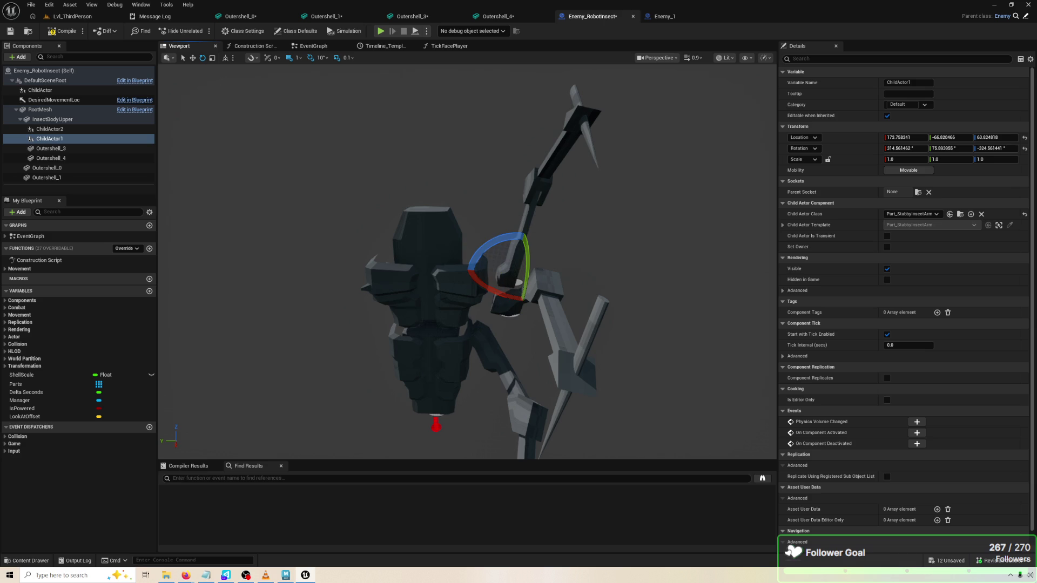
pyautogui.click(64, 33)
pyautogui.click(382, 31)
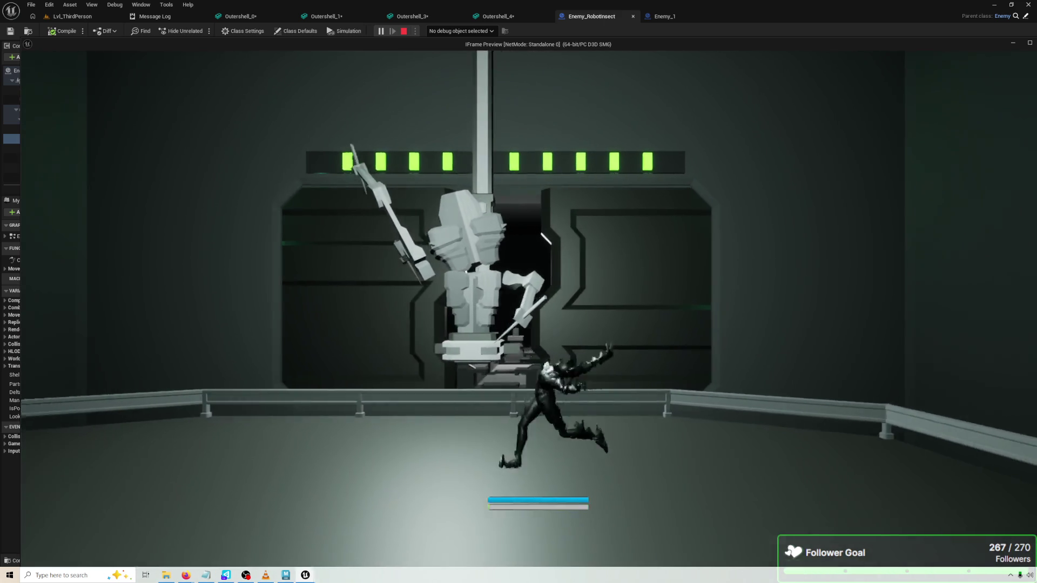
# In TickFacePlayer, wire Break Rotator's Yaw directly into Make Rotator's Yaw
pyautogui.press('Escape')
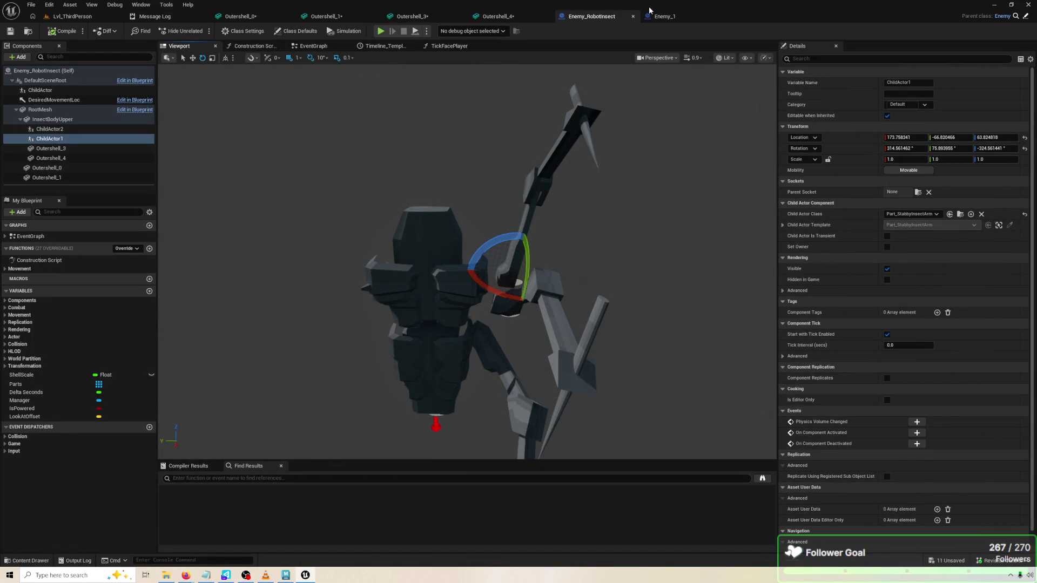
pyautogui.click(313, 46)
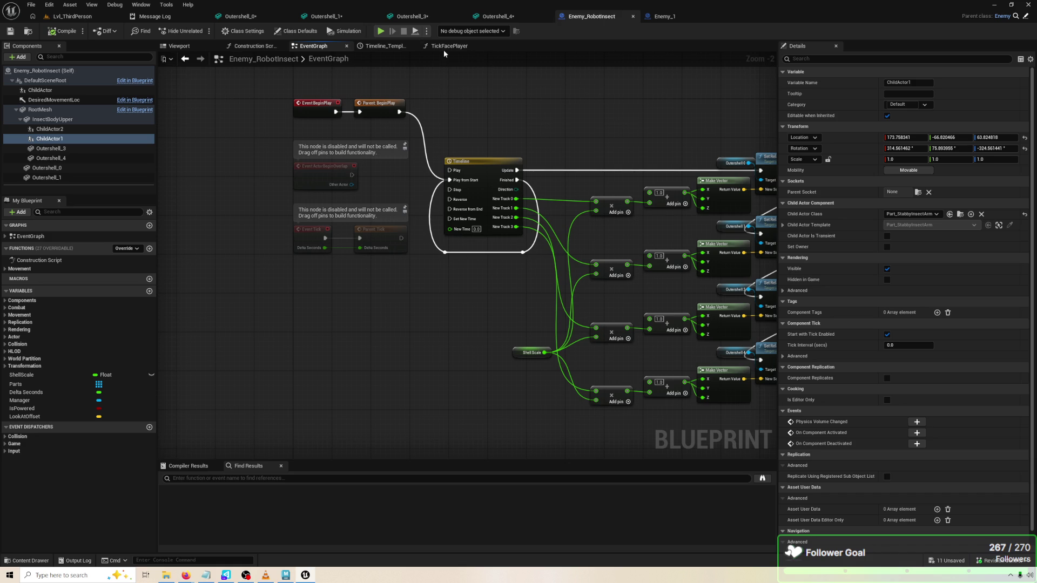
pyautogui.click(444, 47)
pyautogui.moveTo(489, 181); pyautogui.dragTo(487, 184)
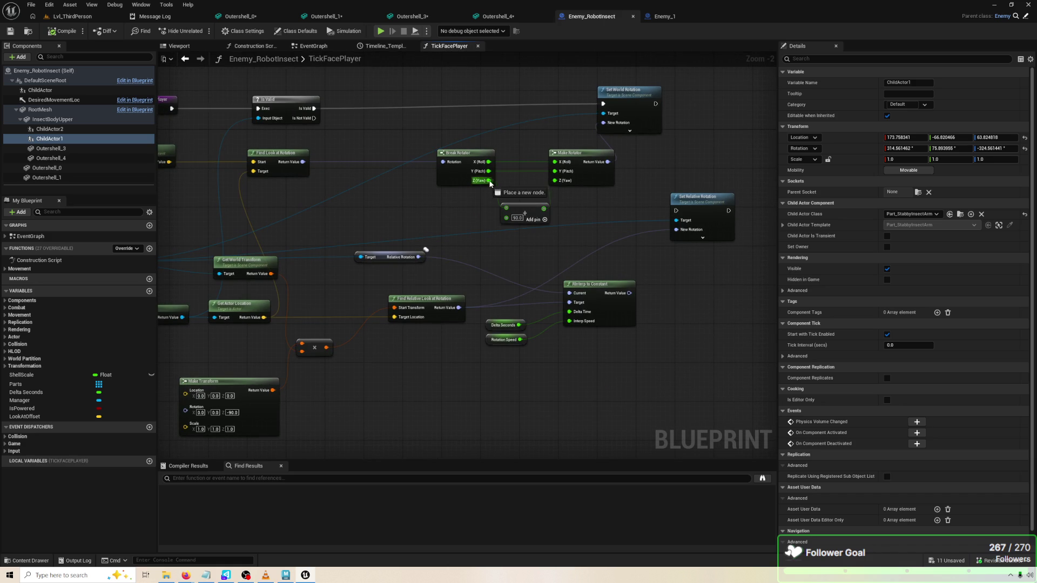
pyautogui.moveTo(566, 186); pyautogui.dragTo(557, 180)
# Compile the enemy Blueprint and run a short play test
pyautogui.click(61, 32)
pyautogui.click(383, 30)
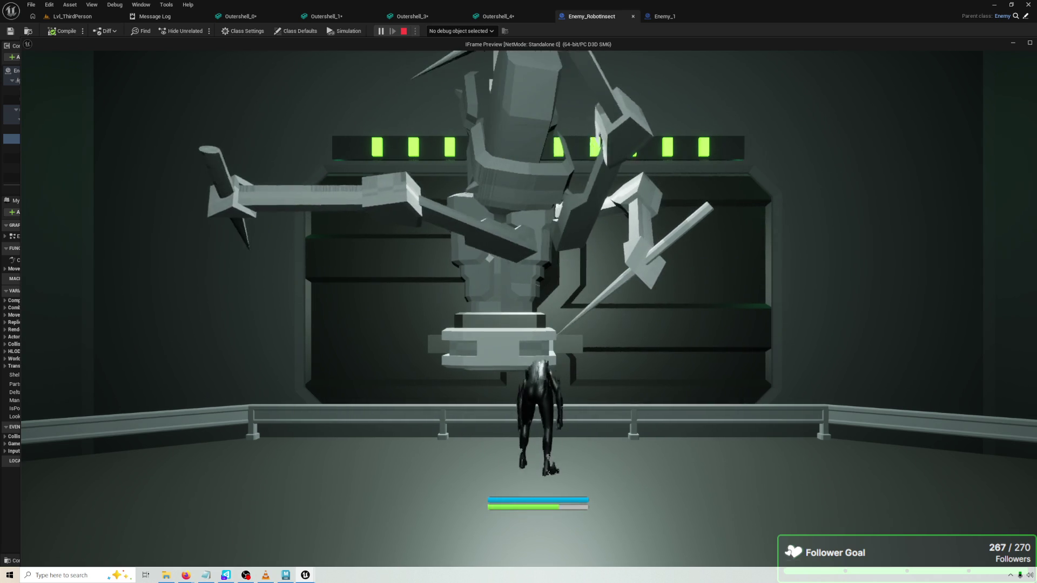
pyautogui.press('Escape')
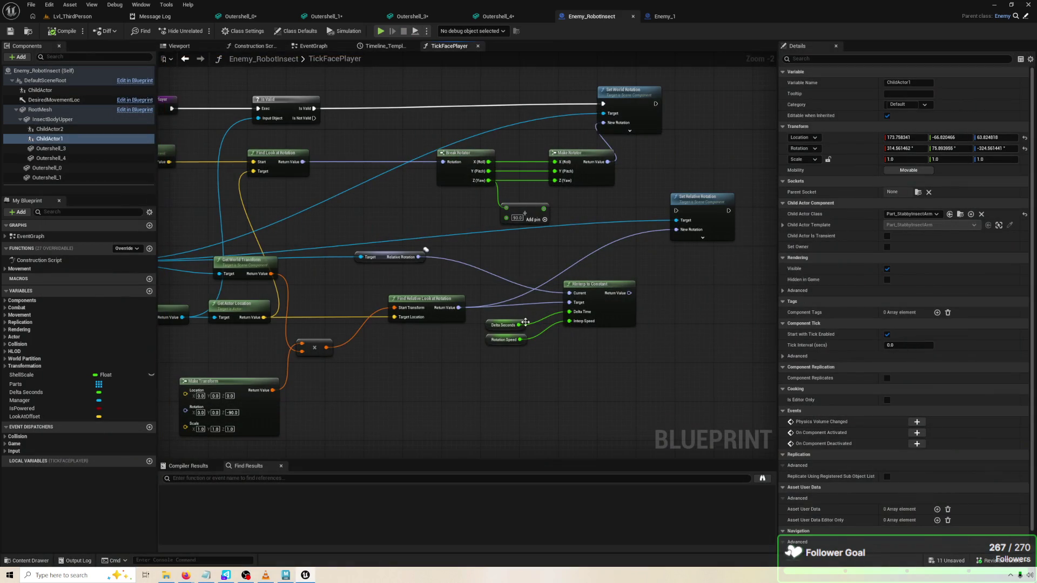
# Undo the direct Yaw link and change the Add node's yaw offset from 90.0 to -90
pyautogui.hotkey('ctrl', 'z')
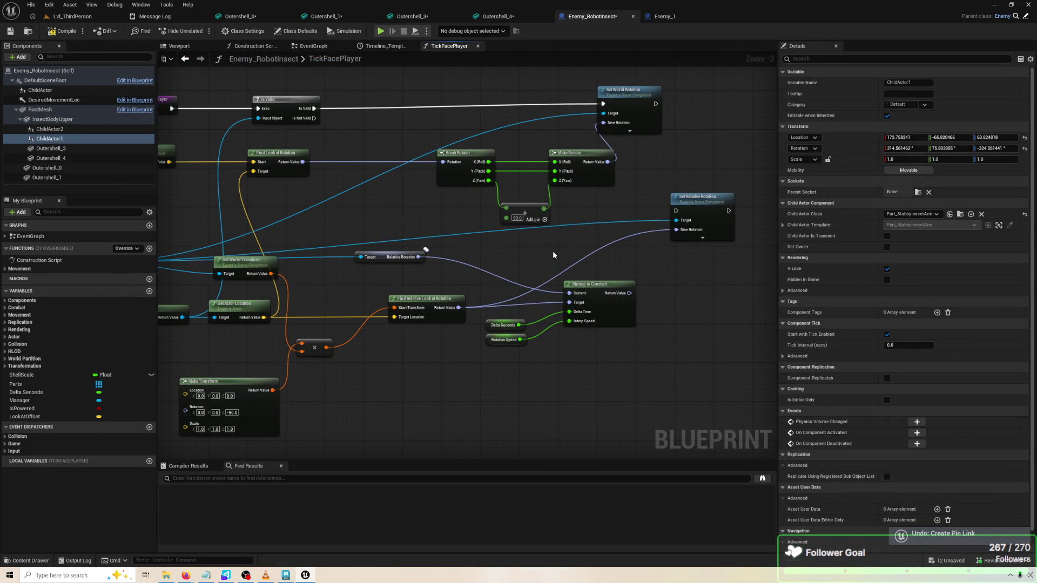
pyautogui.click(517, 218)
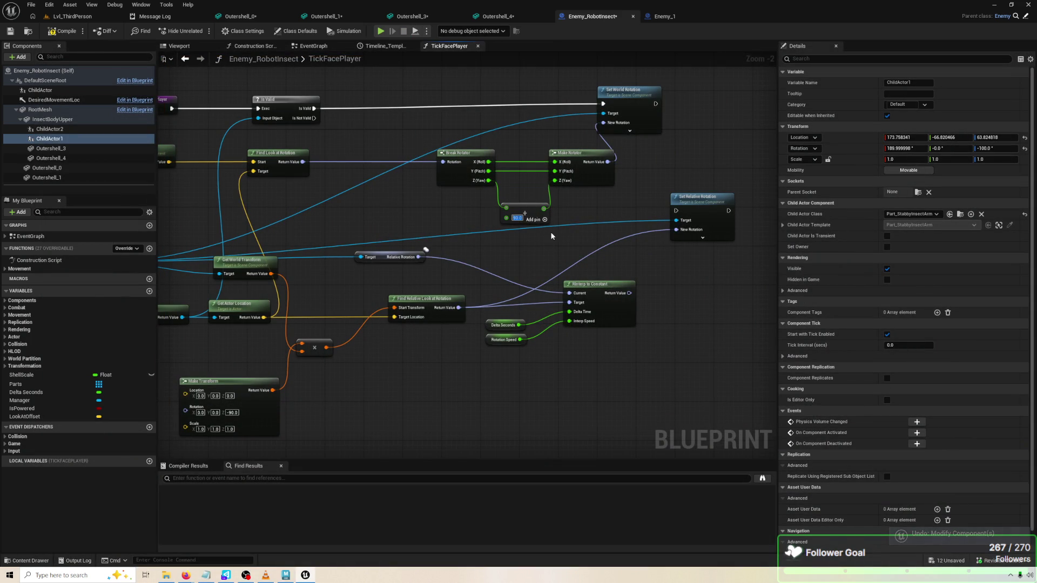
pyautogui.write('-90')
pyautogui.press('Return')
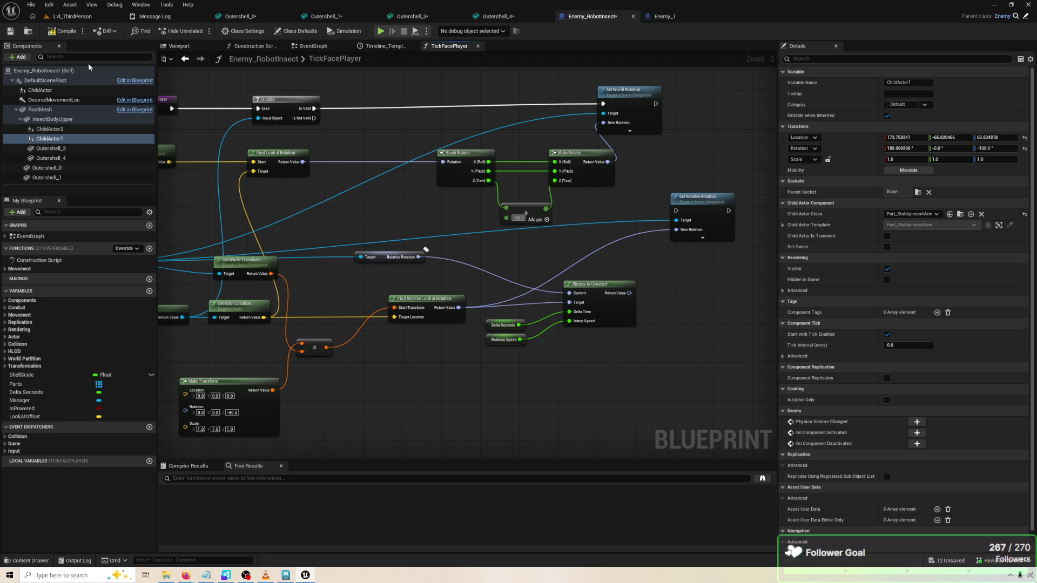
# Compile the robot insect and run a play test at time dilation 3.0
pyautogui.click(63, 29)
pyautogui.click(381, 31)
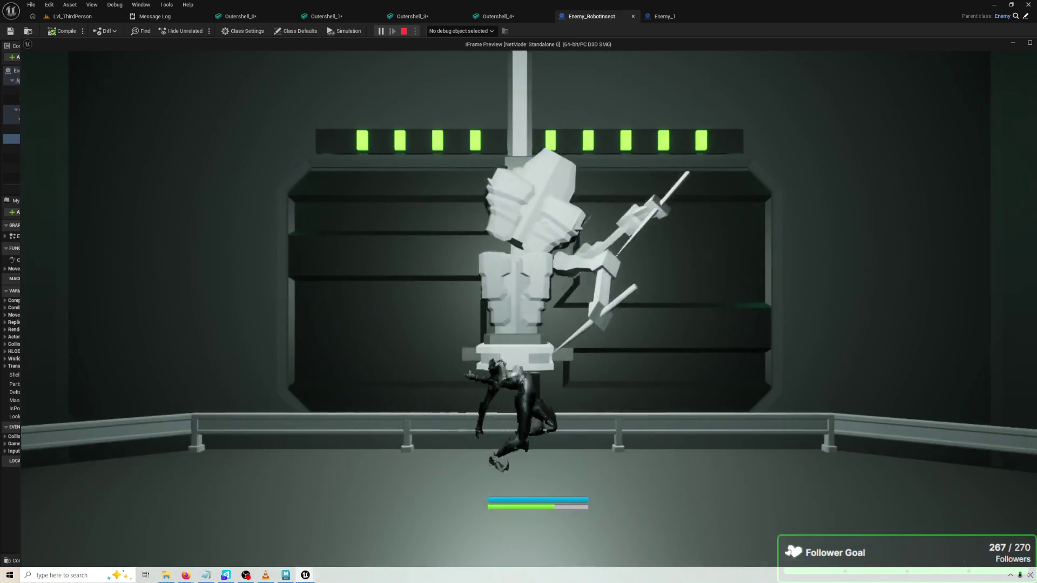
pyautogui.press('Escape')
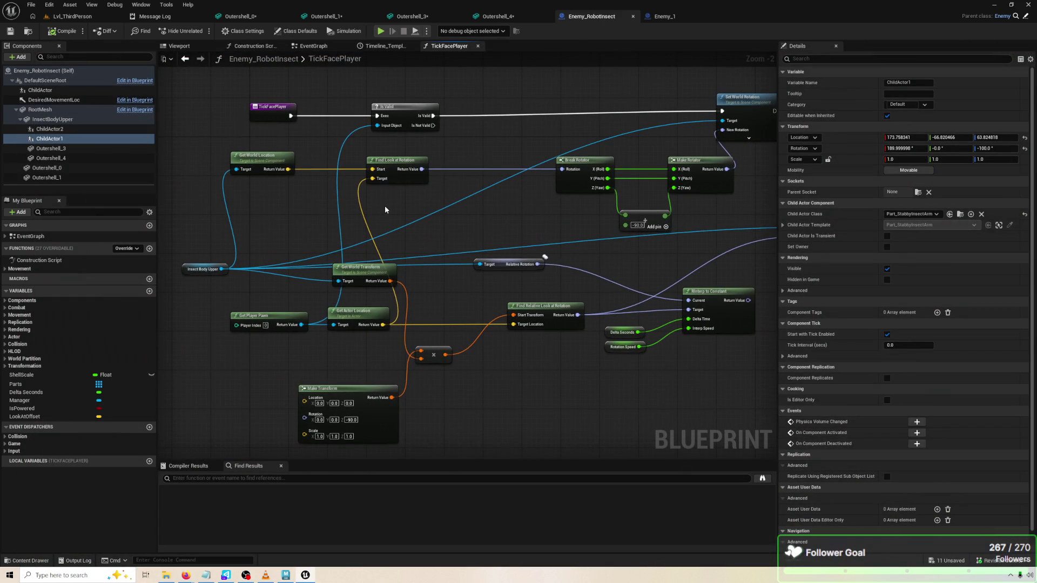
pyautogui.click(108, 110)
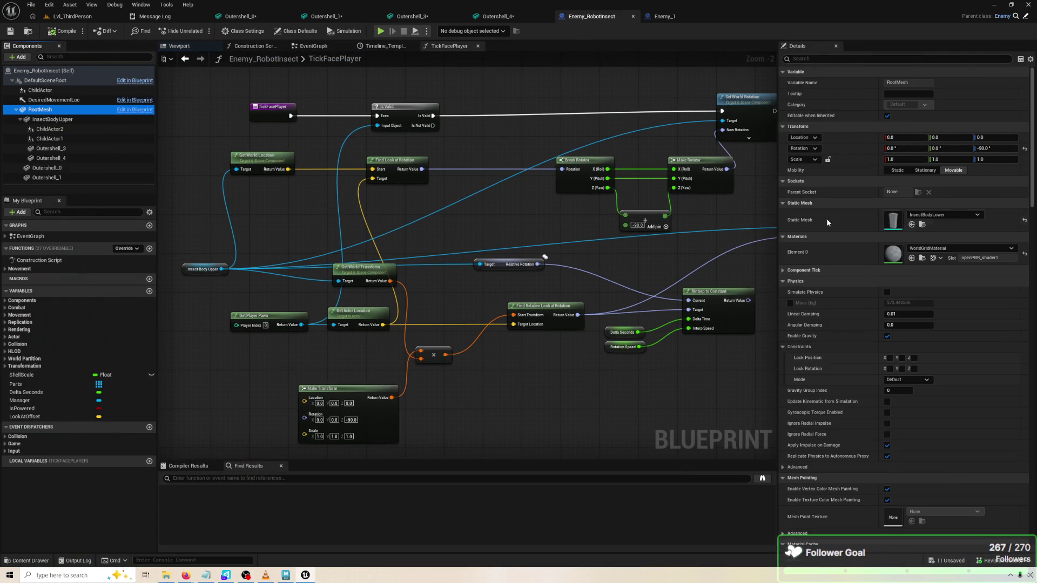
pyautogui.moveTo(595, 208); pyautogui.dragTo(617, 217)
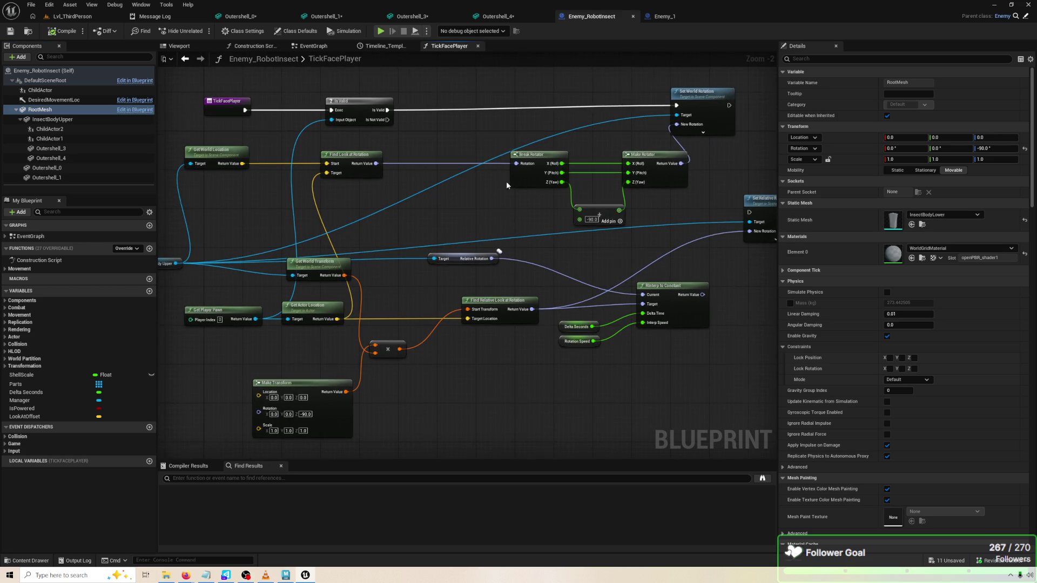
pyautogui.scroll(1, 368, 148)
pyautogui.moveTo(374, 113)
pyautogui.mouseDown()
pyautogui.moveTo(355, 122)
pyautogui.moveTo(339, 108)
pyautogui.moveTo(375, 159)
pyautogui.moveTo(356, 174)
pyautogui.mouseUp()
pyautogui.write('TICK F')
pyautogui.write('L')
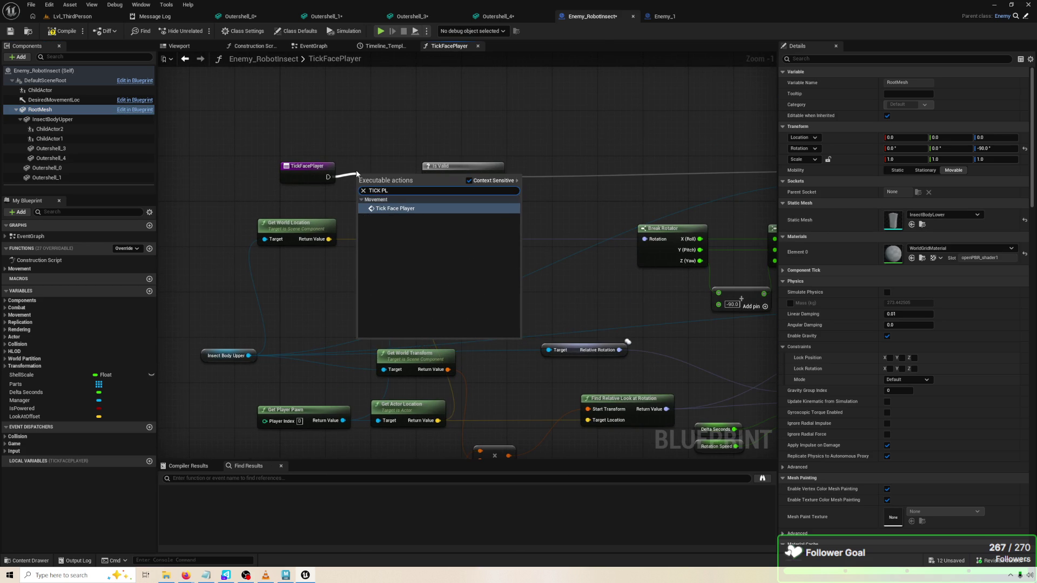
pyautogui.press('BackSpace')
pyautogui.press('BackSpace')
pyautogui.press('BackSpace')
pyautogui.press('BackSpace')
pyautogui.press('BackSpace')
pyautogui.press('BackSpace')
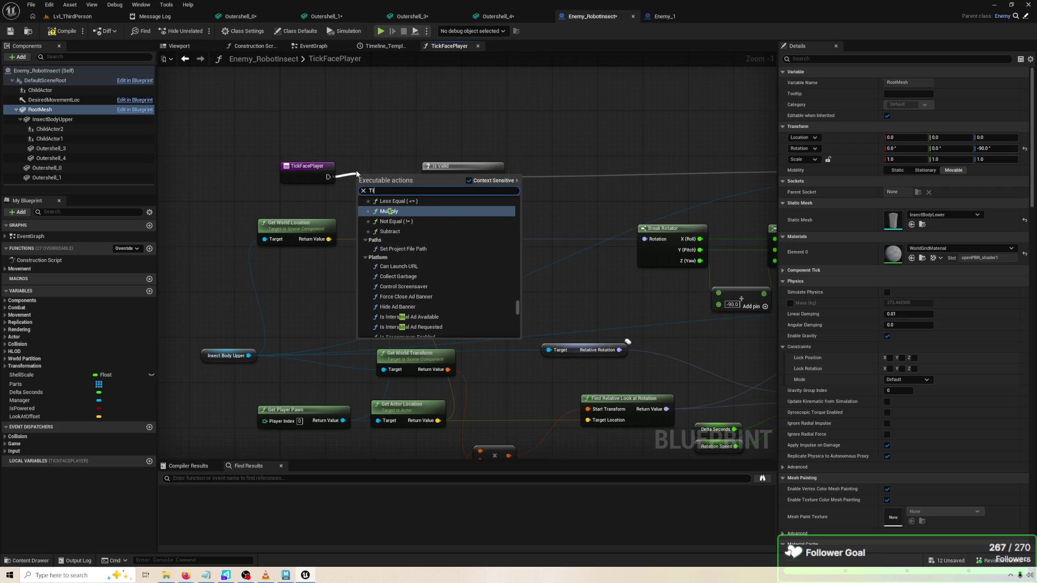
pyautogui.write('PAREN')
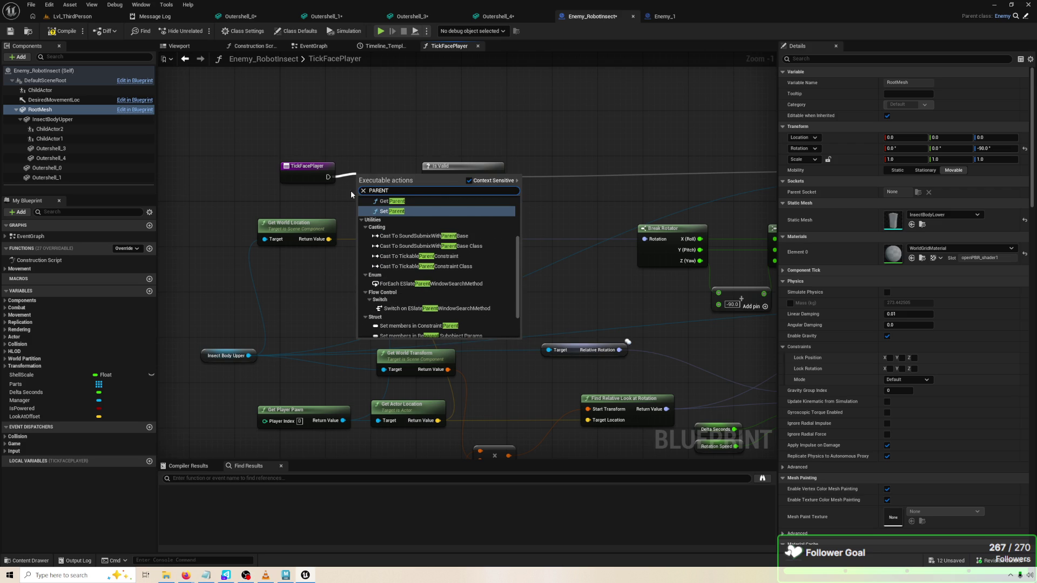
pyautogui.click(334, 206)
pyautogui.rightClick(302, 178)
pyautogui.moveTo(346, 346)
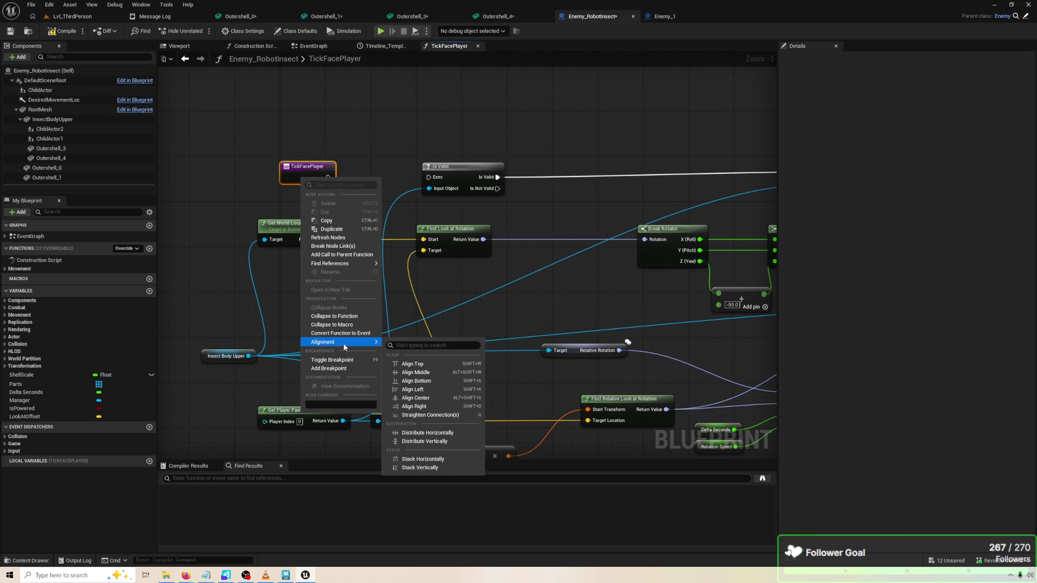
pyautogui.click(355, 255)
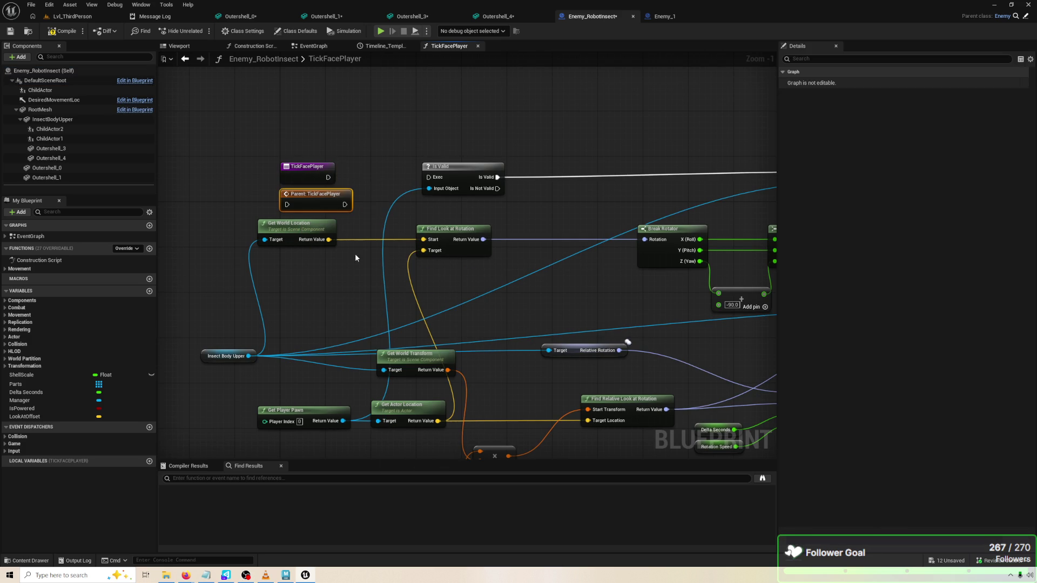
pyautogui.moveTo(330, 190)
pyautogui.mouseDown()
pyautogui.moveTo(399, 159)
pyautogui.moveTo(344, 177)
pyautogui.mouseUp()
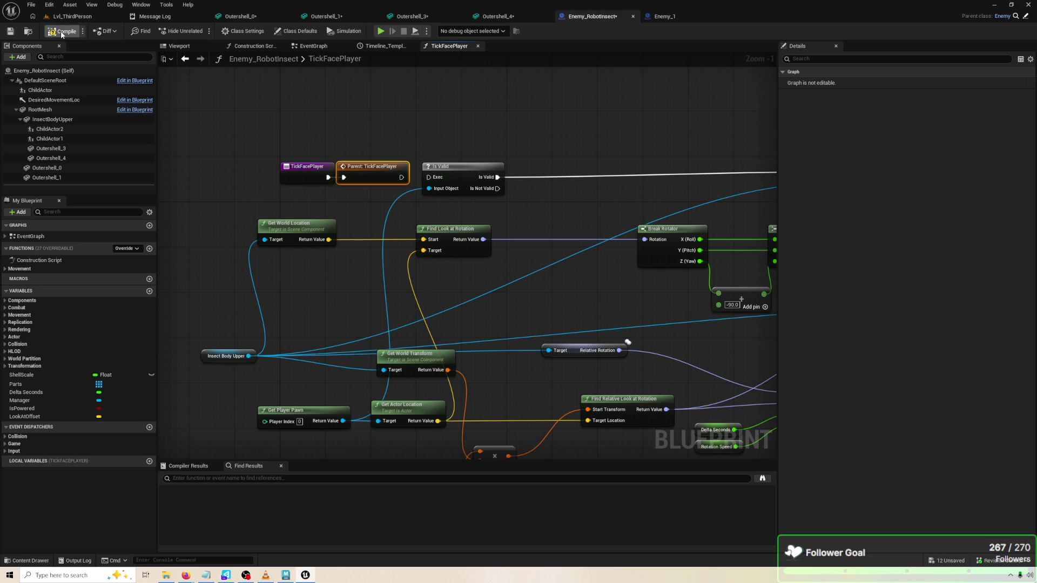
pyautogui.click(380, 31)
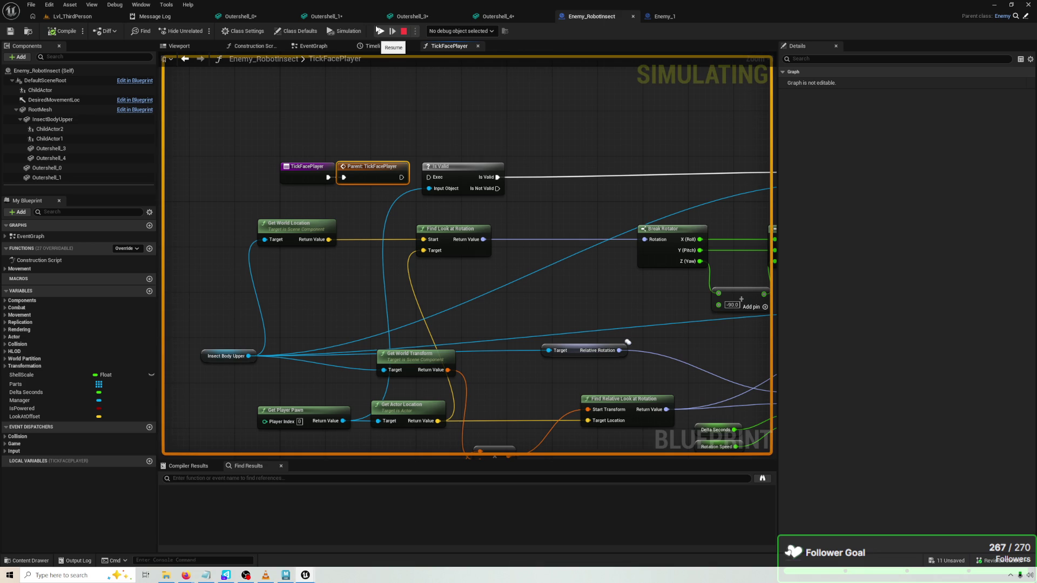
pyautogui.click(402, 32)
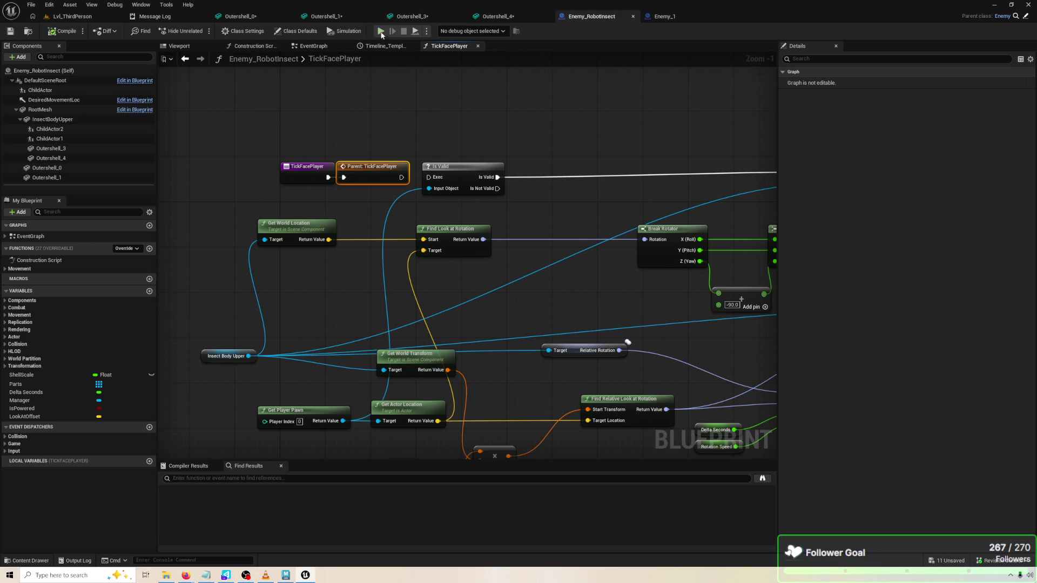
pyautogui.click(381, 31)
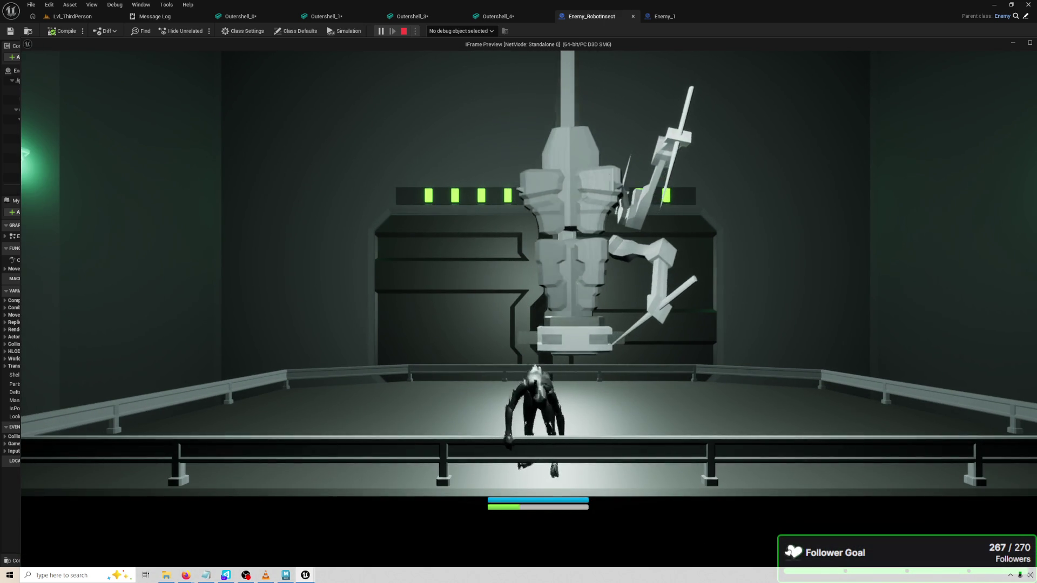
pyautogui.press('Escape')
pyautogui.press('Escape')
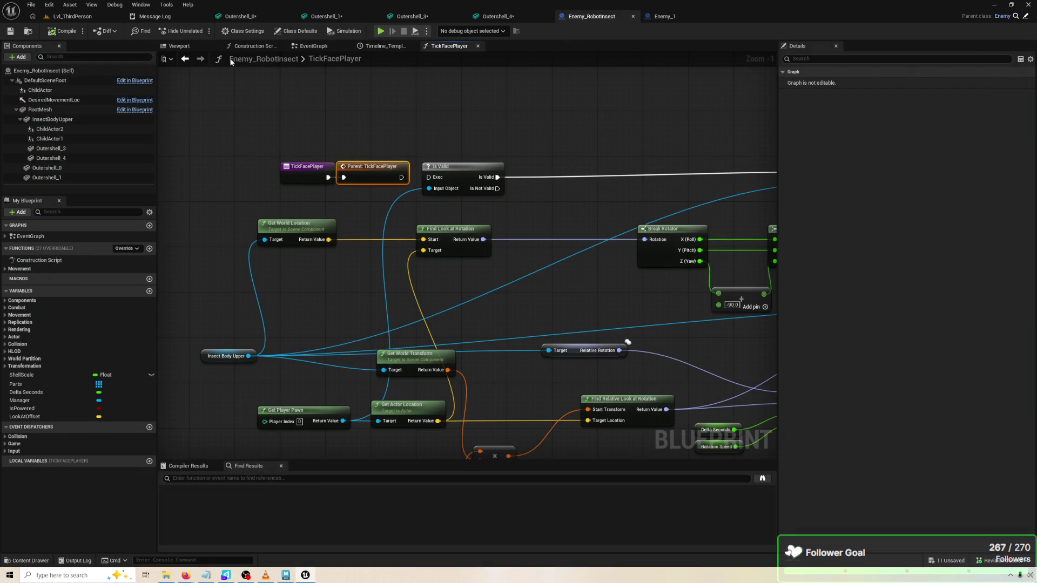
pyautogui.click(180, 45)
# Lower the InsectBodyUpper component along Z from 248 to about 225
pyautogui.click(429, 243)
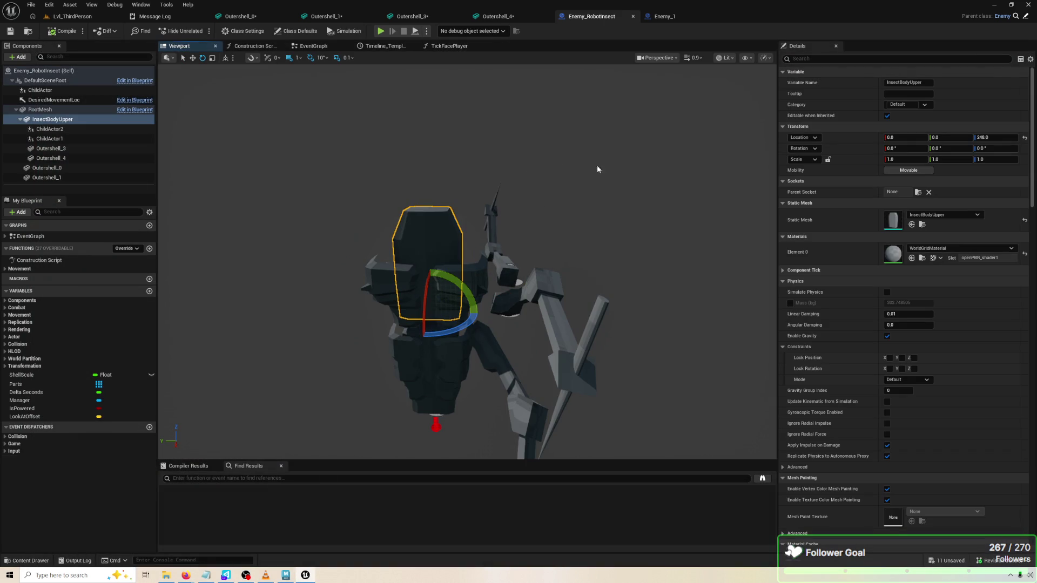
pyautogui.moveTo(534, 153)
pyautogui.mouseDown()
pyautogui.moveTo(691, 162)
pyautogui.moveTo(647, 168)
pyautogui.mouseUp()
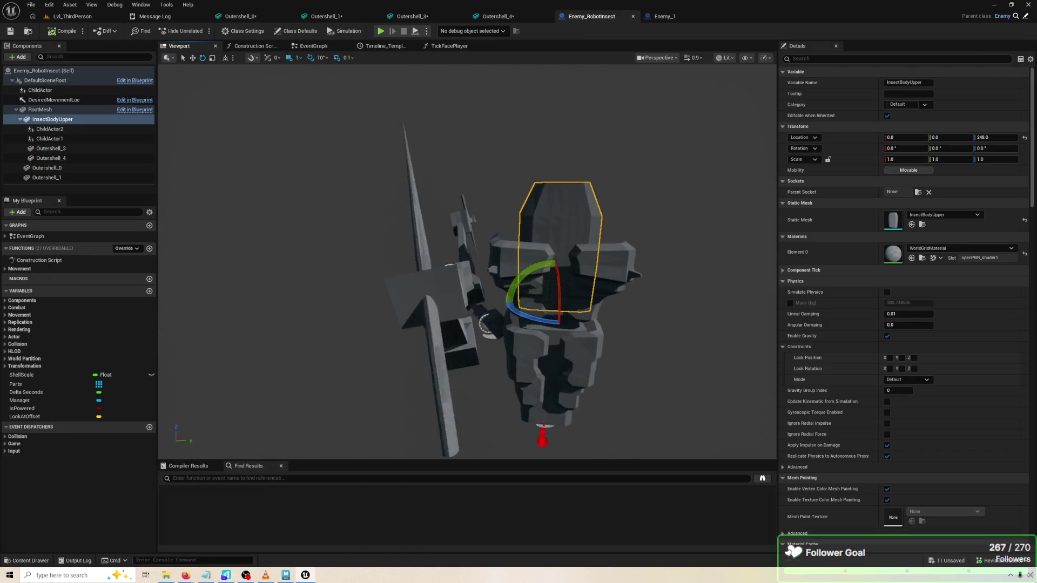
pyautogui.scroll(5, 594, 243)
pyautogui.press('w')
pyautogui.moveTo(567, 294); pyautogui.dragTo(563, 306)
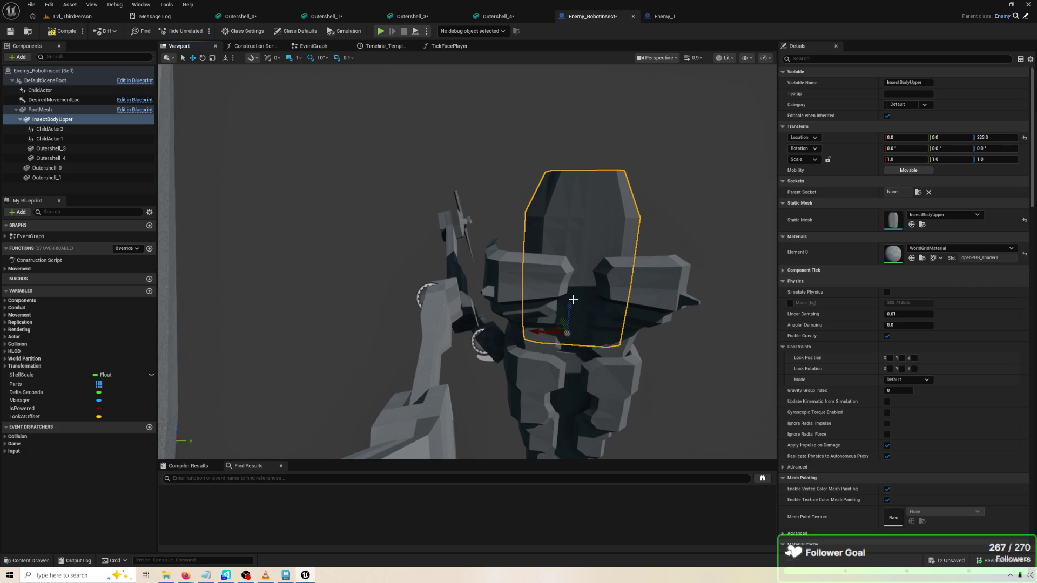
# Raise Outershell_4 from Z 85 to 125 and try it in a quick play test
pyautogui.click(651, 307)
pyautogui.click(612, 332)
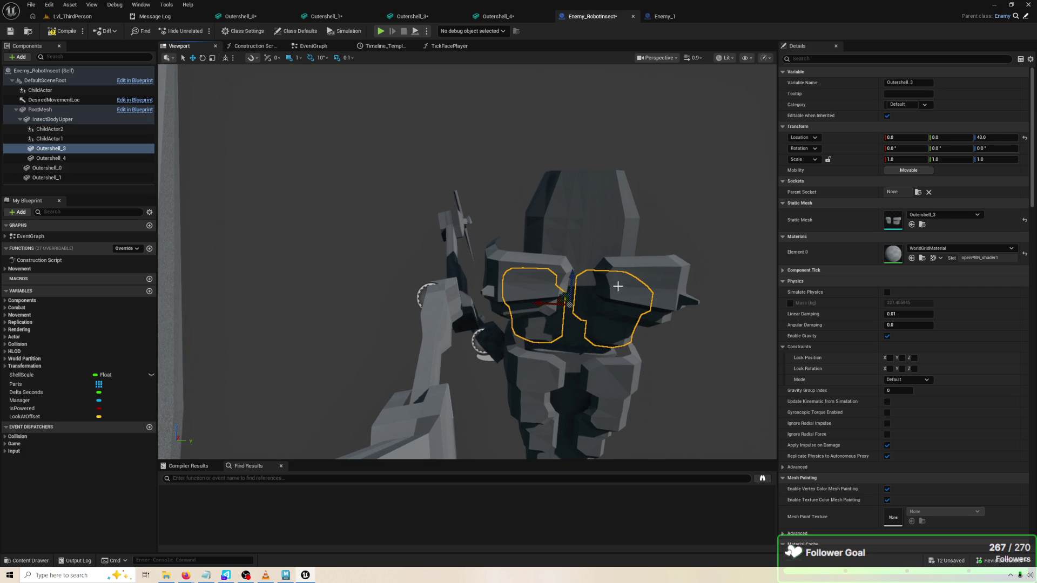
pyautogui.click(604, 289)
pyautogui.moveTo(574, 263); pyautogui.dragTo(568, 231)
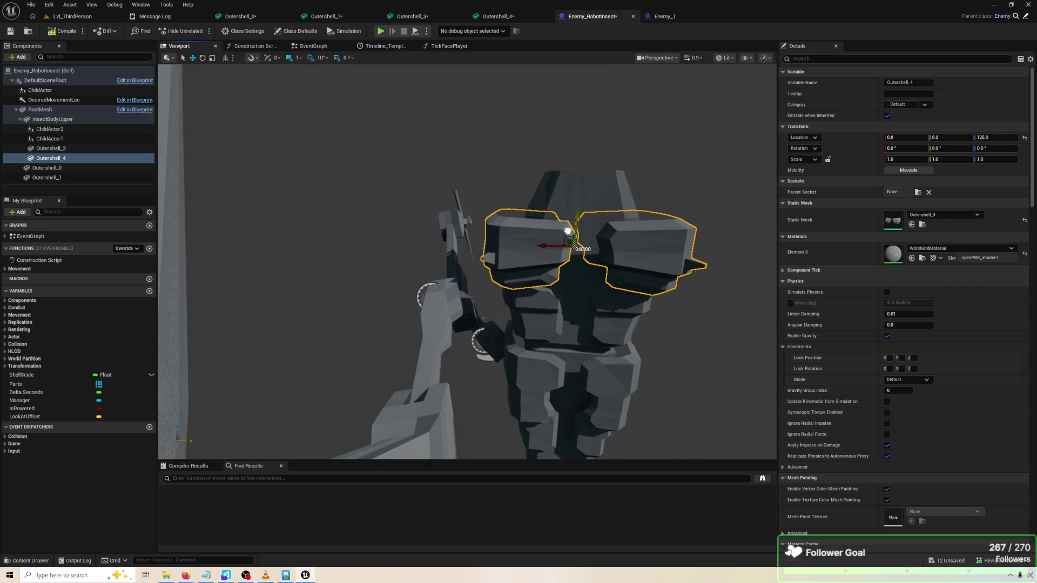
pyautogui.click(381, 30)
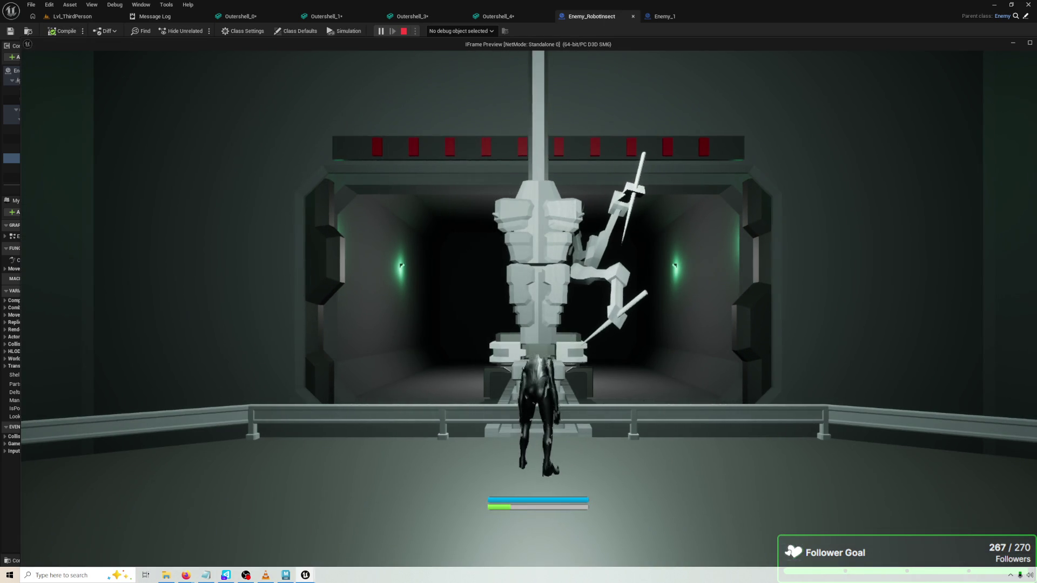
pyautogui.press('Escape')
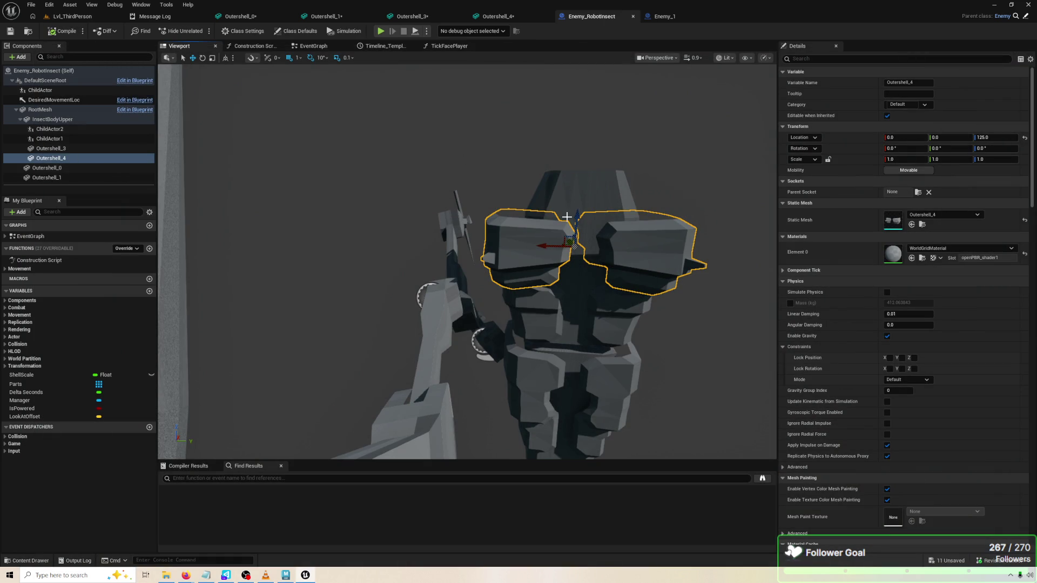
# Lower Outershell_4 to Z 117, play-test again, and return to the node graph
pyautogui.moveTo(575, 219); pyautogui.dragTo(573, 227)
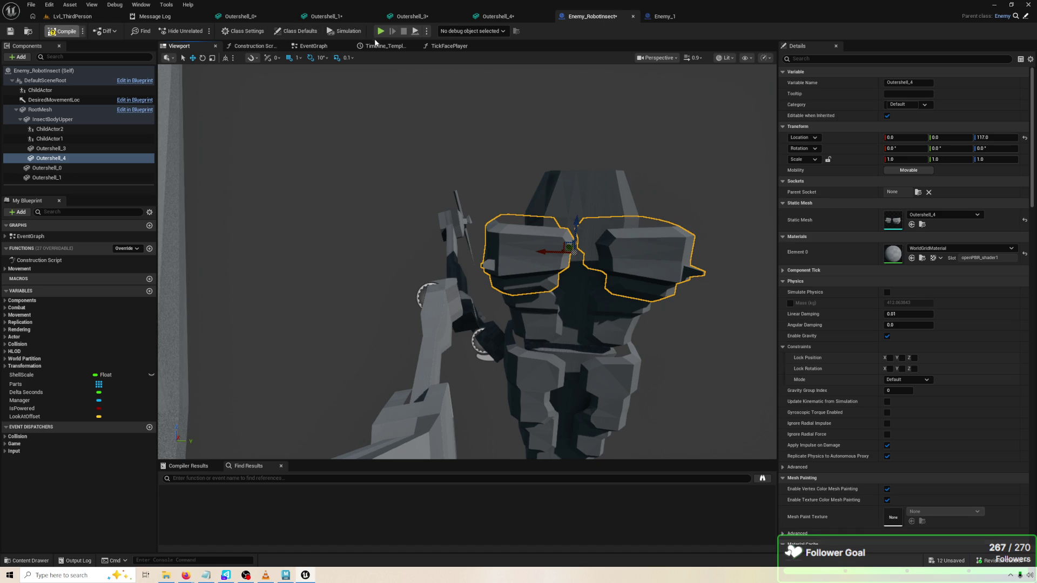
pyautogui.click(382, 31)
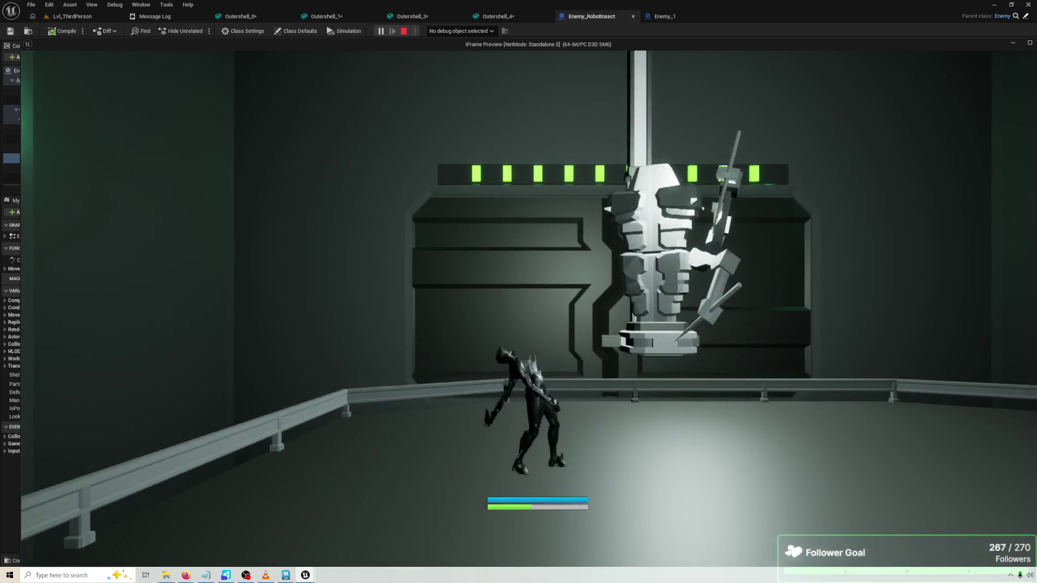
pyautogui.press('Escape')
pyautogui.click(449, 46)
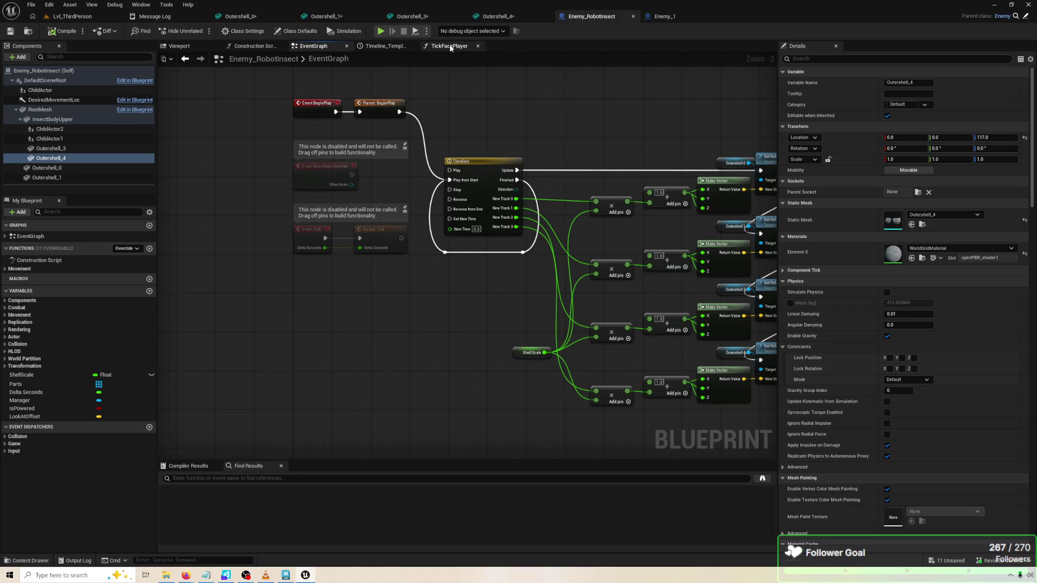
# Replace the robot's TickFacePlayer nodes with those copied from the parent Enemy's TickFacePlayer
pyautogui.doubleClick(377, 165)
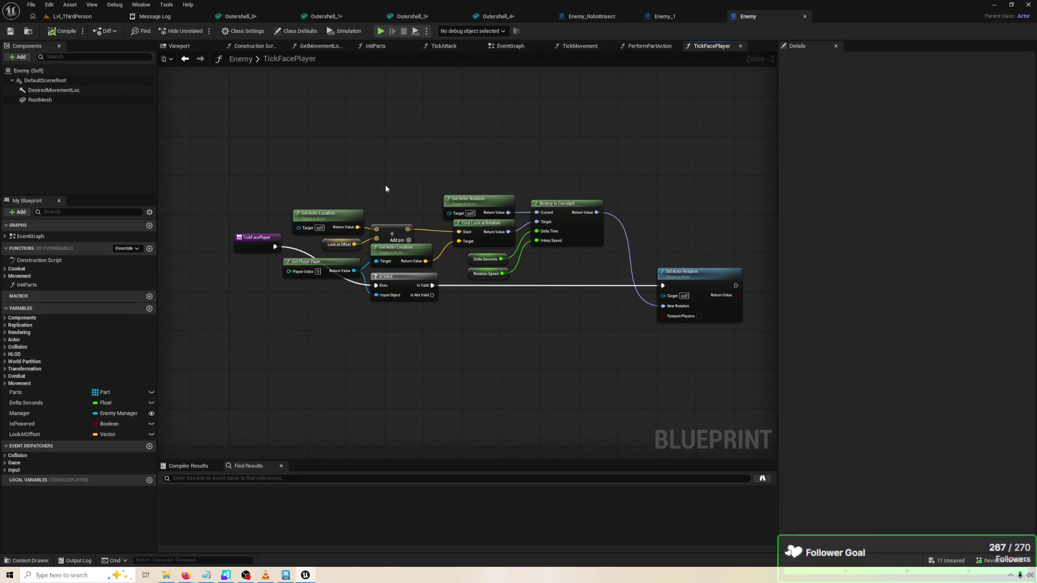
pyautogui.moveTo(294, 158)
pyautogui.mouseDown()
pyautogui.moveTo(586, 301)
pyautogui.moveTo(737, 345)
pyautogui.mouseUp()
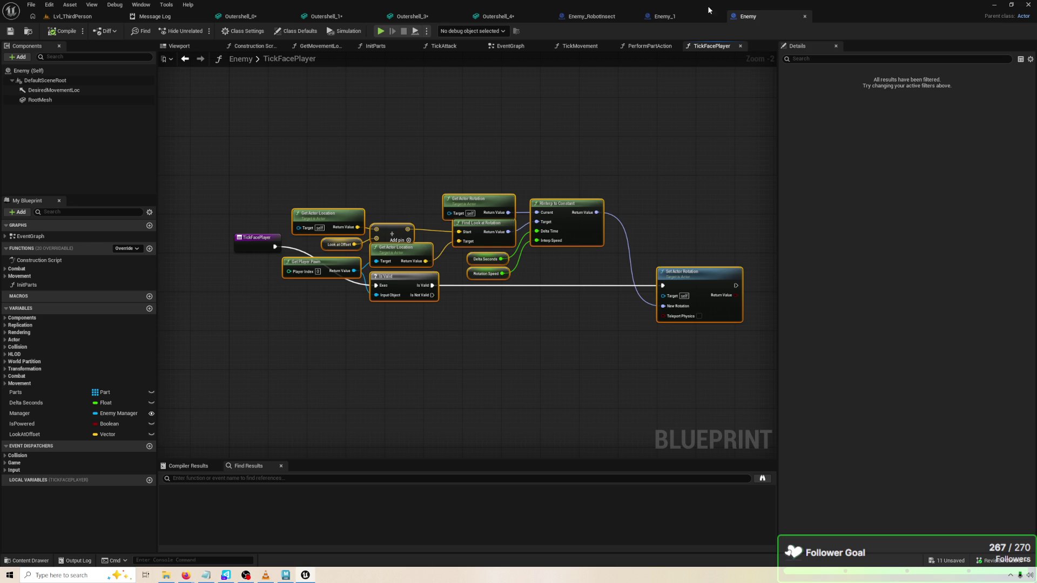
pyautogui.click(627, 16)
pyautogui.moveTo(624, 297)
pyautogui.mouseDown()
pyautogui.moveTo(268, 196)
pyautogui.moveTo(268, 167)
pyautogui.mouseUp()
pyautogui.press('Delete')
pyautogui.moveTo(422, 110); pyautogui.dragTo(739, 335)
pyautogui.press('Delete')
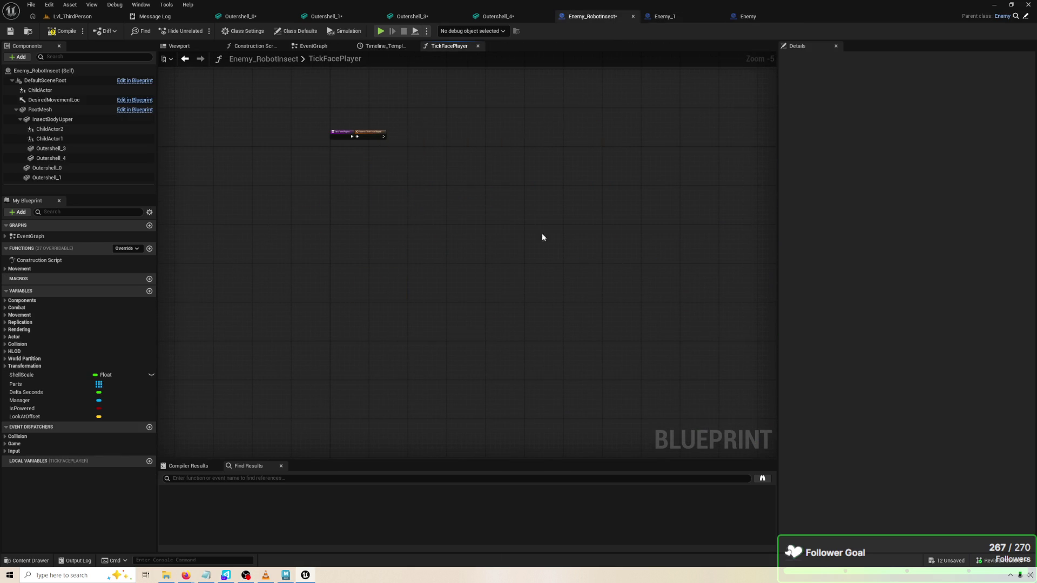
pyautogui.scroll(4, 436, 225)
pyautogui.hotkey('ctrl', 'z')
pyautogui.hotkey('ctrl', 'z')
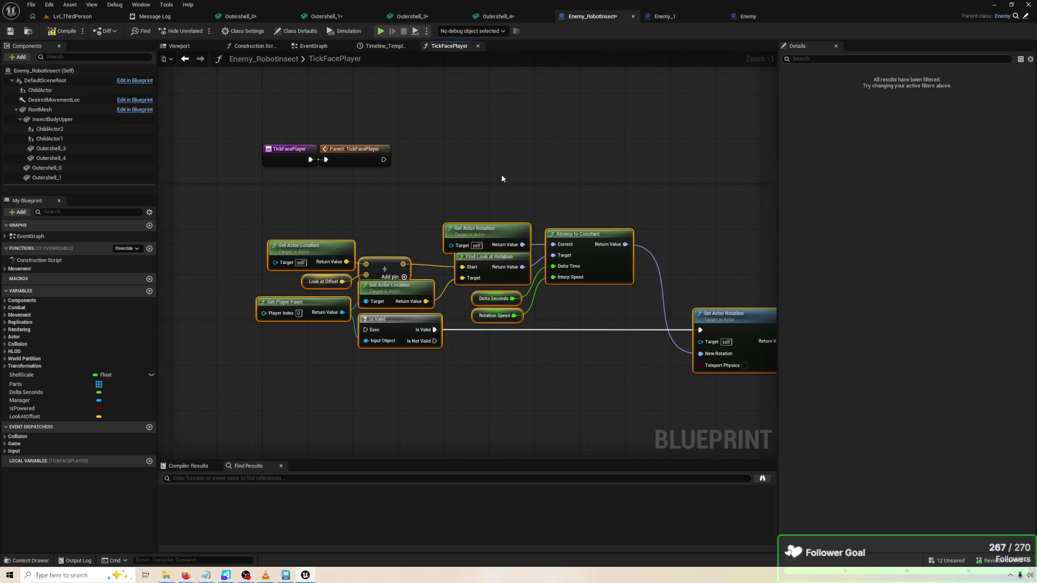
pyautogui.click(501, 179)
pyautogui.moveTo(386, 161)
pyautogui.mouseDown()
pyautogui.moveTo(424, 166)
pyautogui.moveTo(703, 331)
pyautogui.moveTo(727, 217)
pyautogui.moveTo(722, 178)
pyautogui.moveTo(717, 186)
pyautogui.moveTo(700, 144)
pyautogui.mouseUp()
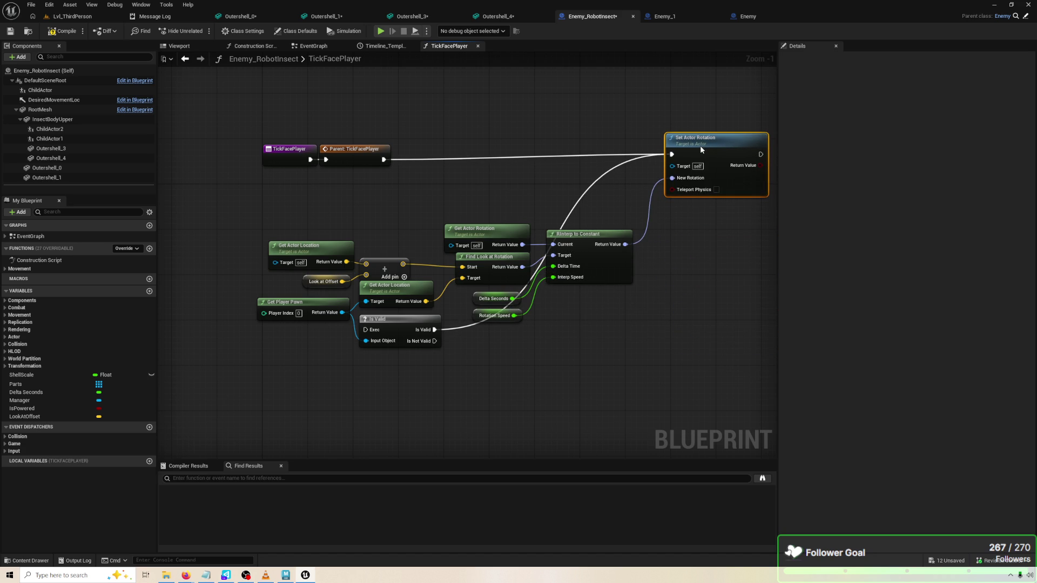
pyautogui.moveTo(620, 180); pyautogui.dragTo(621, 184)
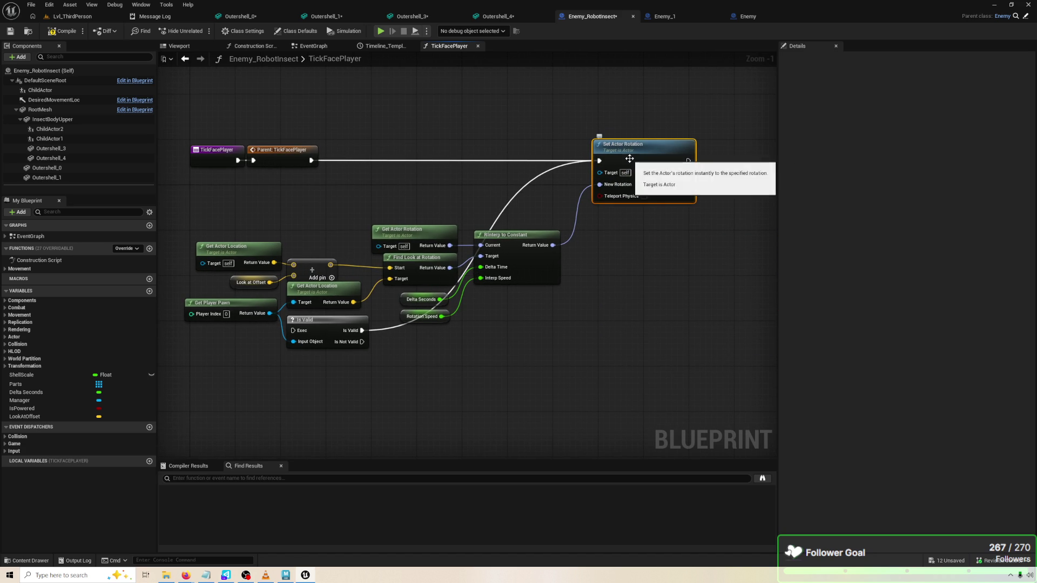
# Add an Insect Body Upper reference and a Set World Rotation node for it
pyautogui.rightClick(264, 184)
pyautogui.write('SET W')
pyautogui.write('O')
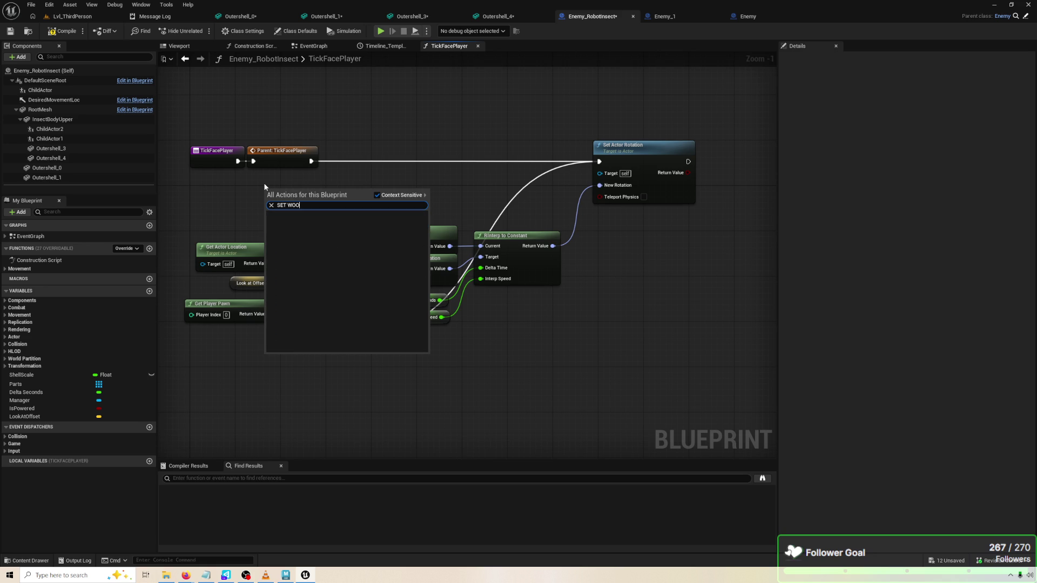
pyautogui.press('BackSpace')
pyautogui.write('RLD ROTAT')
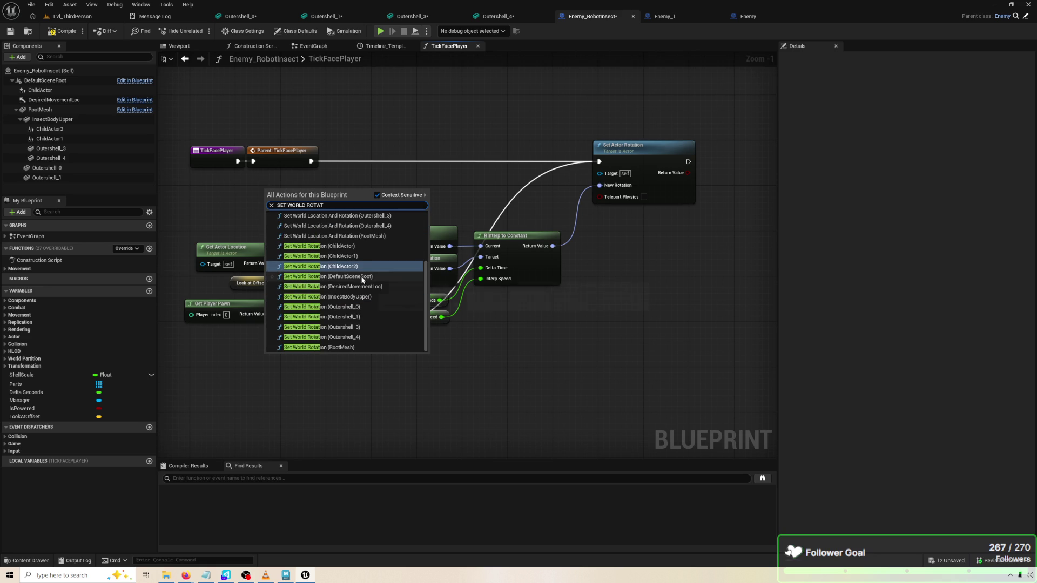
pyautogui.scroll(4, 367, 263)
pyautogui.scroll(-3, 366, 249)
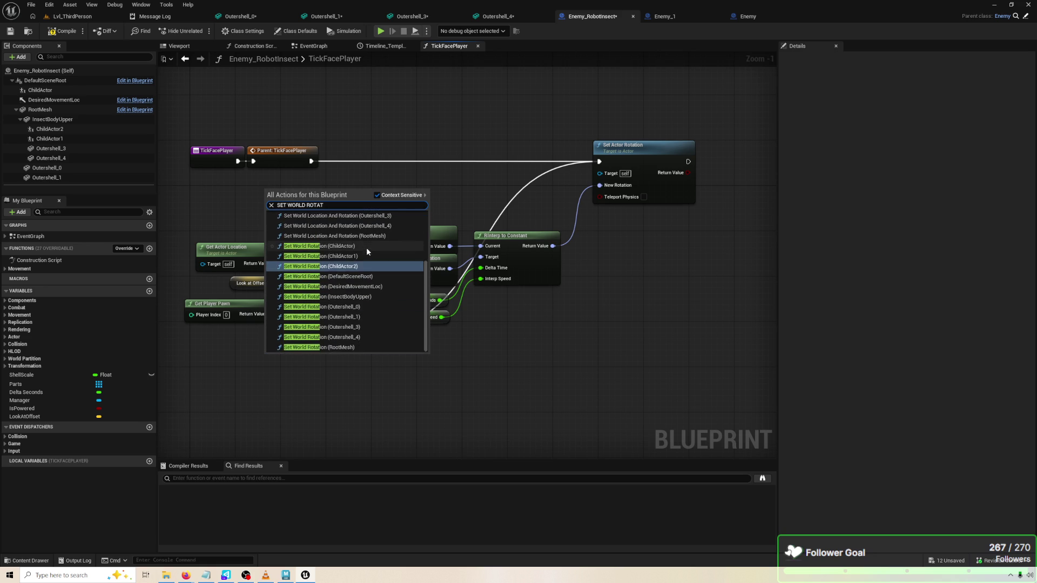
pyautogui.click(290, 175)
pyautogui.moveTo(53, 119)
pyautogui.mouseDown()
pyautogui.moveTo(387, 217)
pyautogui.moveTo(411, 206)
pyautogui.mouseUp()
pyautogui.write('STE WORKL')
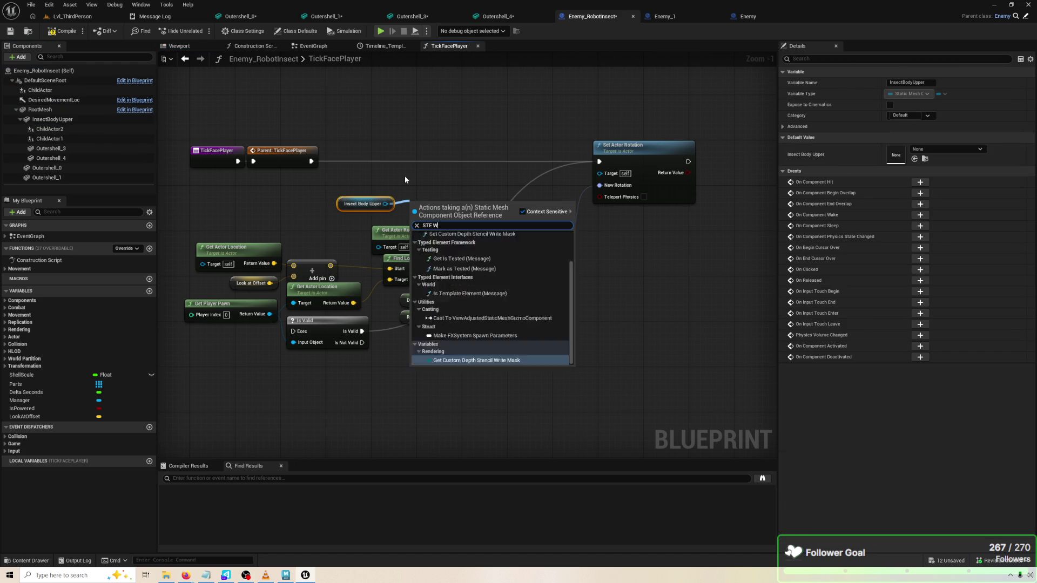
pyautogui.press('BackSpace')
pyautogui.press('BackSpace')
pyautogui.write('LD ROT')
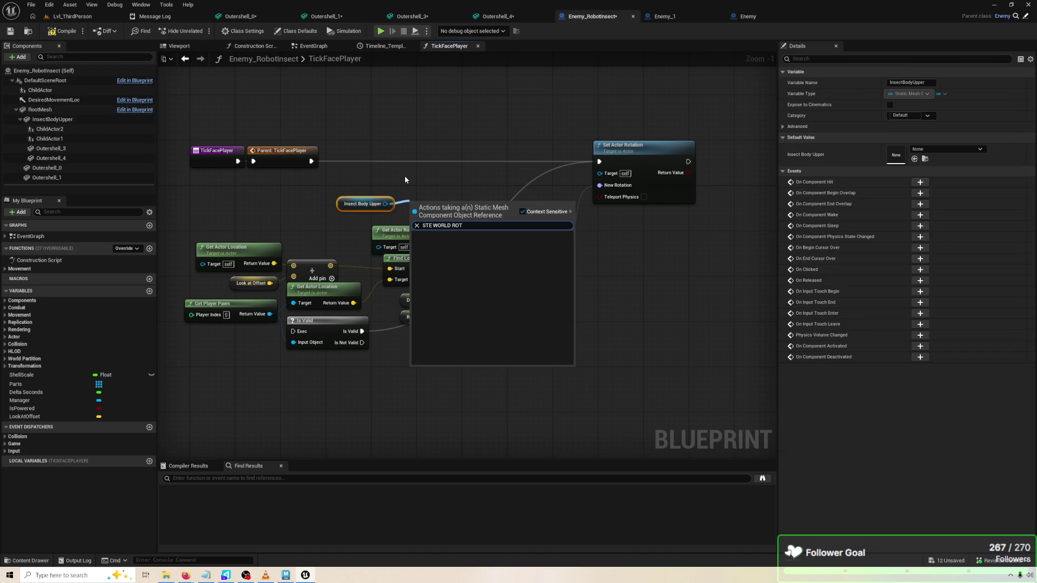
pyautogui.hotkey('ctrl', 'a')
pyautogui.write('S')
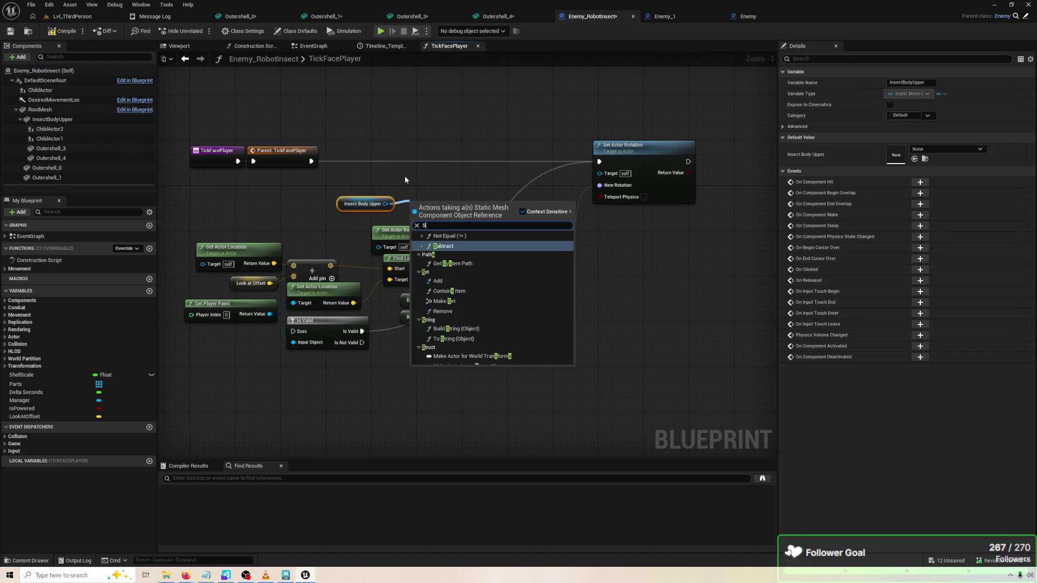
pyautogui.write('ET WORLD ROT')
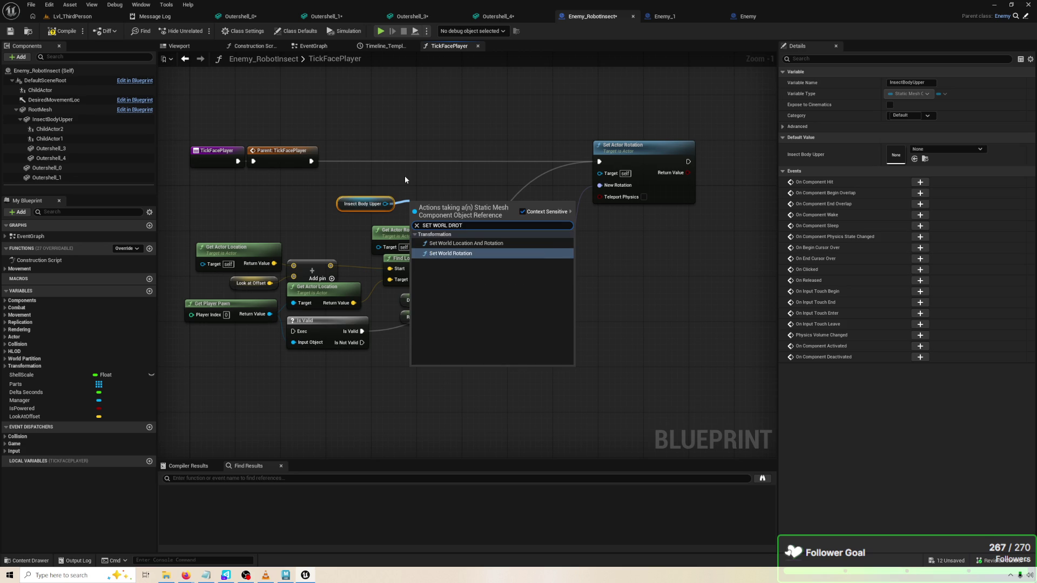
pyautogui.press('Return')
# Feed RInterp's result and the Is Valid exec into Set World Rotation, deleting Set Actor Rotation
pyautogui.moveTo(426, 208); pyautogui.dragTo(636, 214)
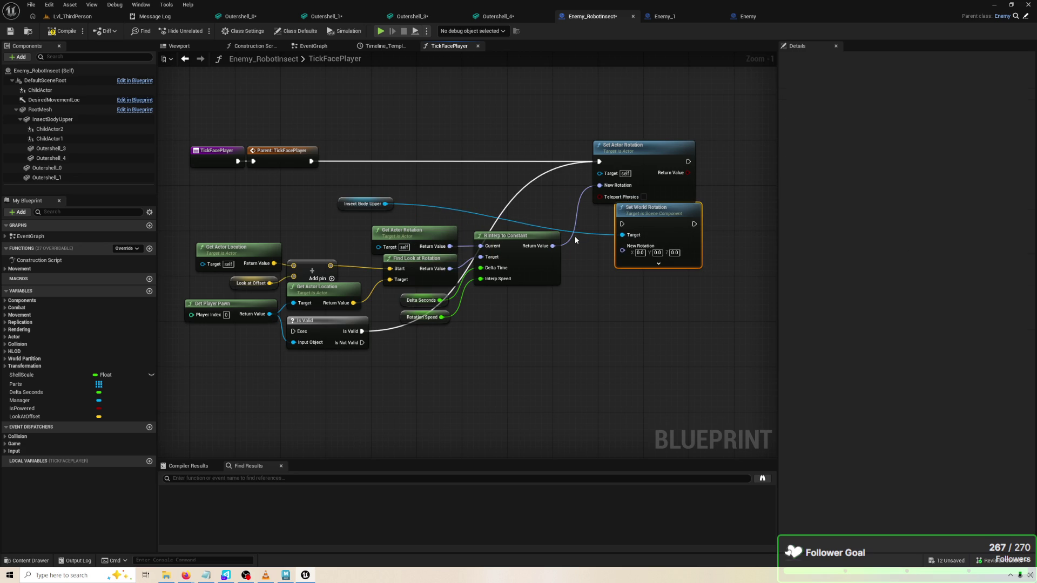
pyautogui.moveTo(554, 247); pyautogui.dragTo(637, 241)
pyautogui.click(619, 240)
pyautogui.moveTo(553, 246); pyautogui.dragTo(622, 252)
pyautogui.moveTo(311, 161)
pyautogui.mouseDown()
pyautogui.moveTo(335, 181)
pyautogui.moveTo(292, 331)
pyautogui.mouseUp()
pyautogui.moveTo(361, 331)
pyautogui.mouseDown()
pyautogui.moveTo(626, 238)
pyautogui.moveTo(622, 223)
pyautogui.mouseUp()
pyautogui.click(668, 161)
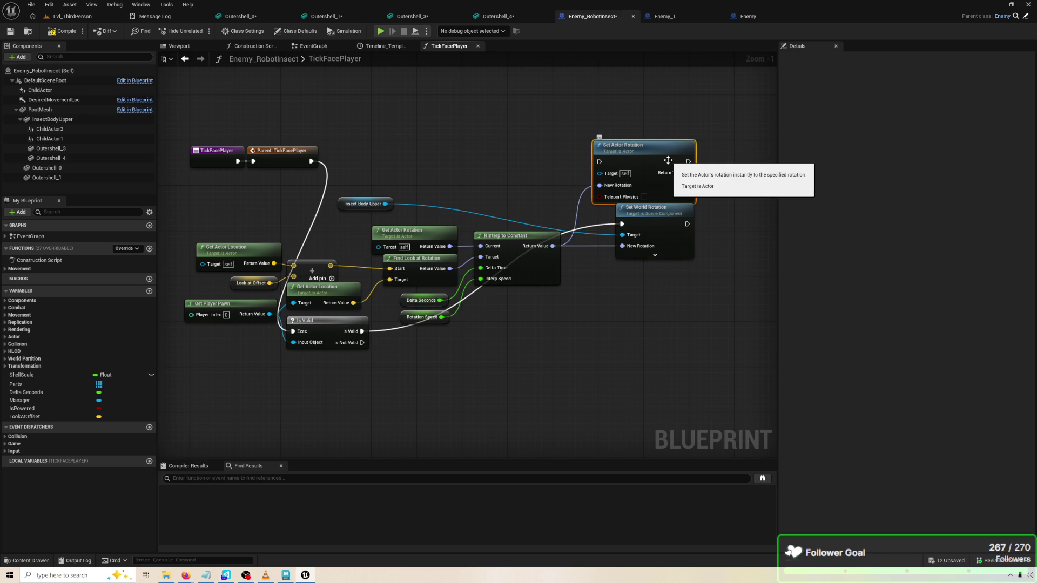
pyautogui.press('Delete')
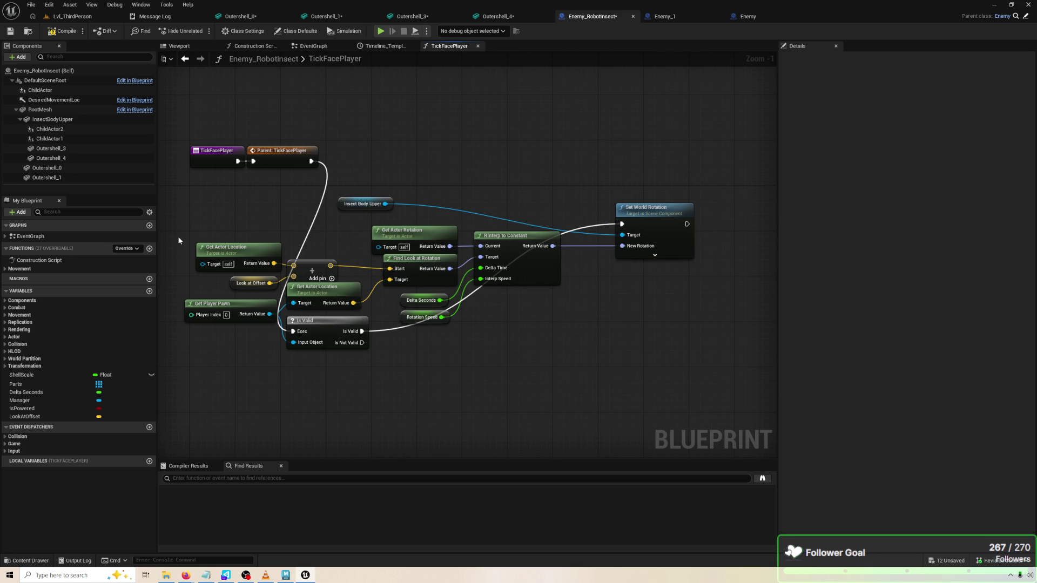
pyautogui.moveTo(239, 249); pyautogui.dragTo(278, 243)
# Add Get World Location for Insect Body Upper and feed it into the Add node
pyautogui.moveTo(395, 207)
pyautogui.mouseDown()
pyautogui.moveTo(181, 205)
pyautogui.moveTo(270, 215)
pyautogui.moveTo(259, 202)
pyautogui.mouseUp()
pyautogui.write('GET WORLD L')
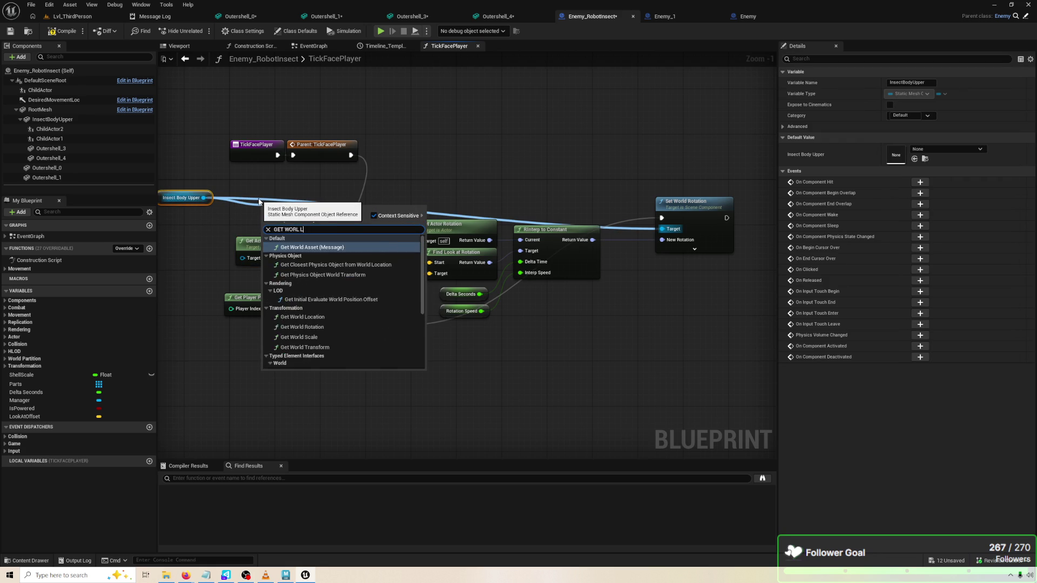
pyautogui.write('OC')
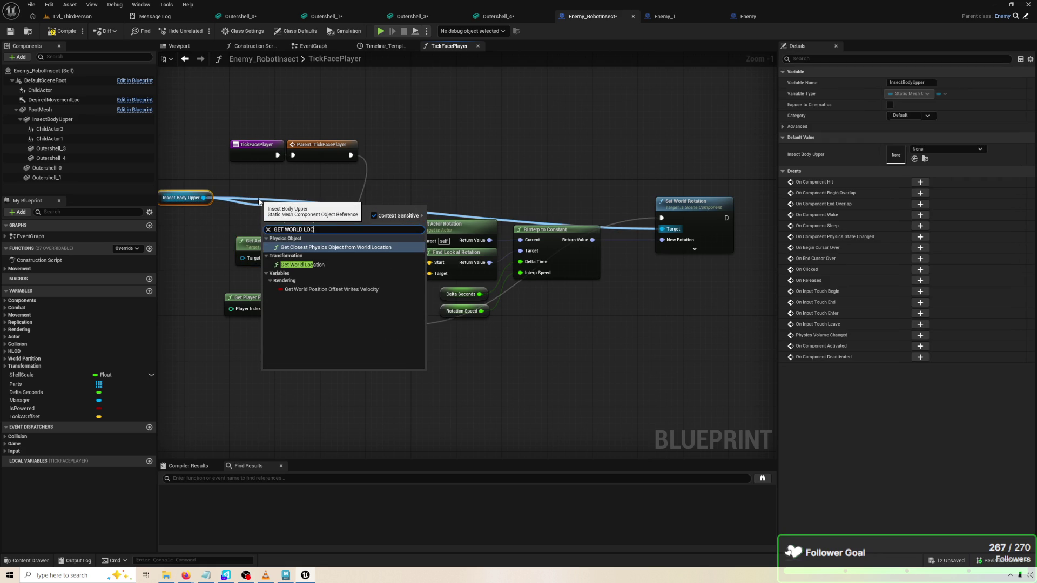
pyautogui.press('Down')
pyautogui.press('Return')
pyautogui.moveTo(331, 227)
pyautogui.mouseDown()
pyautogui.moveTo(334, 262)
pyautogui.moveTo(218, 257)
pyautogui.mouseUp()
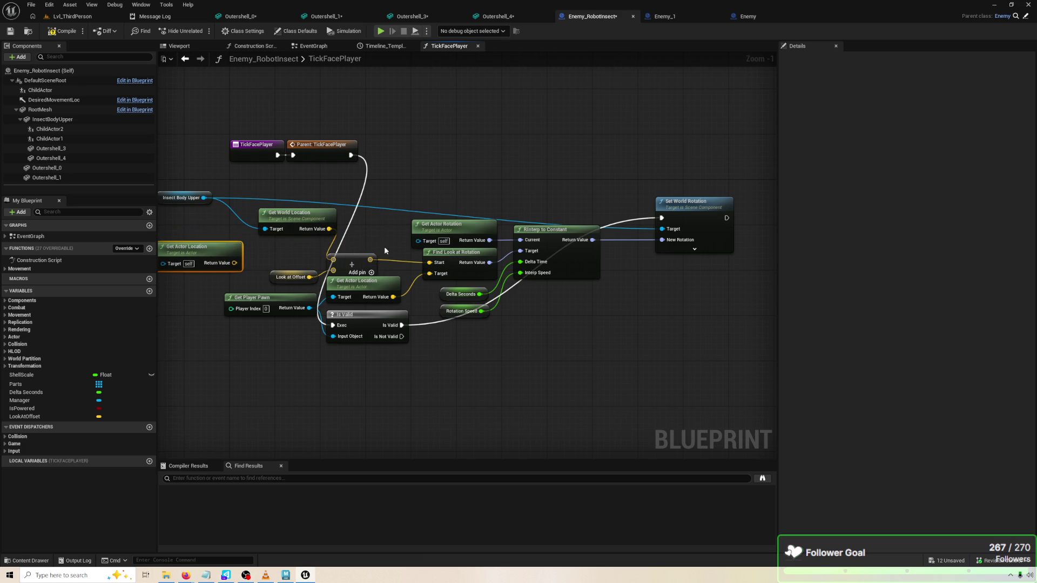
# Replace Get Actor Rotation with Insect Body Upper's Get World Rotation as RInterp to Constant's Current
pyautogui.moveTo(261, 223); pyautogui.dragTo(304, 233)
pyautogui.moveTo(245, 208); pyautogui.dragTo(307, 202)
pyautogui.write('GET WORLD ROT')
pyautogui.press('Return')
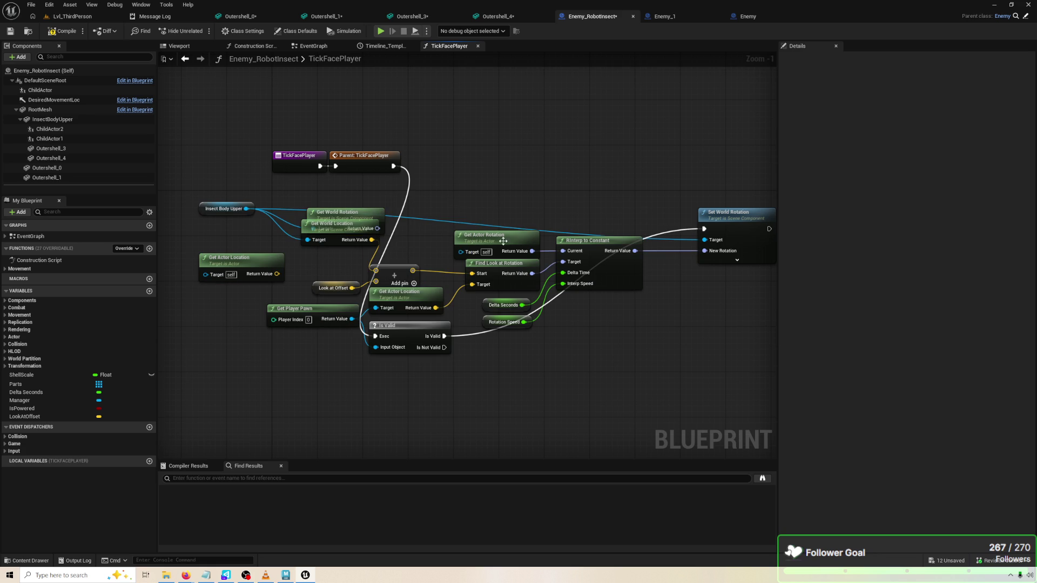
pyautogui.press('Delete')
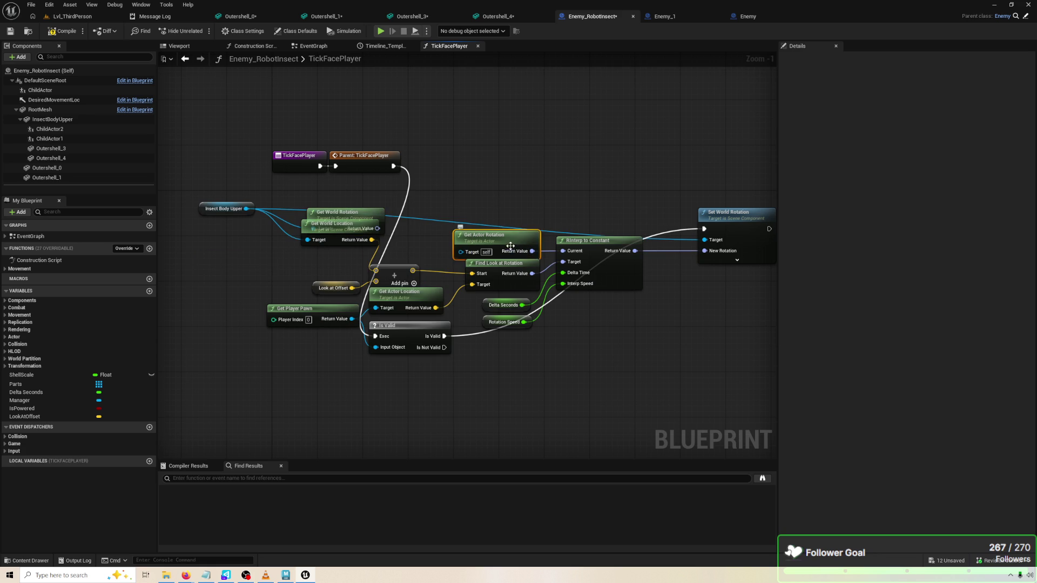
pyautogui.press('Delete')
pyautogui.moveTo(335, 212)
pyautogui.mouseDown()
pyautogui.moveTo(476, 195)
pyautogui.moveTo(570, 251)
pyautogui.mouseUp()
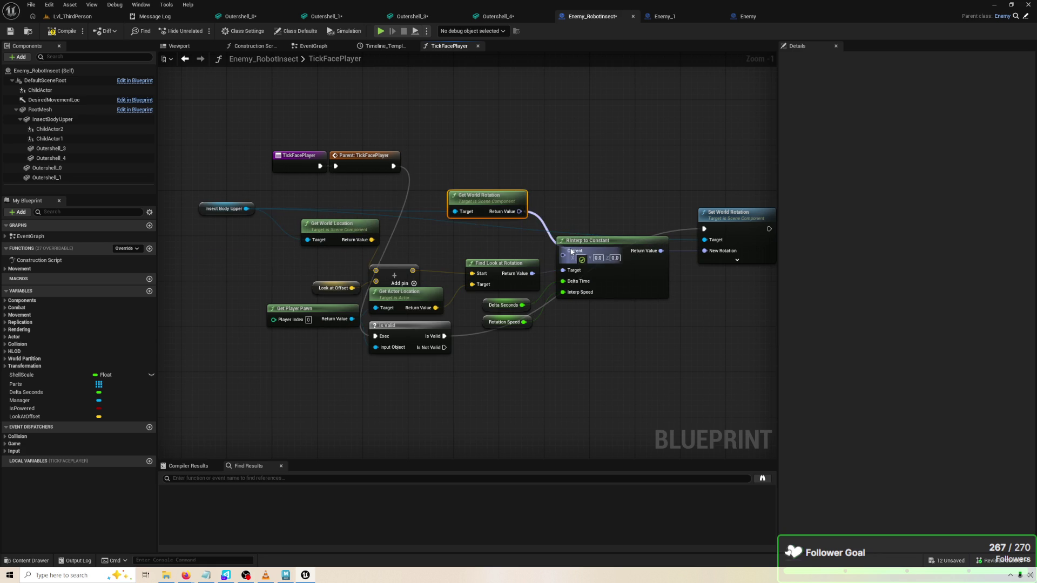
pyautogui.click(409, 266)
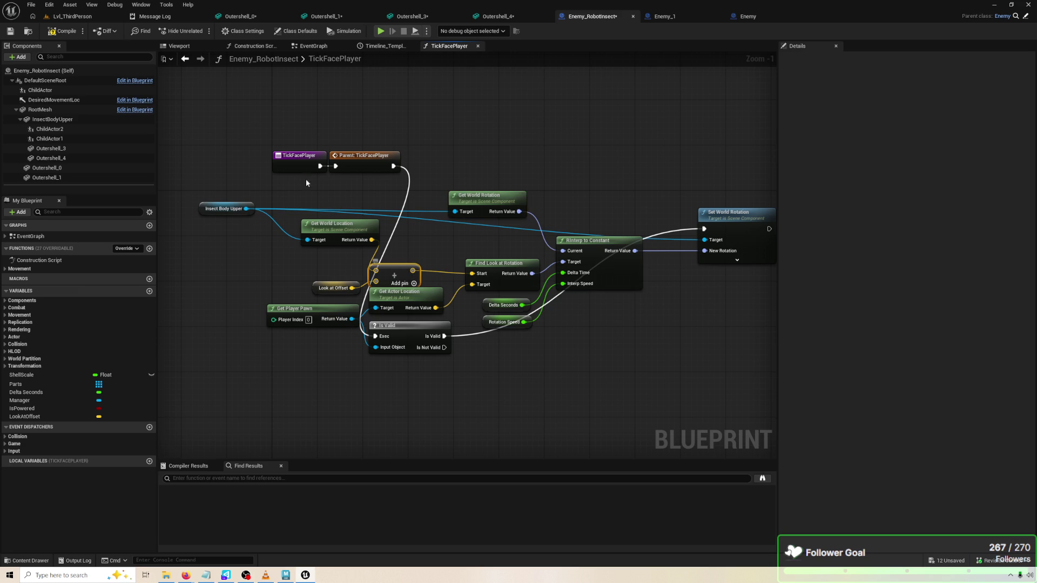
# Compile the Blueprint, play-test the enemy, and shift the RInterp to Constant node right
pyautogui.click(61, 31)
pyautogui.click(382, 31)
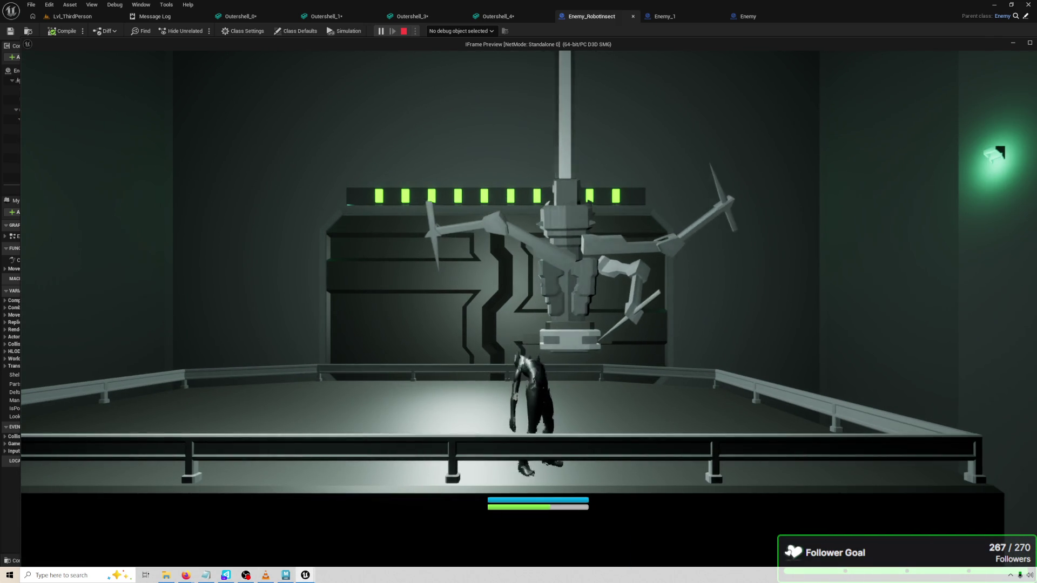
pyautogui.press('Escape')
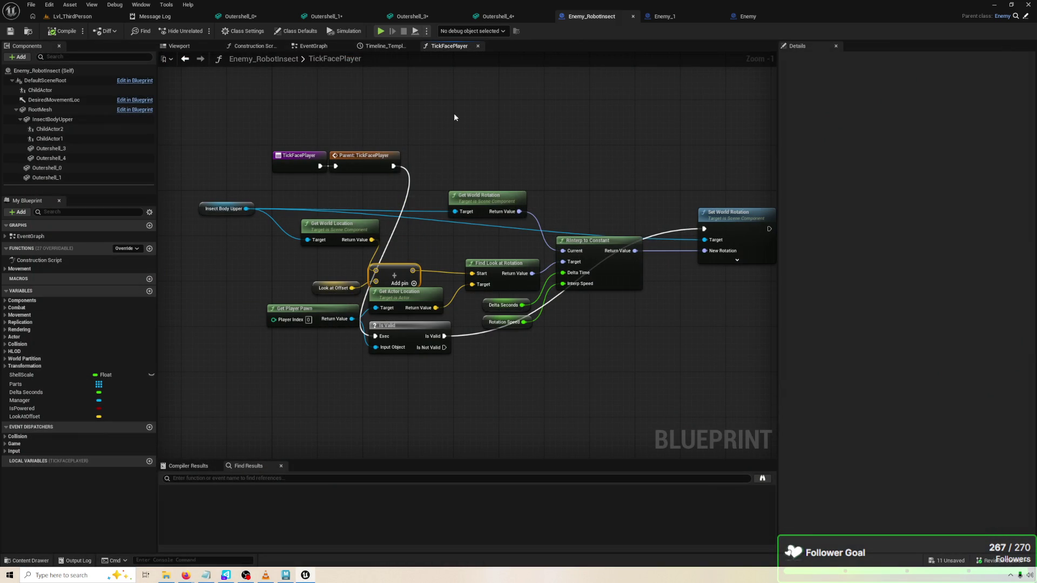
pyautogui.moveTo(600, 285); pyautogui.dragTo(634, 290)
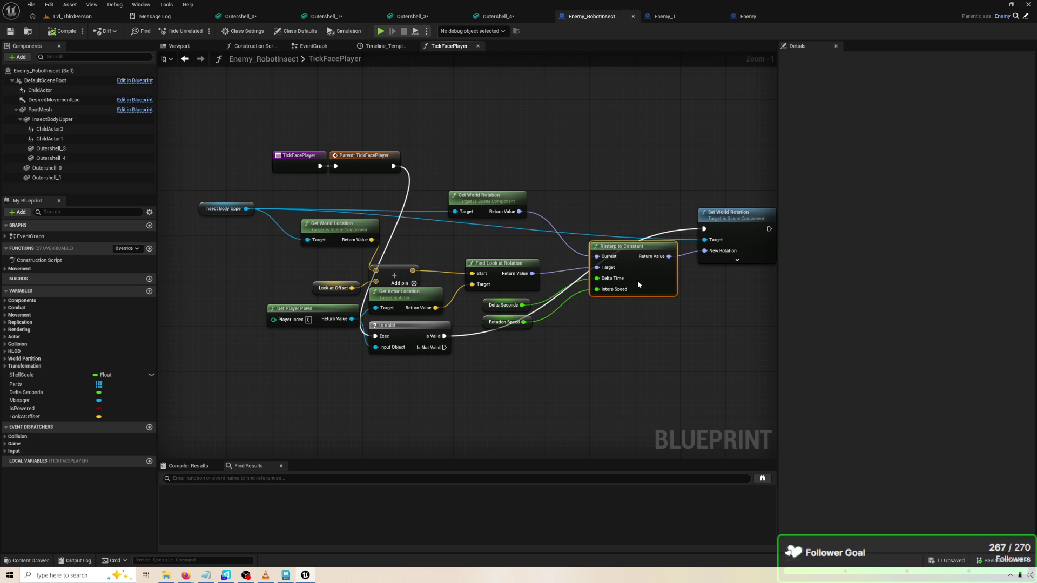
# Try a -90° Z rotation on InsectBodyUpper, then undo it
pyautogui.click(180, 47)
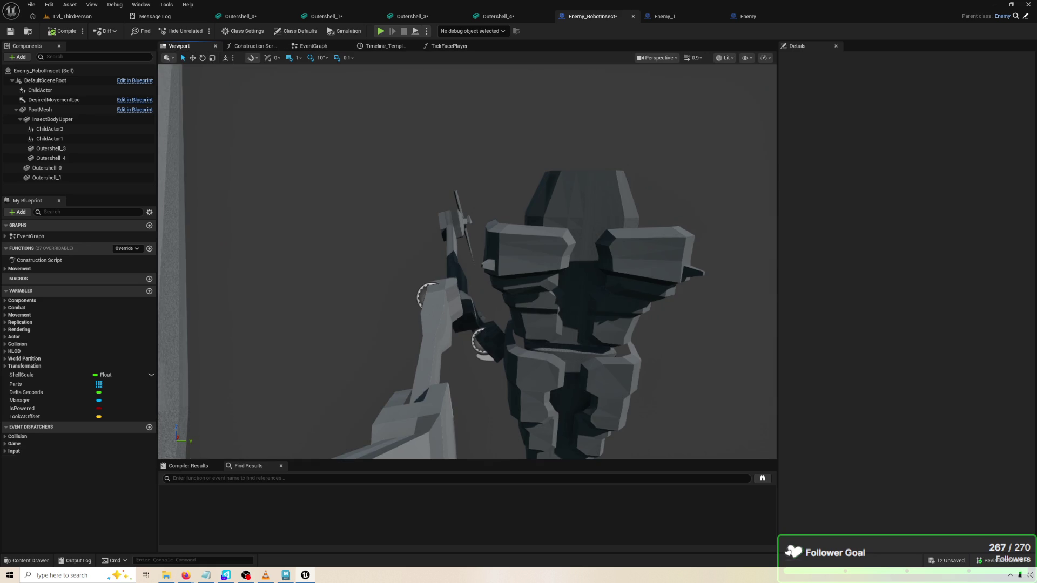
pyautogui.click(612, 214)
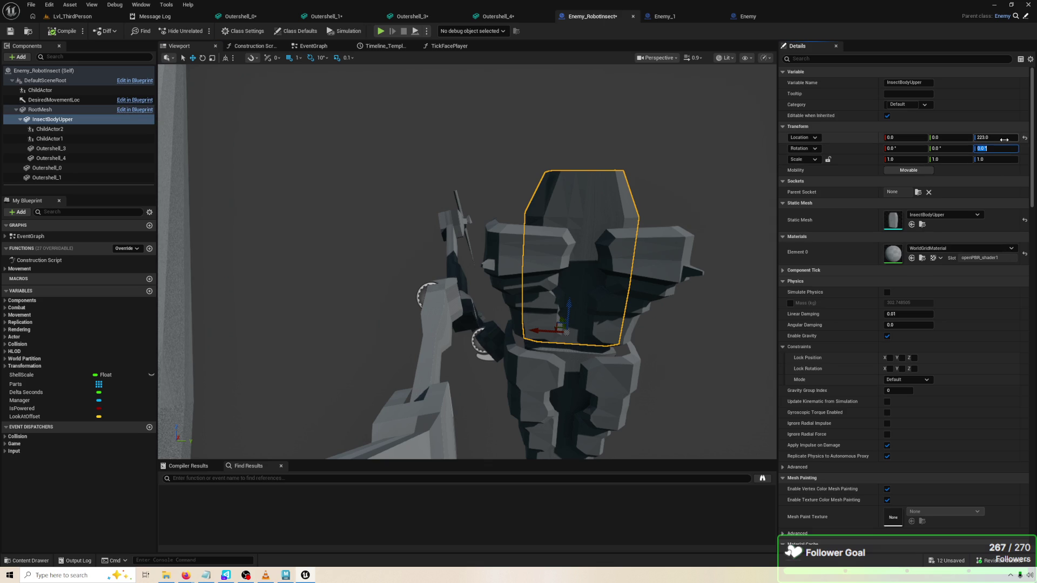
pyautogui.write('-90')
pyautogui.press('Return')
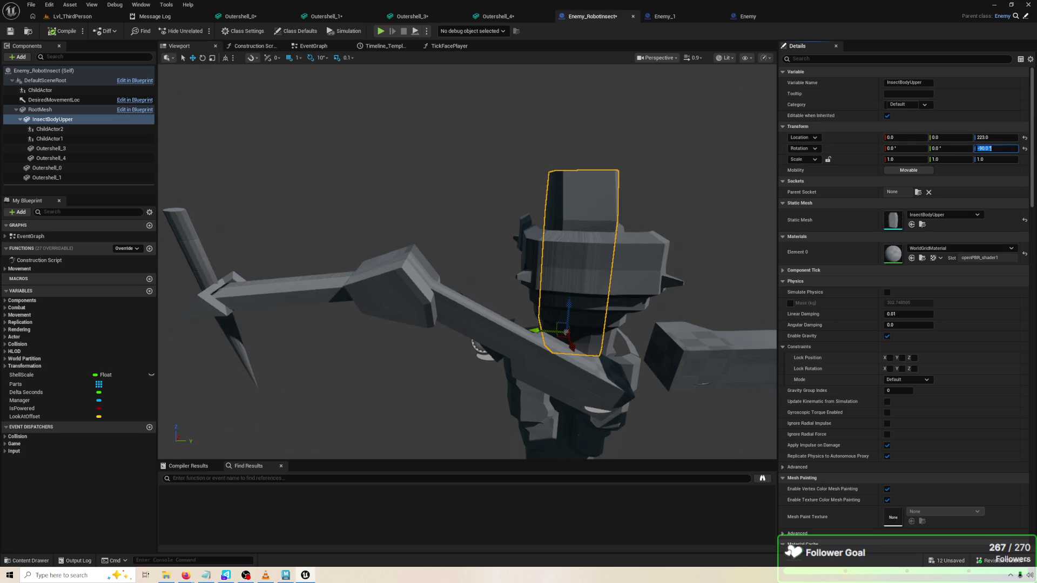
pyautogui.scroll(1, 708, 366)
pyautogui.moveTo(464, 270)
pyautogui.mouseDown()
pyautogui.moveTo(464, 324)
pyautogui.moveTo(421, 329)
pyautogui.mouseUp()
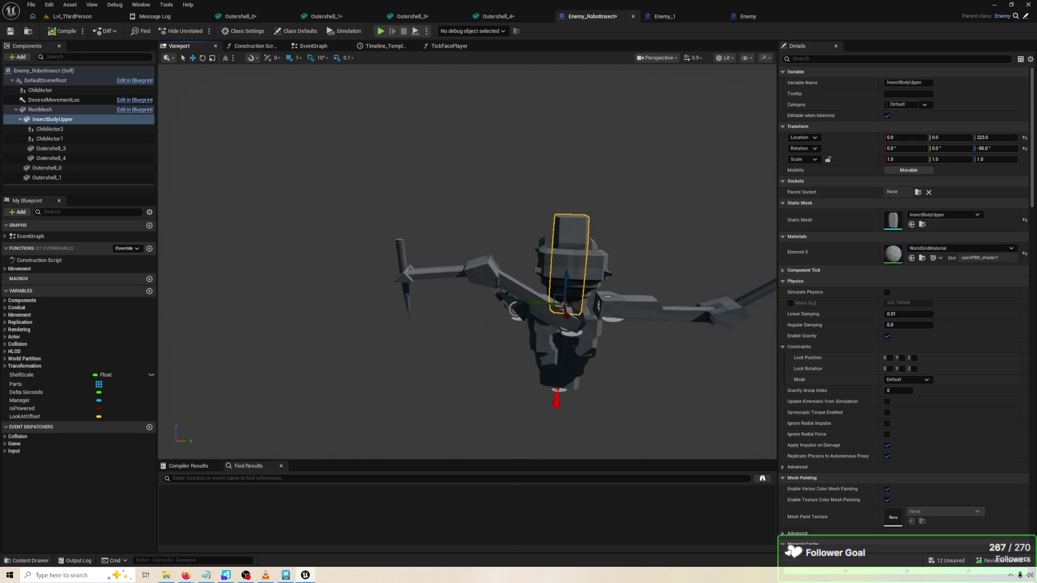
pyautogui.hotkey('ctrl', 'z')
pyautogui.press('f')
# Give the Outershell_4 shell a -90° Z rotation
pyautogui.moveTo(475, 302)
pyautogui.mouseDown()
pyautogui.moveTo(470, 318)
pyautogui.moveTo(483, 307)
pyautogui.moveTo(475, 292)
pyautogui.moveTo(521, 265)
pyautogui.mouseUp()
pyautogui.click(483, 306)
pyautogui.click(50, 158)
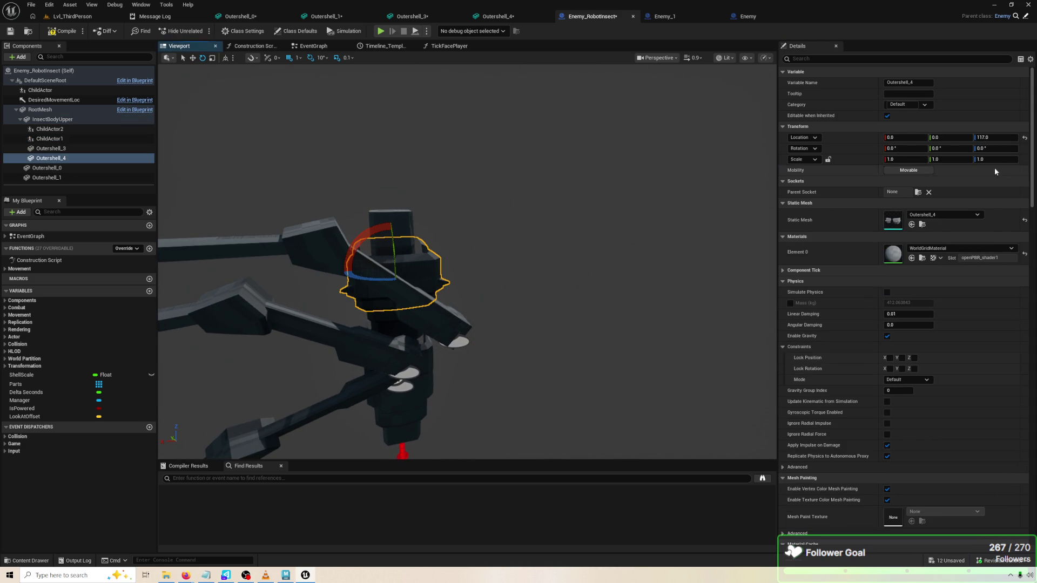
pyautogui.write('0')
pyautogui.press('Return')
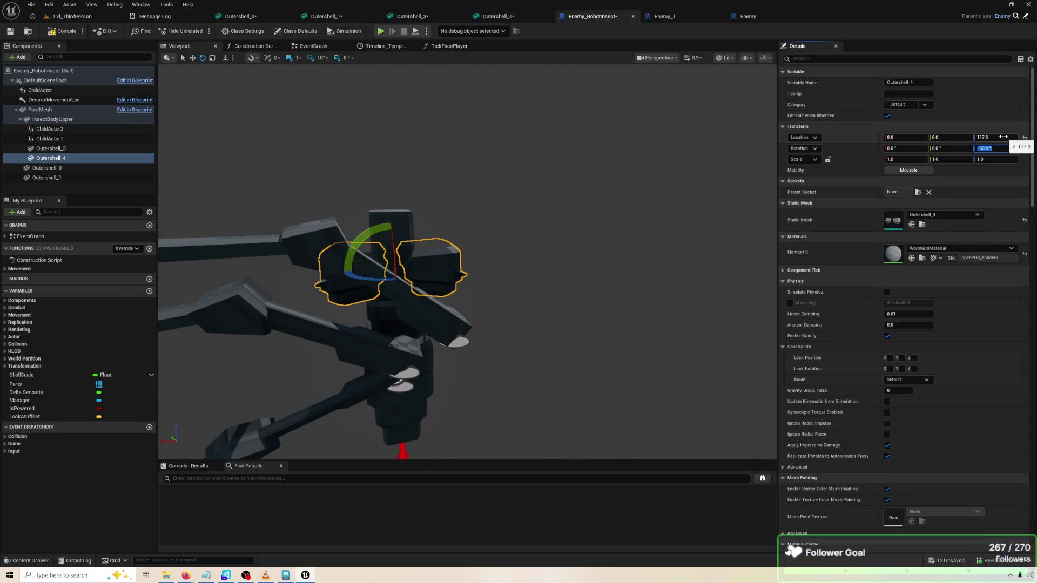
# Play-test the robot with the rotated shell, then select Outershell_3
pyautogui.click(380, 414)
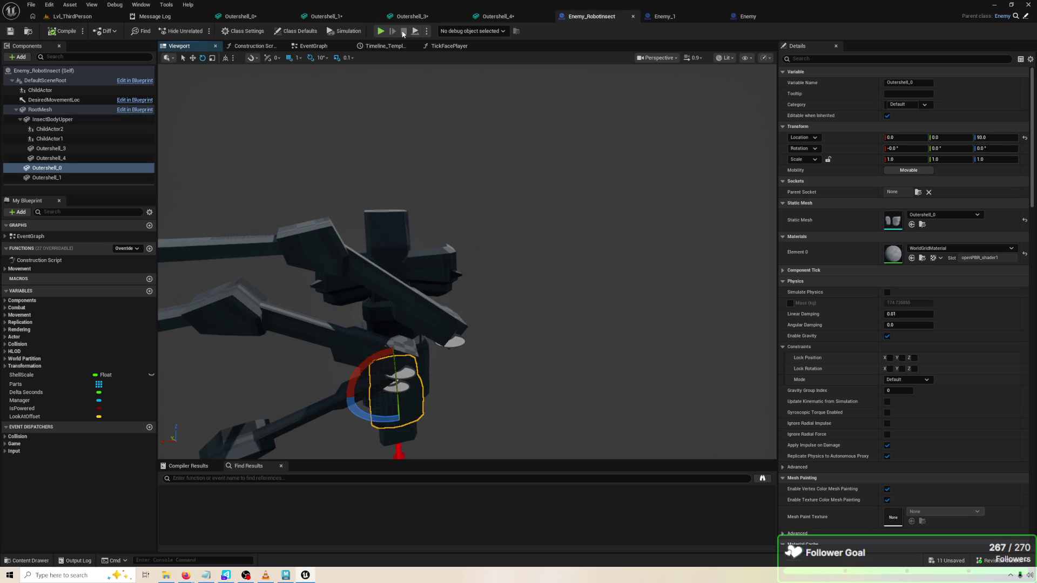
pyautogui.click(381, 31)
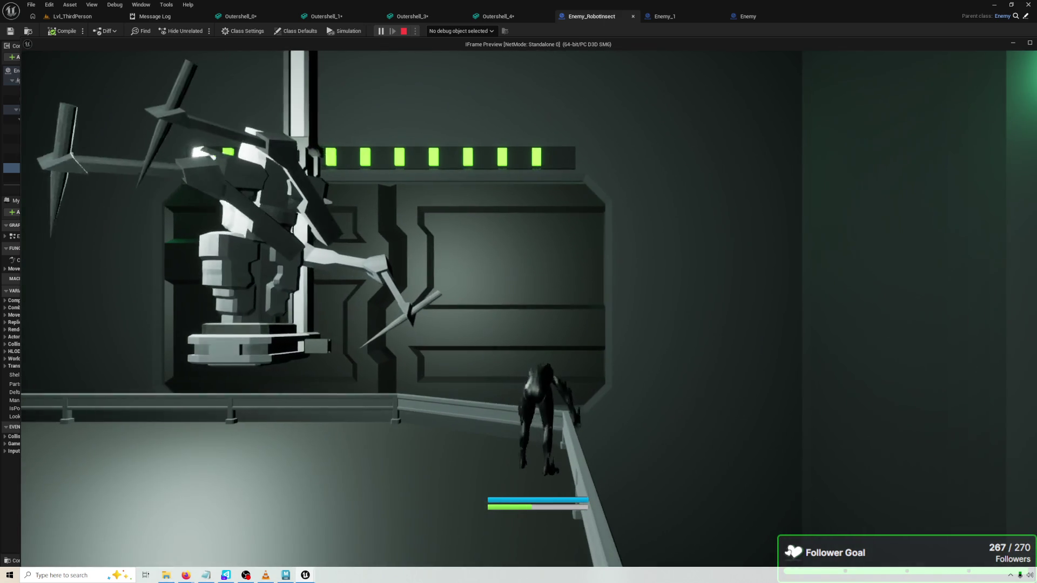
pyautogui.press('Escape')
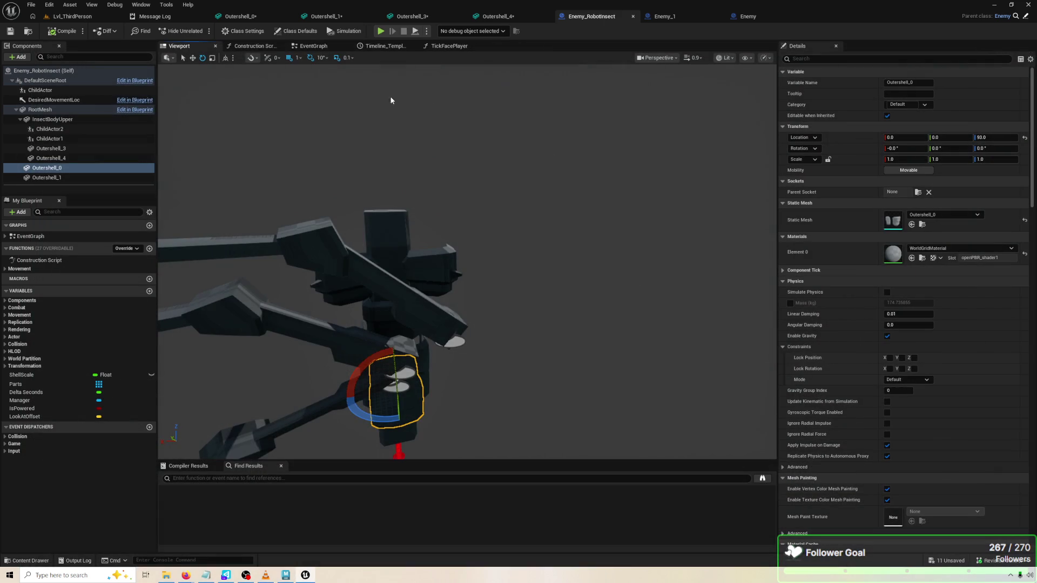
pyautogui.click(51, 158)
pyautogui.click(406, 297)
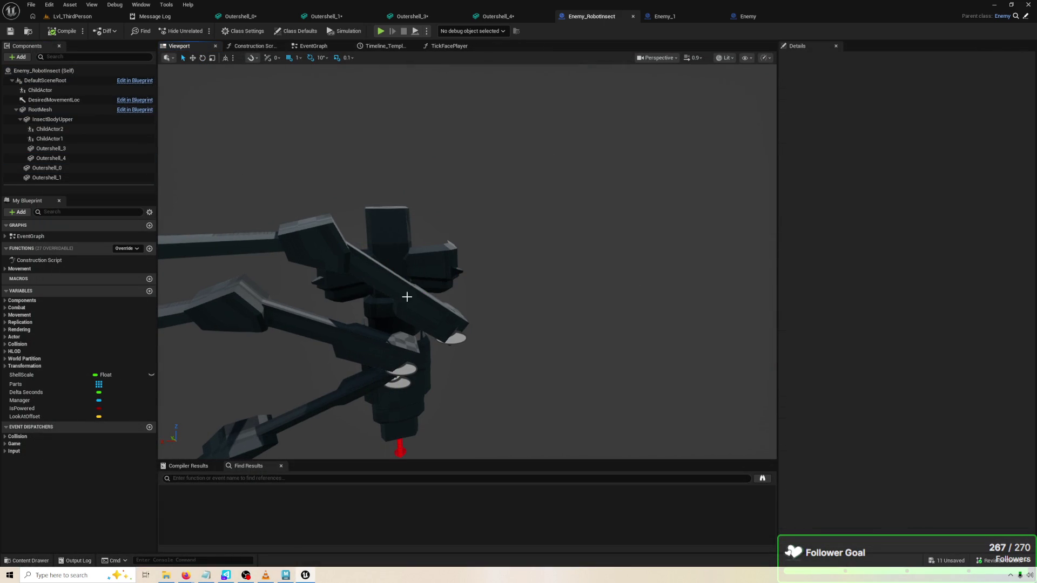
pyautogui.click(392, 307)
# Frame Outershell_3 and set its yaw to -90
pyautogui.press('e')
pyautogui.press('f')
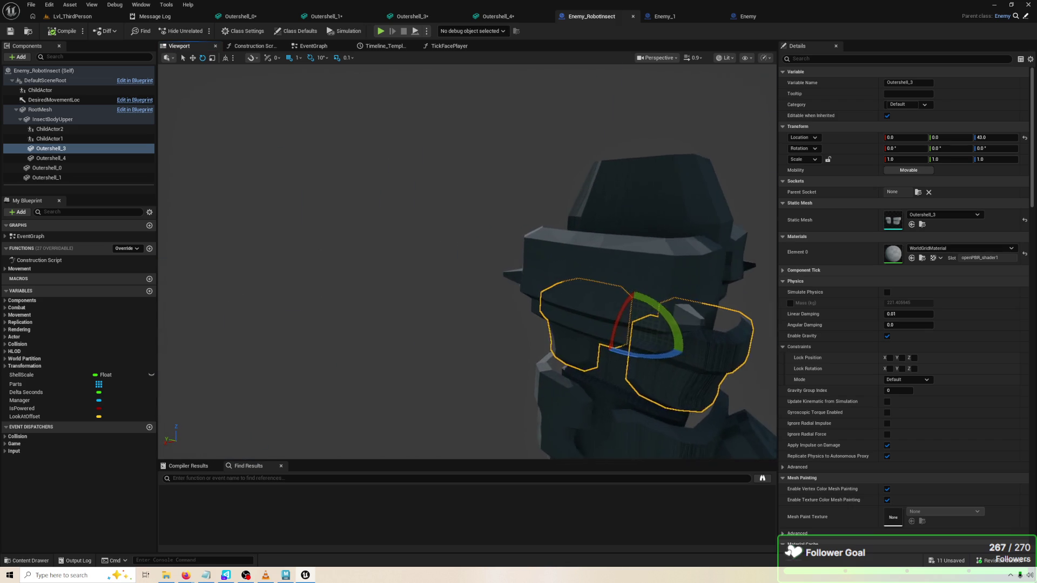
pyautogui.click(81, 149)
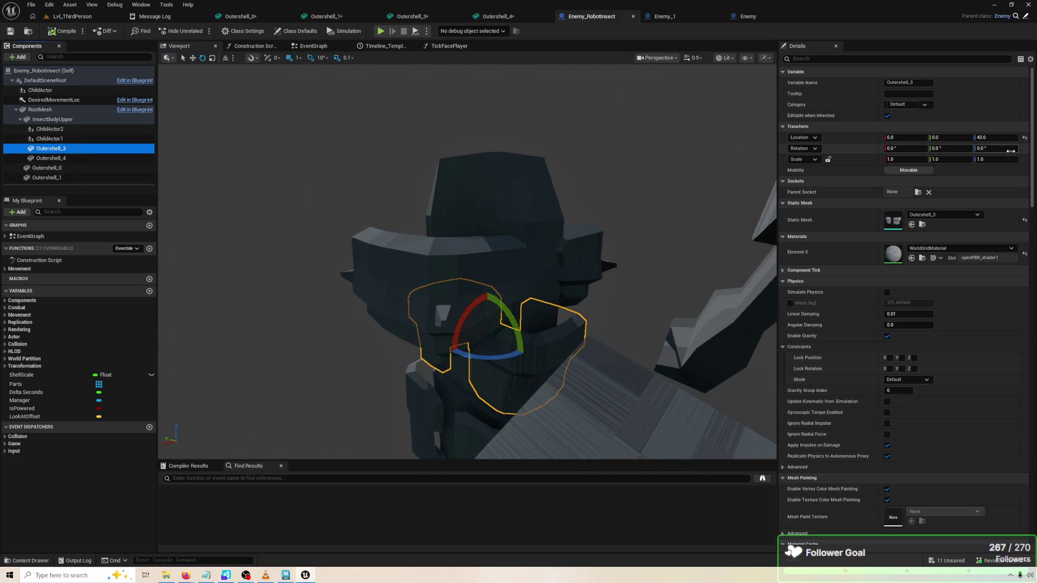
pyautogui.write('-90')
pyautogui.press('Return')
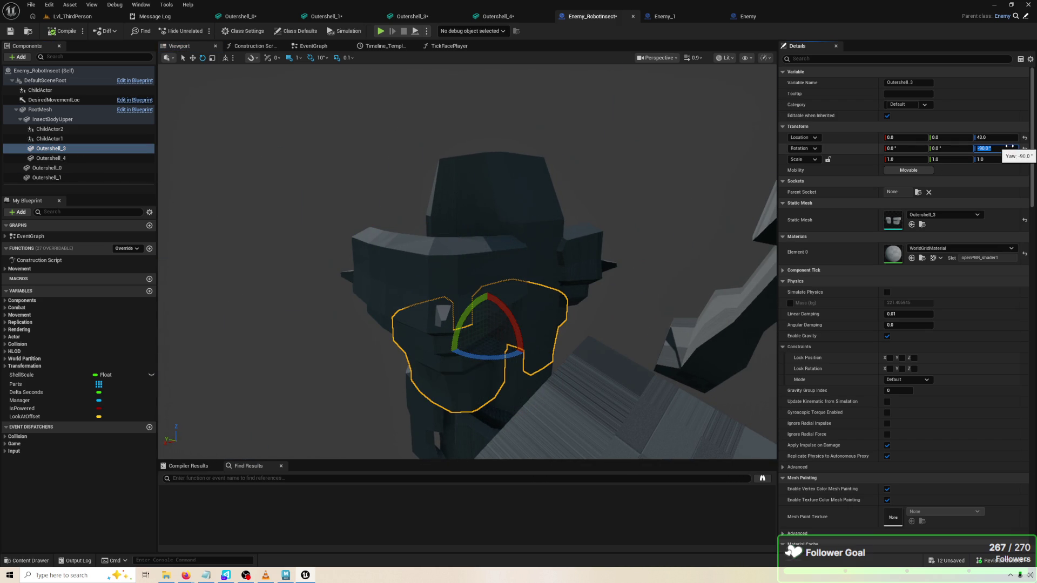
# Zoom out to the whole robot and play-test the rotated shells
pyautogui.moveTo(259, 66); pyautogui.dragTo(324, 114)
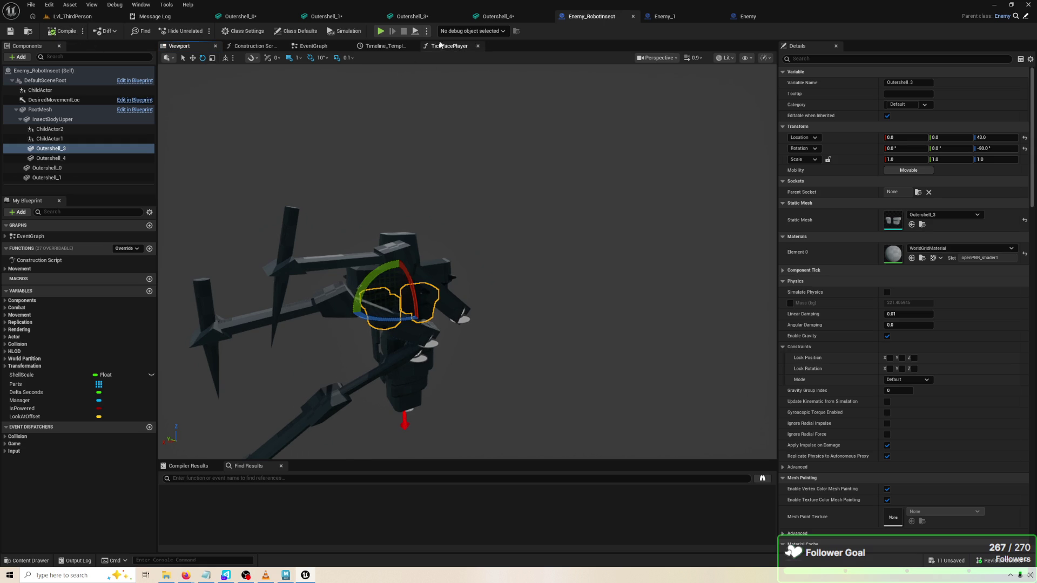
pyautogui.click(381, 32)
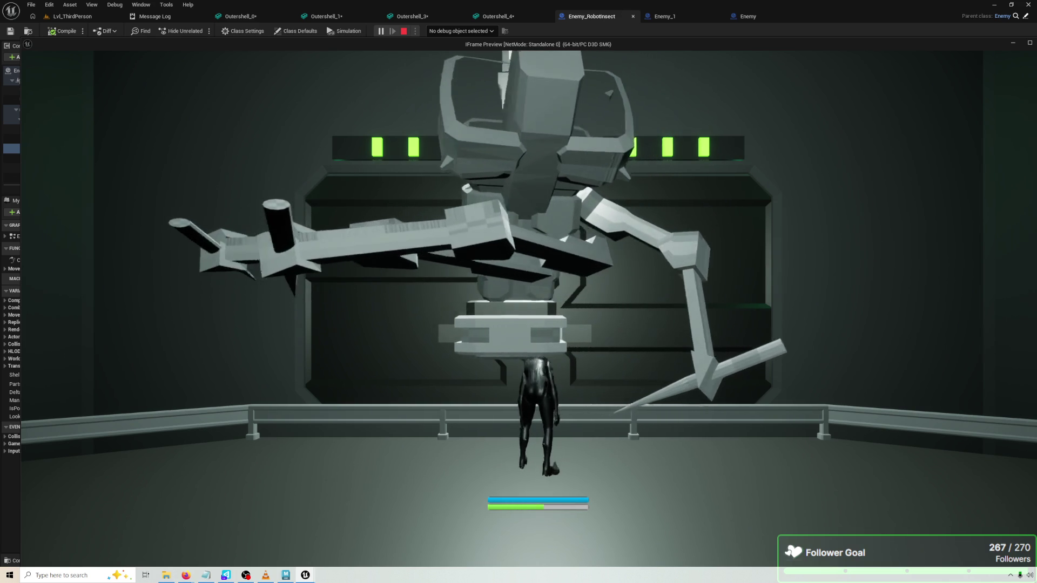
pyautogui.press('Escape')
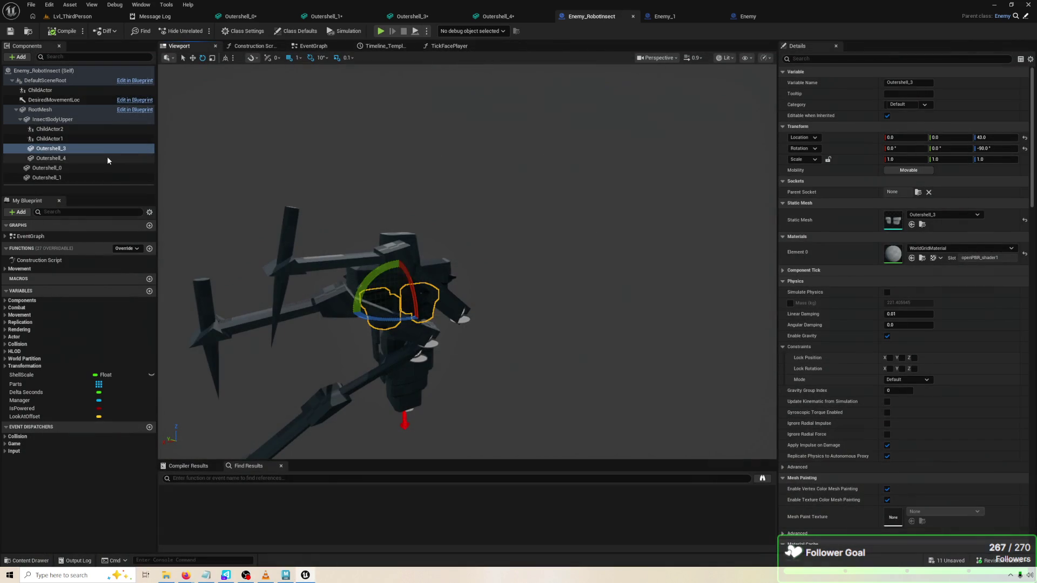
# Reset the Z rotations of Outershell_4 and Outershell_3 to zero
pyautogui.click(106, 157)
pyautogui.click(1023, 149)
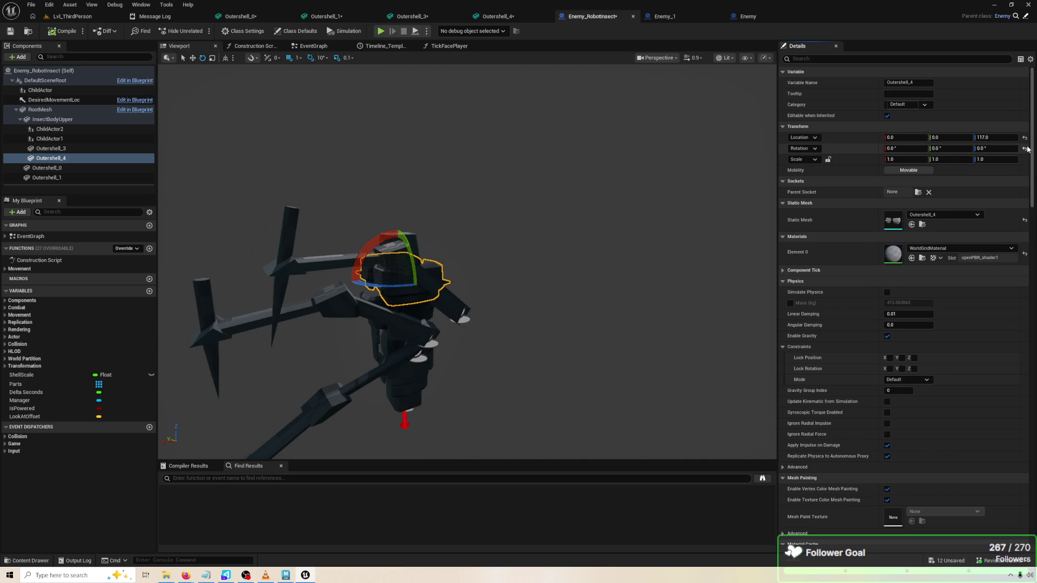
pyautogui.click(65, 148)
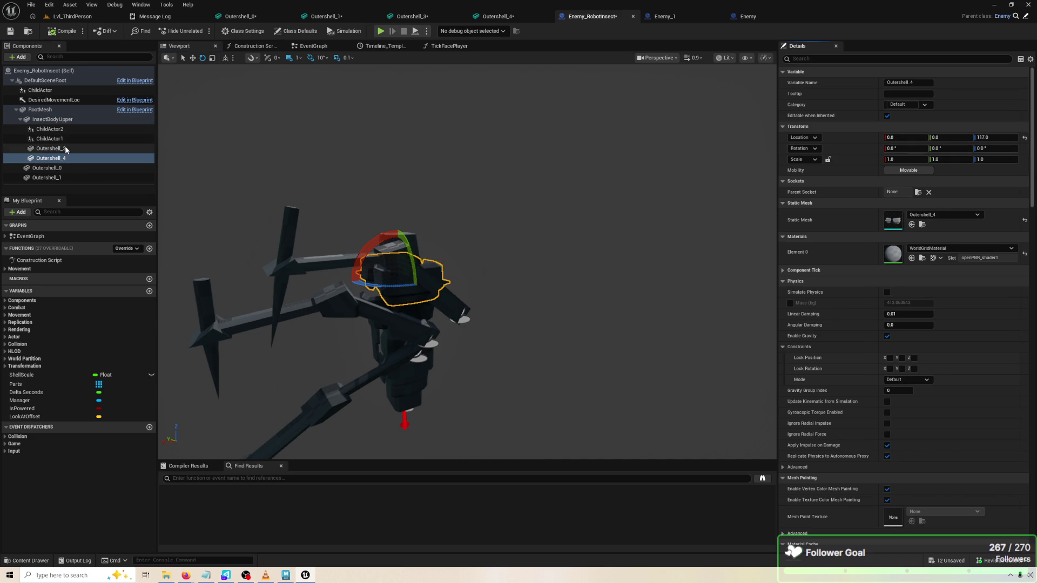
pyautogui.click(1024, 148)
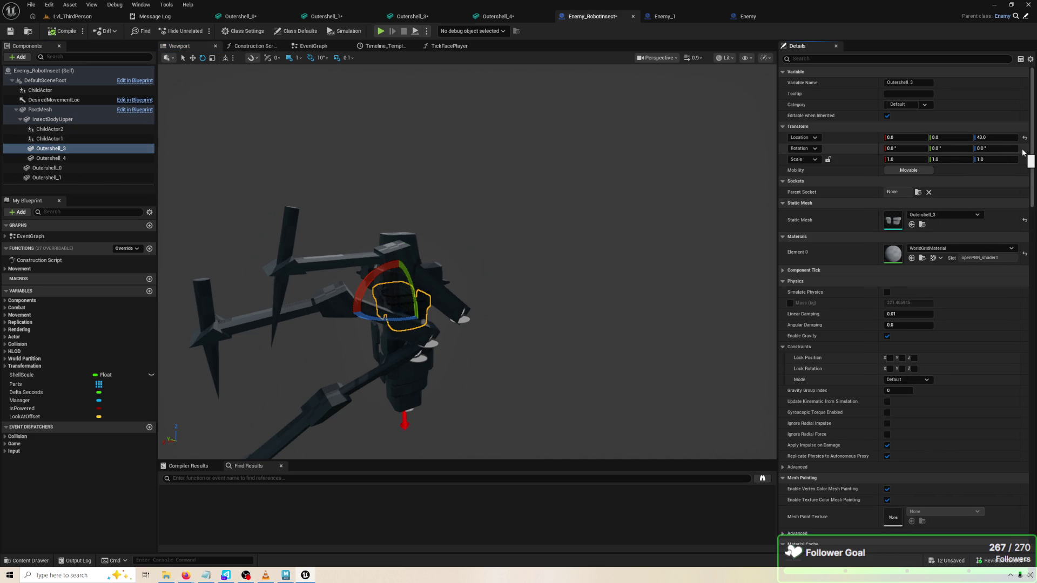
# Set InsectBodyUpper's Z rotation to -90 and play-test it
pyautogui.moveTo(370, 238); pyautogui.dragTo(337, 246)
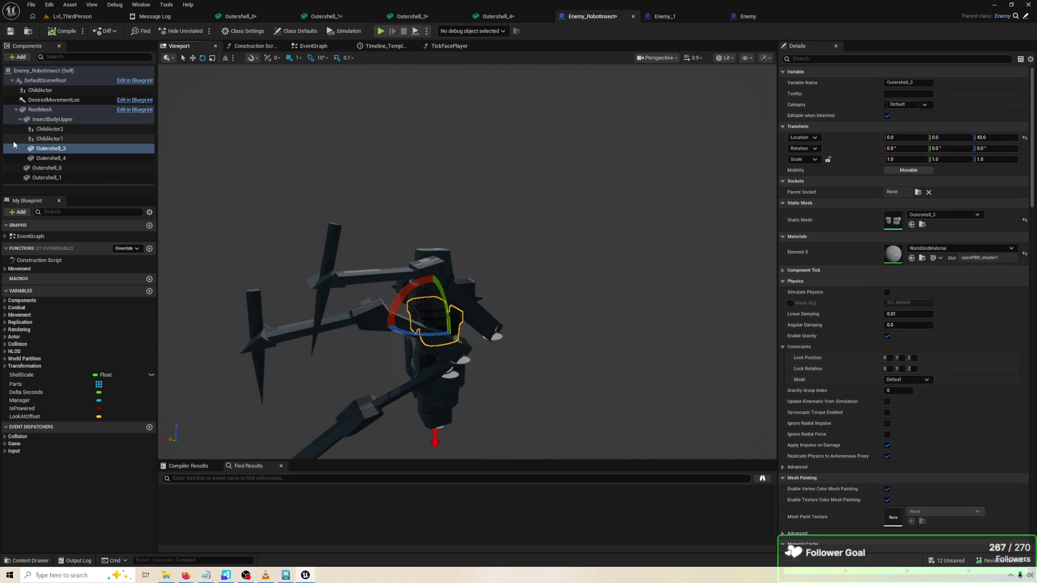
pyautogui.click(26, 122)
pyautogui.click(1008, 147)
pyautogui.press('Return')
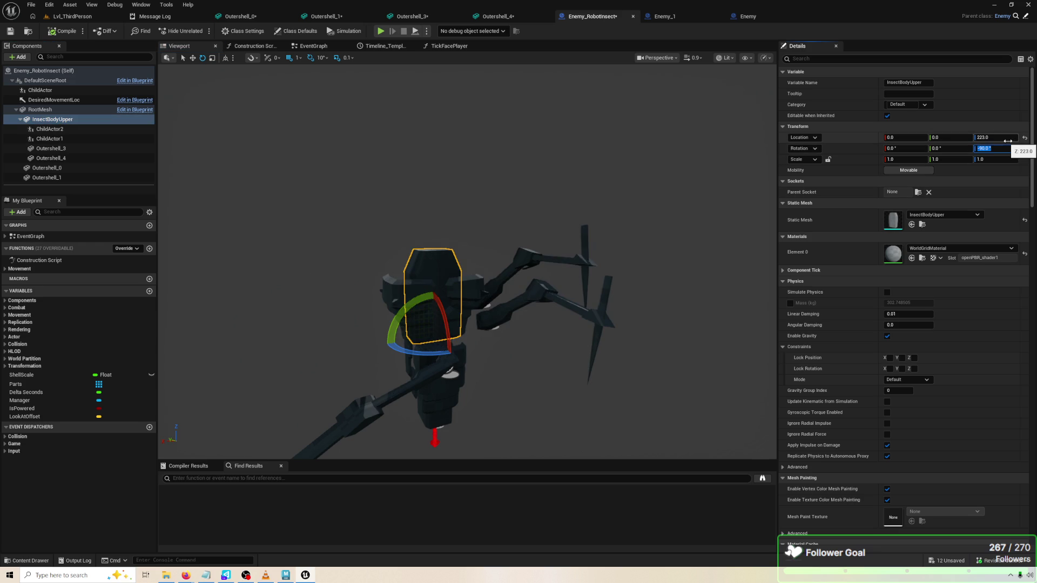
pyautogui.click(380, 31)
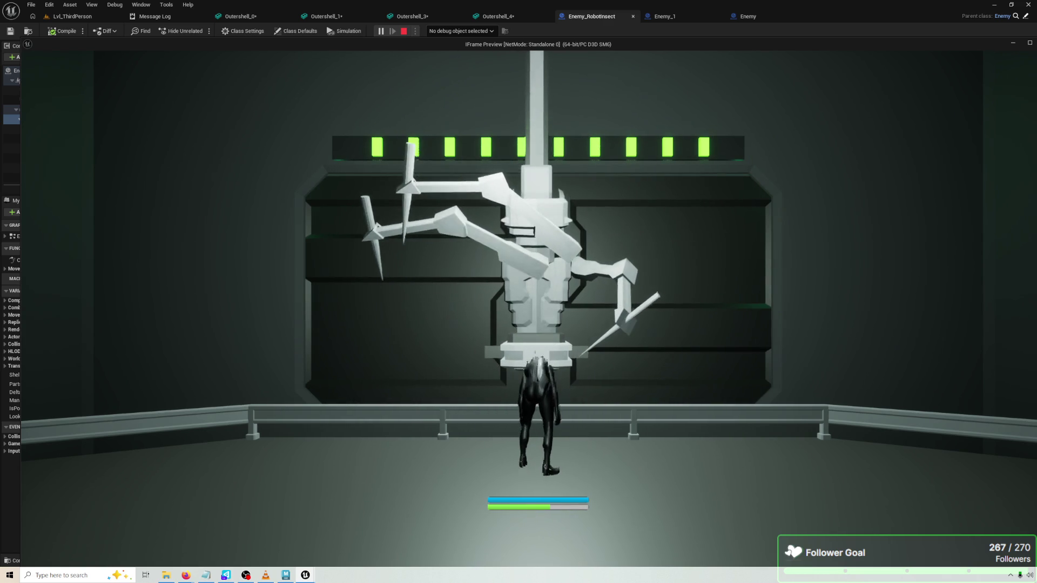
pyautogui.press('Escape')
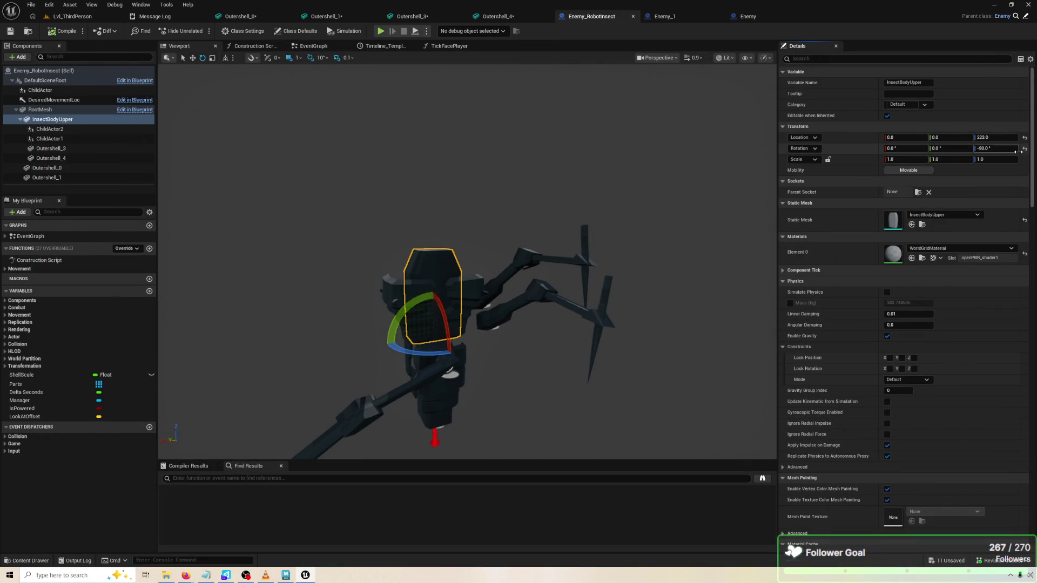
# Reset the upper body's rotation to zero, compile, and play-test twice
pyautogui.click(1025, 149)
pyautogui.click(75, 30)
pyautogui.click(381, 31)
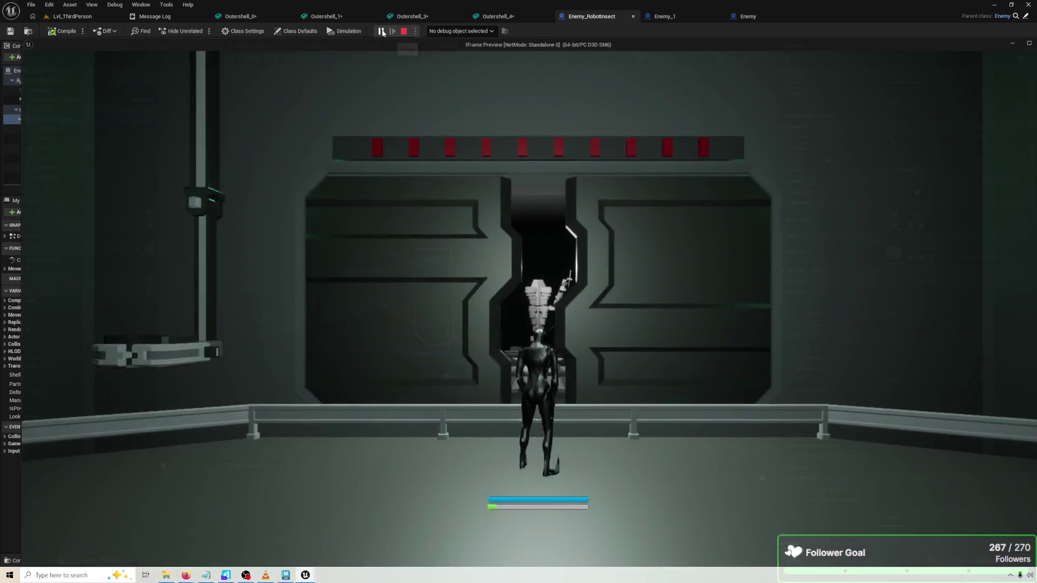
pyautogui.press('Escape')
pyautogui.click(381, 30)
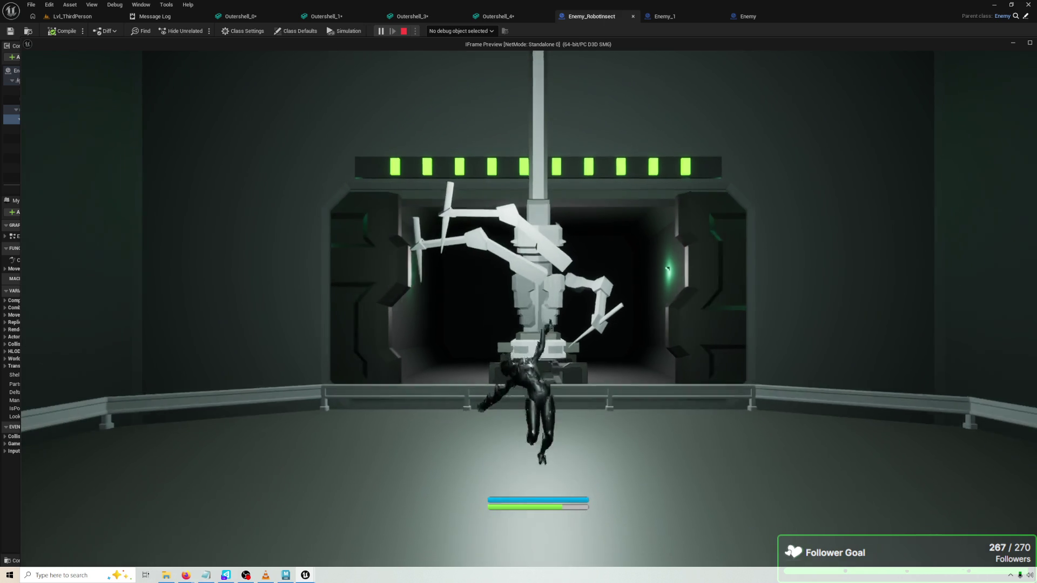
pyautogui.press('Escape')
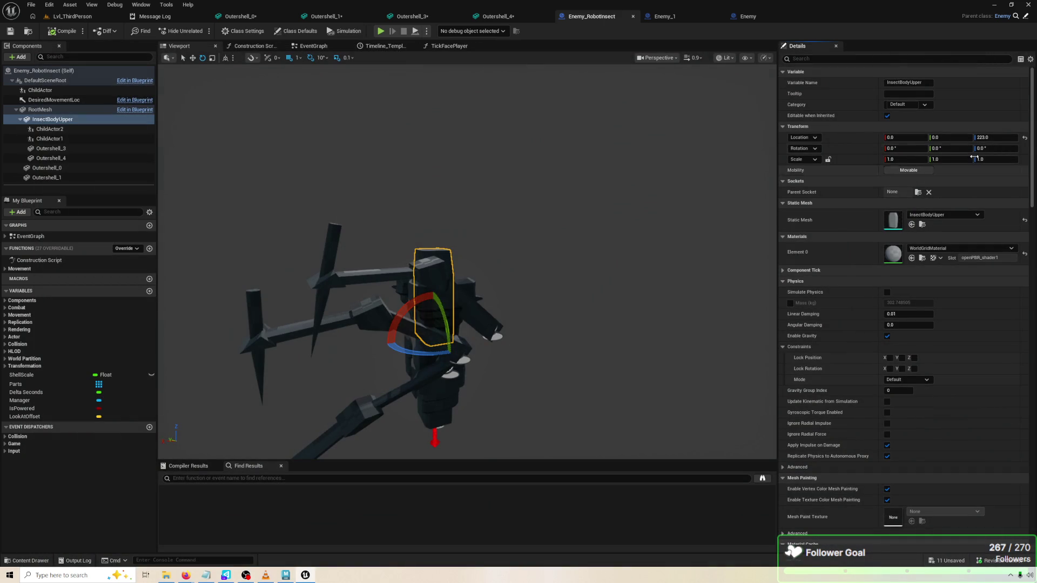
# Set the upper body's yaw to -90, recompile, and play-test the robot
pyautogui.press('Return')
pyautogui.click(52, 32)
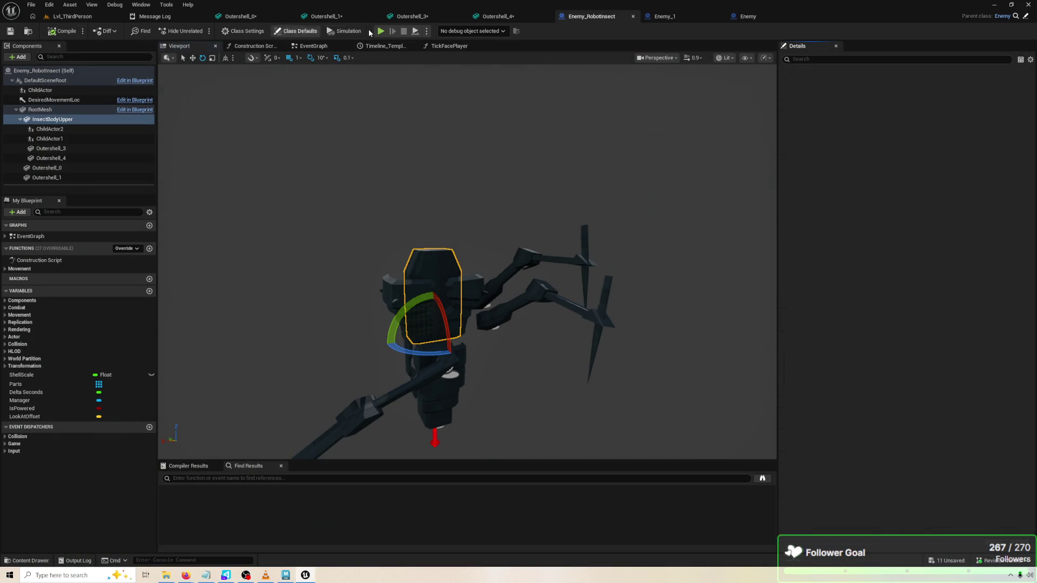
pyautogui.click(381, 31)
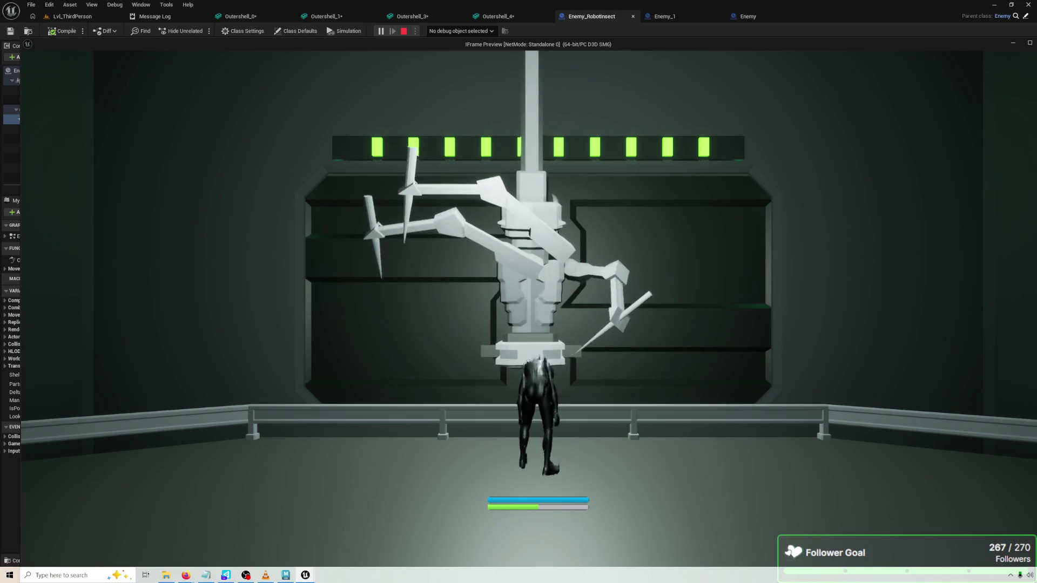
pyautogui.press('Escape')
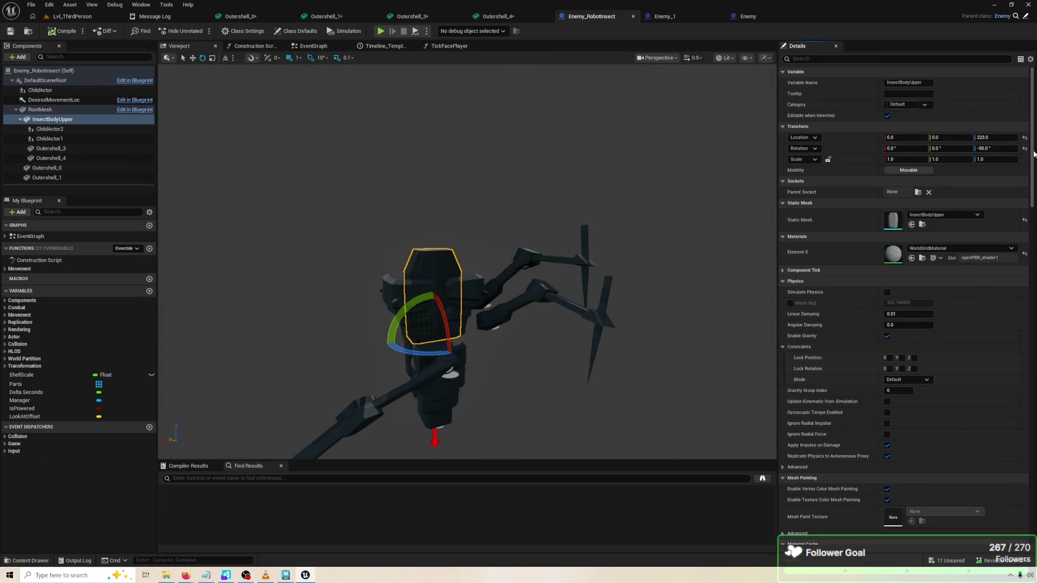
# Reset InsectBodyUpper's Z rotation to 0 and inspect the chest shells and ChildActor1 arm
pyautogui.click(1024, 148)
pyautogui.moveTo(372, 287)
pyautogui.mouseDown()
pyautogui.moveTo(313, 292)
pyautogui.moveTo(359, 292)
pyautogui.mouseUp()
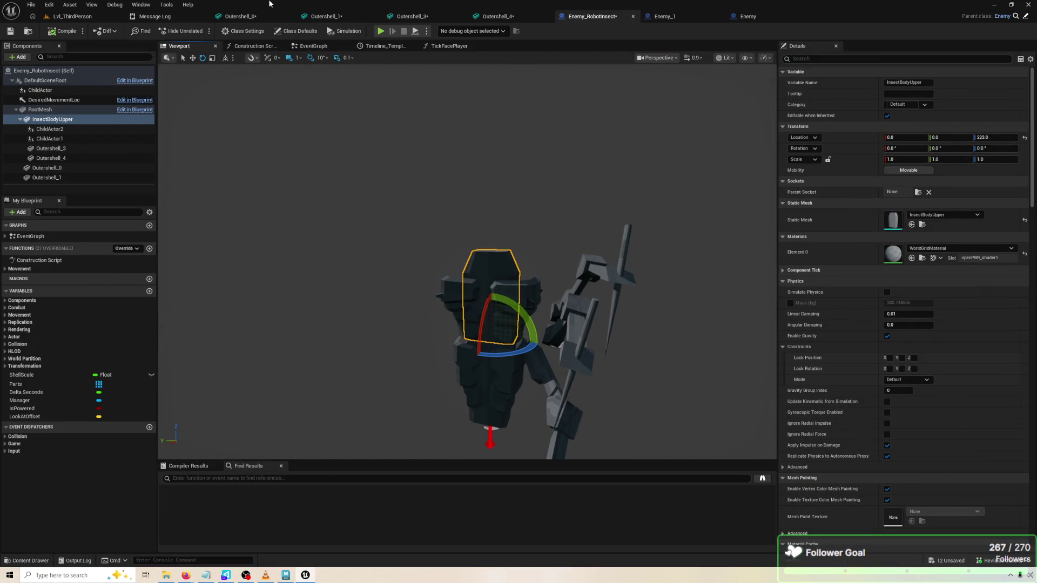
pyautogui.moveTo(408, 161); pyautogui.dragTo(416, 192)
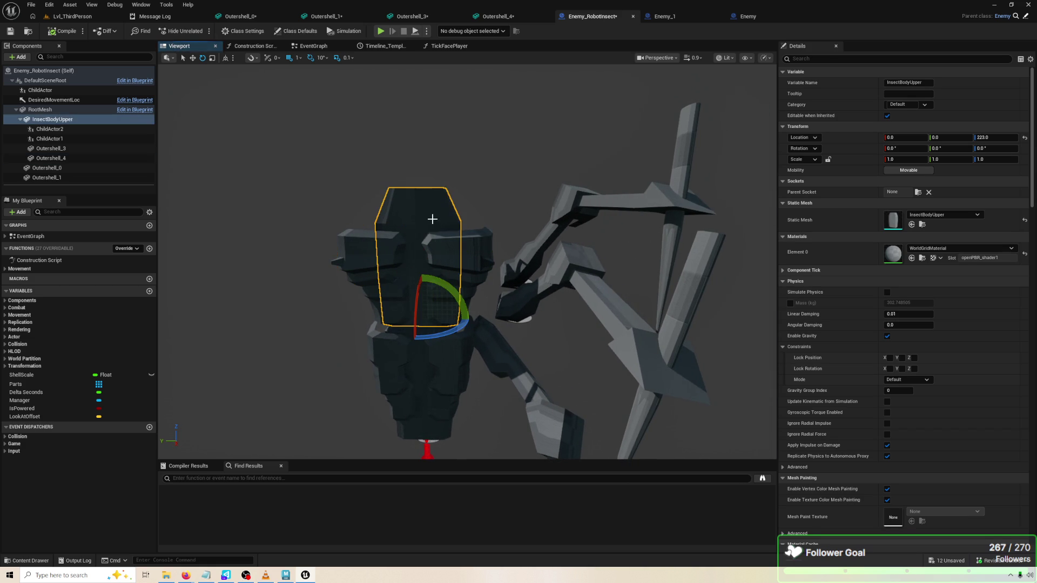
pyautogui.click(465, 252)
pyautogui.click(476, 293)
pyautogui.click(467, 308)
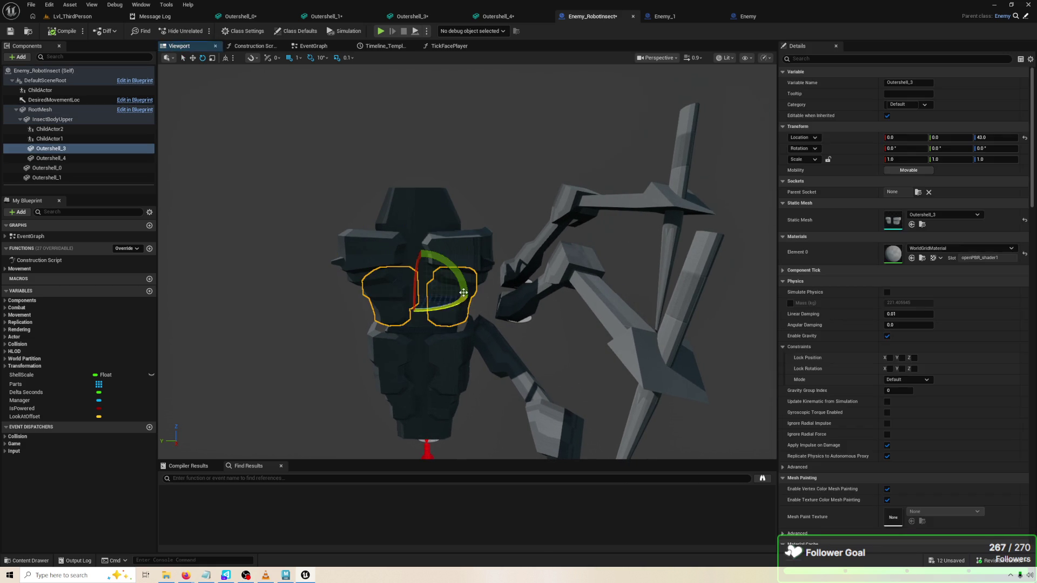
pyautogui.click(470, 251)
pyautogui.click(527, 255)
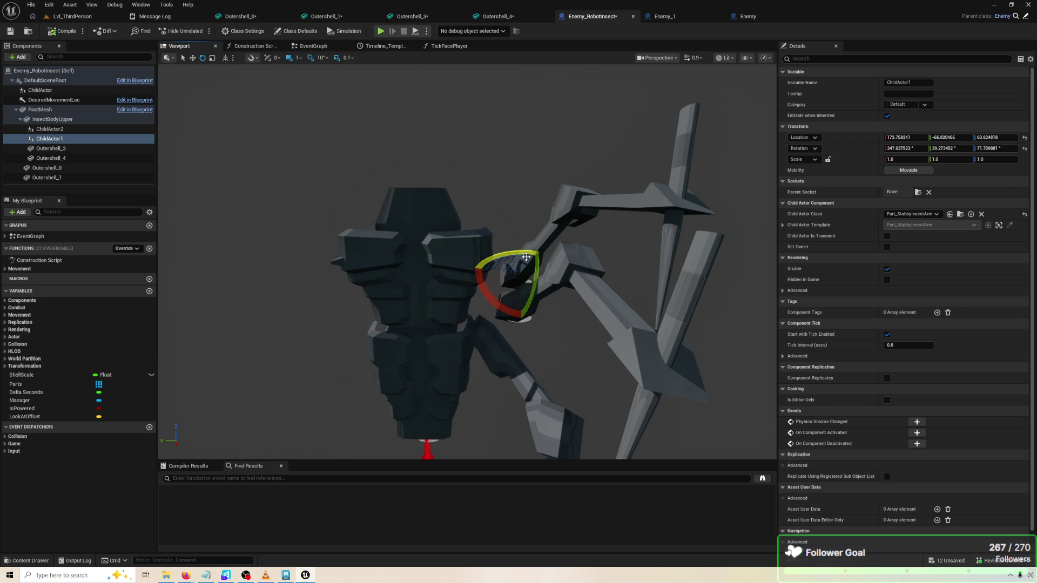
# Drag ChildActor2 onto Outershell_3 and ChildActor1 onto Outershell_4 in Components
pyautogui.click(58, 149)
pyautogui.click(58, 141)
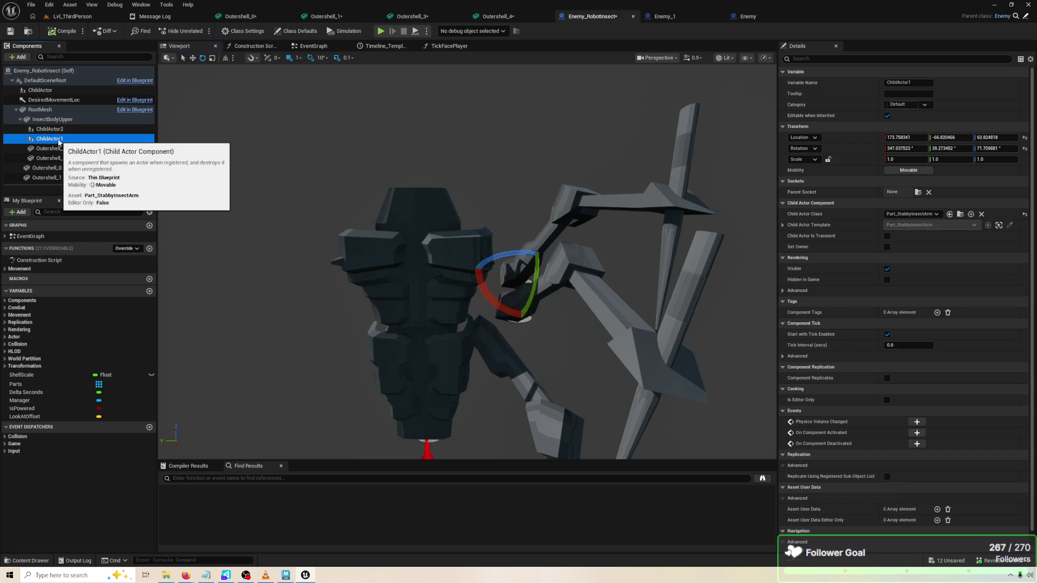
pyautogui.click(60, 148)
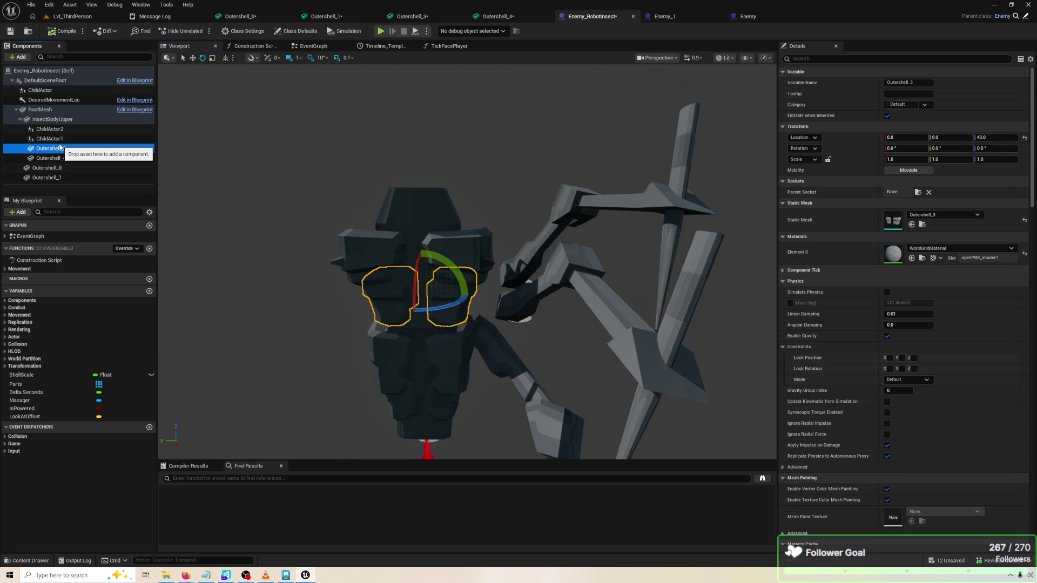
pyautogui.click(59, 139)
pyautogui.click(61, 130)
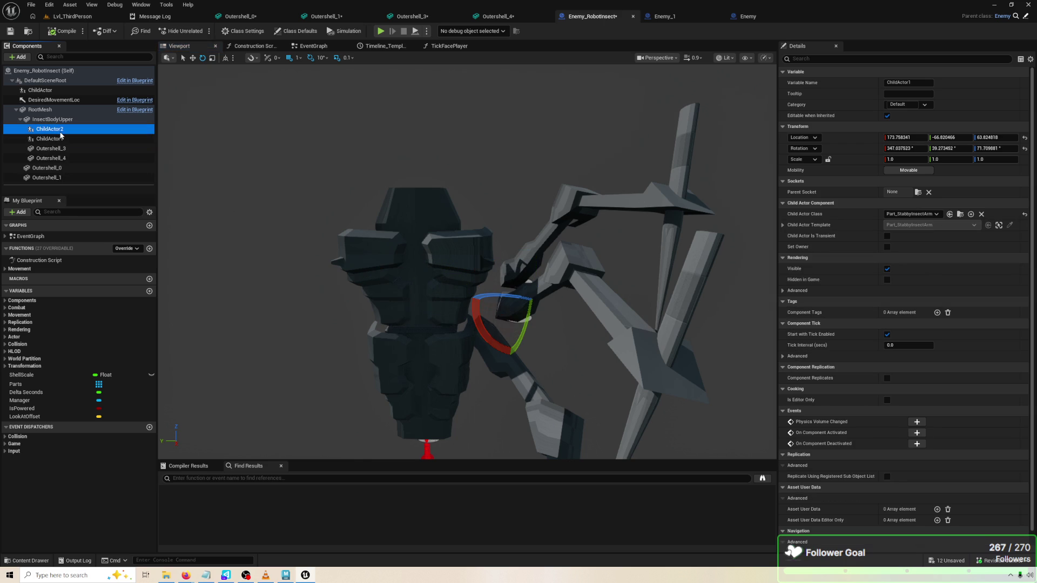
pyautogui.moveTo(60, 130); pyautogui.dragTo(71, 151)
pyautogui.click(63, 131)
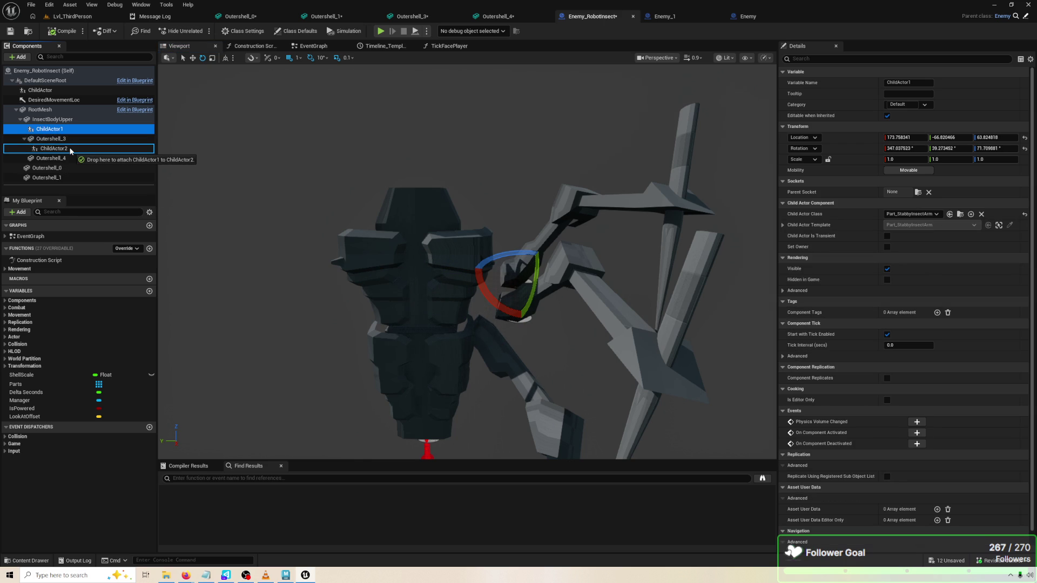
pyautogui.moveTo(70, 156); pyautogui.dragTo(64, 159)
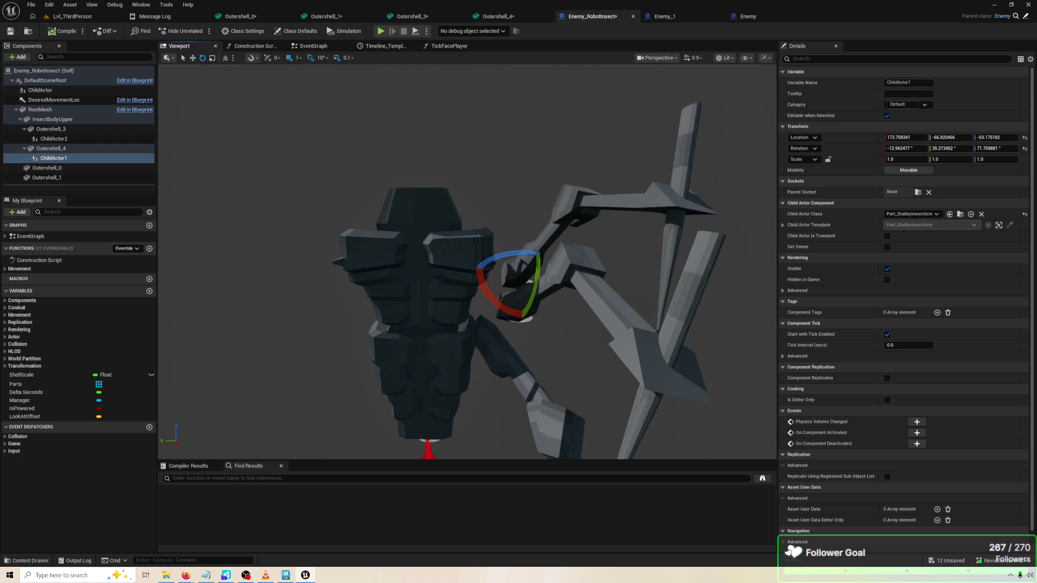
# Test-rotate the upper body to -40° about Z, then select ChildActor2 and RootMesh
pyautogui.scroll(5, 354, 229)
pyautogui.scroll(-6, 467, 261)
pyautogui.click(430, 238)
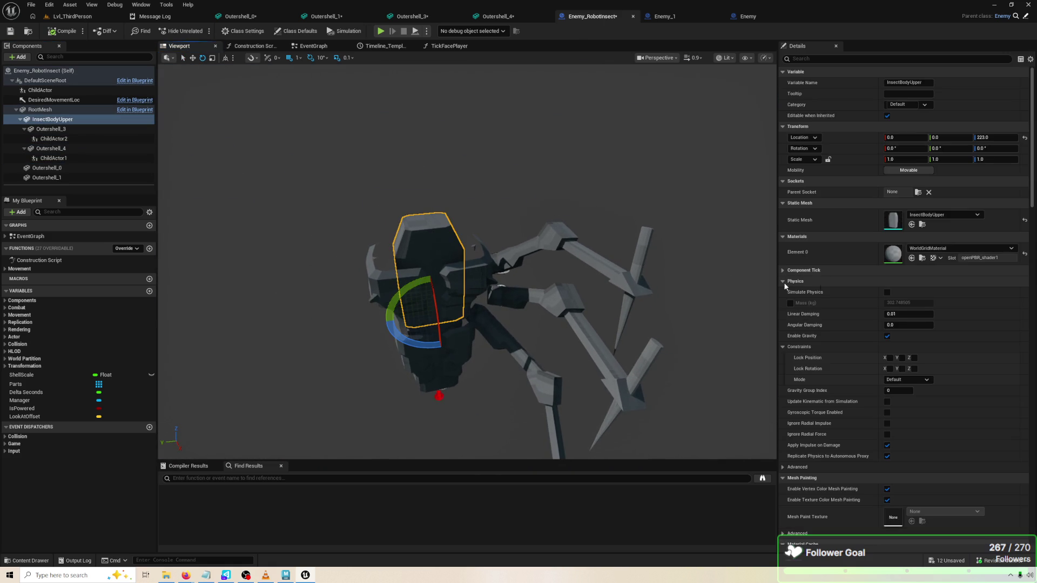
pyautogui.moveTo(408, 327); pyautogui.dragTo(421, 331)
pyautogui.click(511, 306)
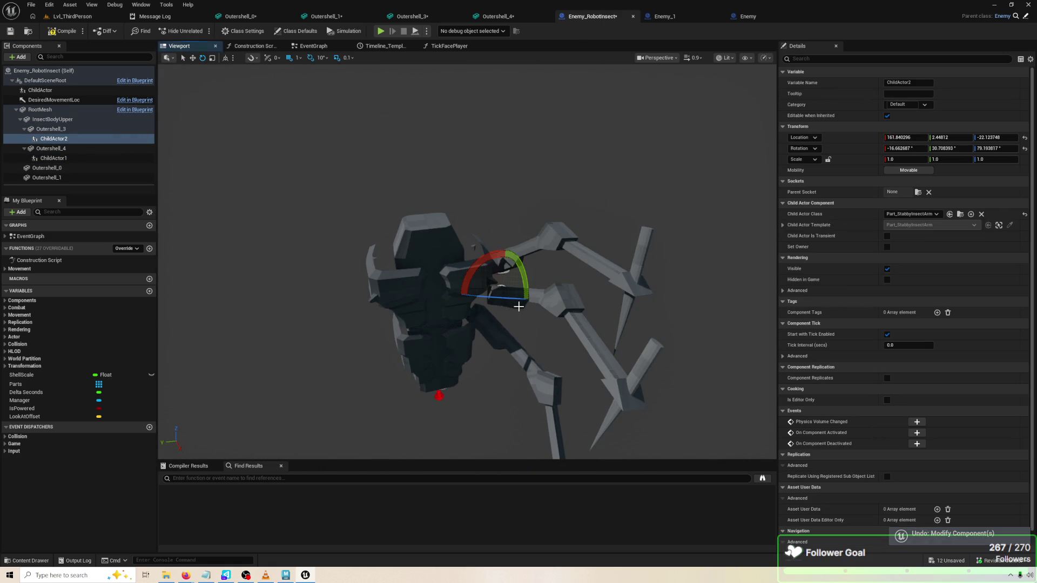
pyautogui.scroll(4, 518, 307)
pyautogui.moveTo(475, 330)
pyautogui.mouseDown()
pyautogui.moveTo(454, 324)
pyautogui.moveTo(476, 331)
pyautogui.mouseUp()
pyautogui.click(465, 330)
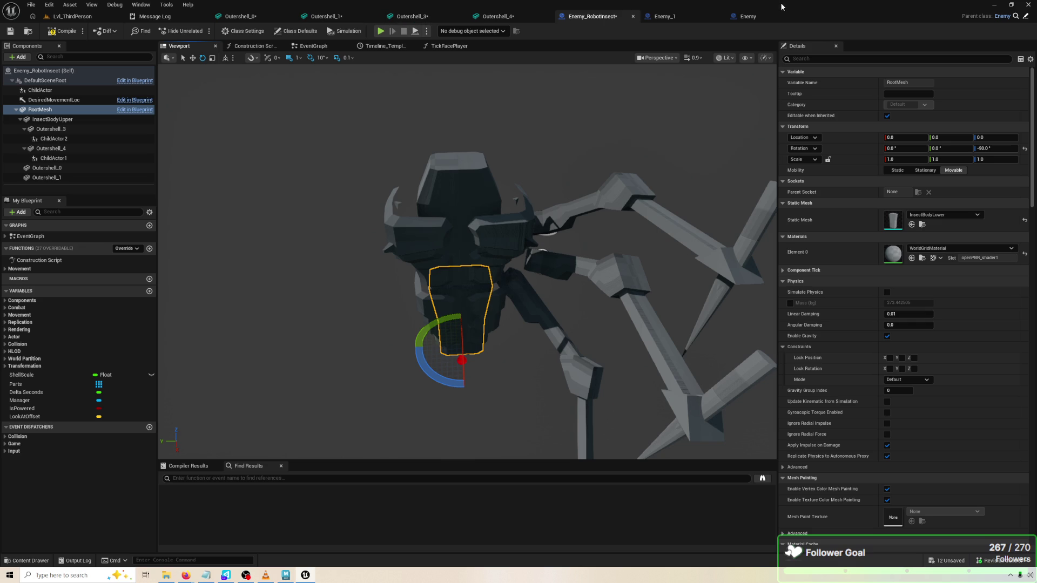
pyautogui.click(299, 15)
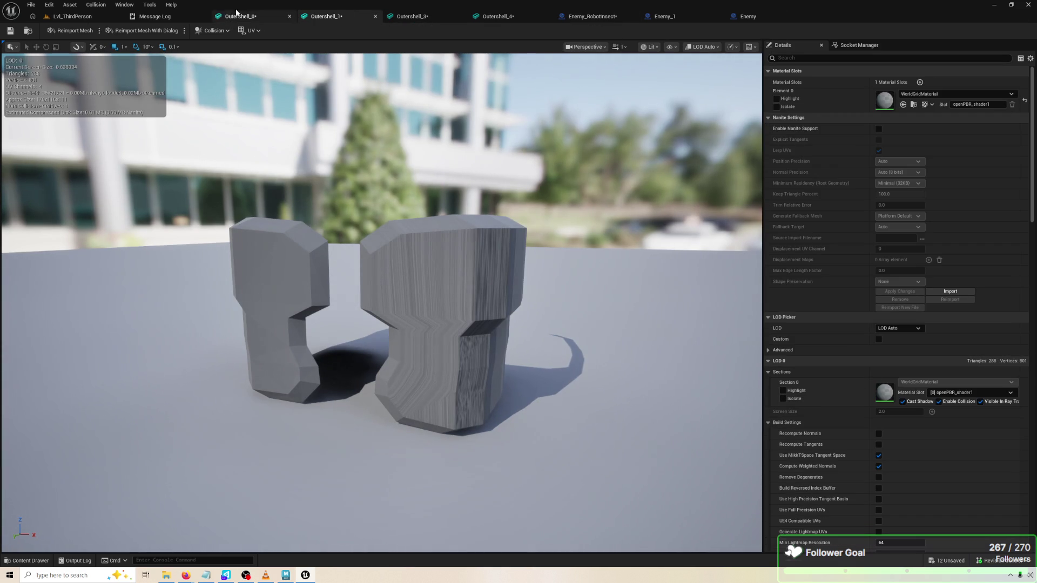
pyautogui.click(65, 18)
pyautogui.click(206, 31)
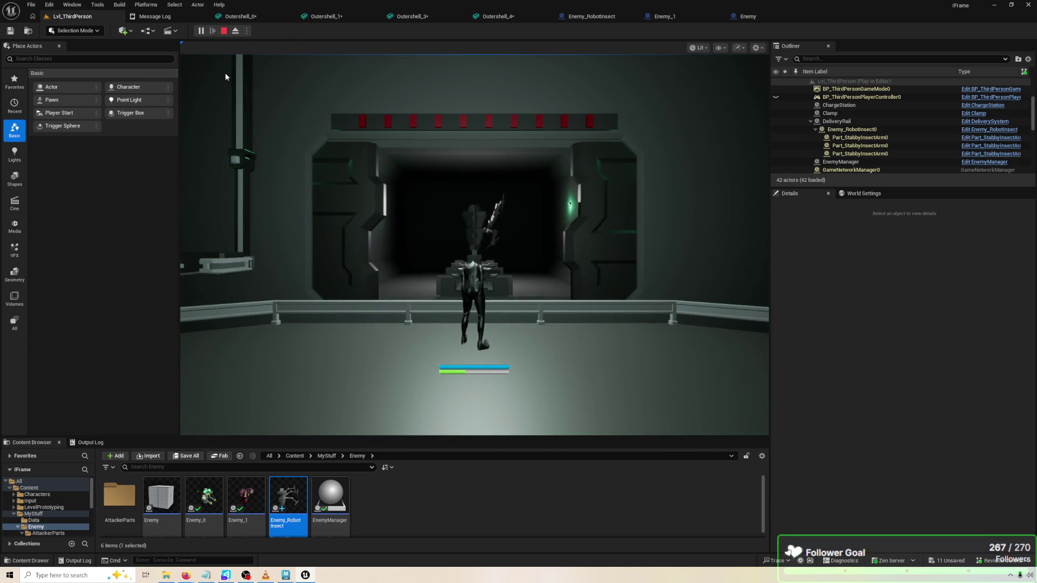
pyautogui.click(224, 73)
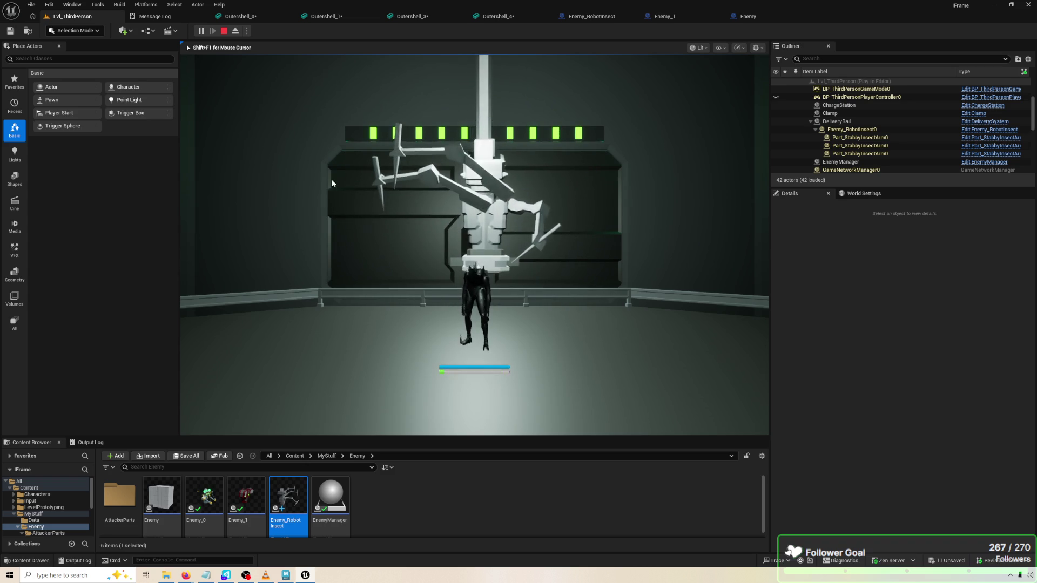
pyautogui.press('Escape')
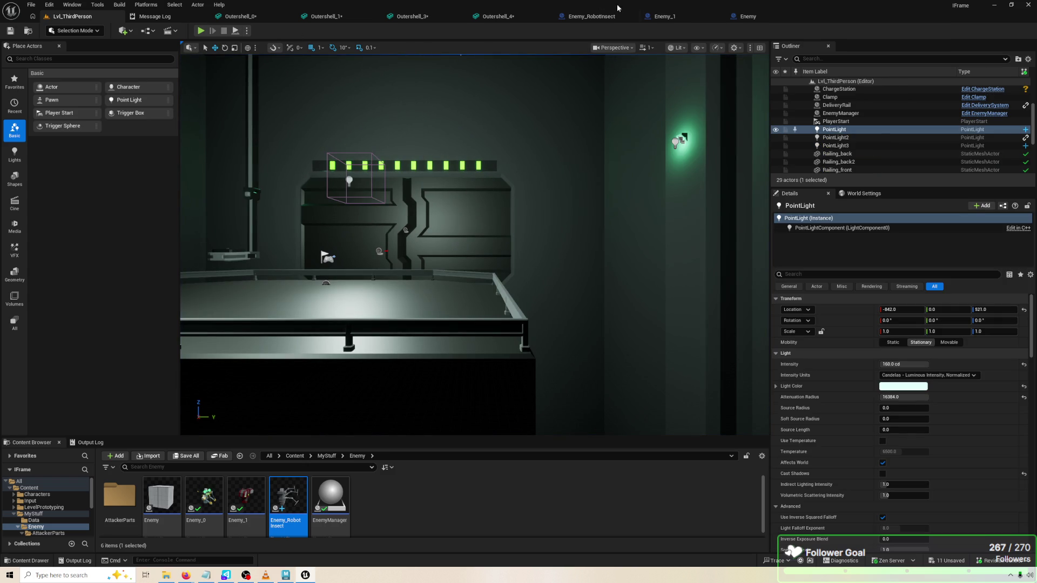
pyautogui.click(691, 16)
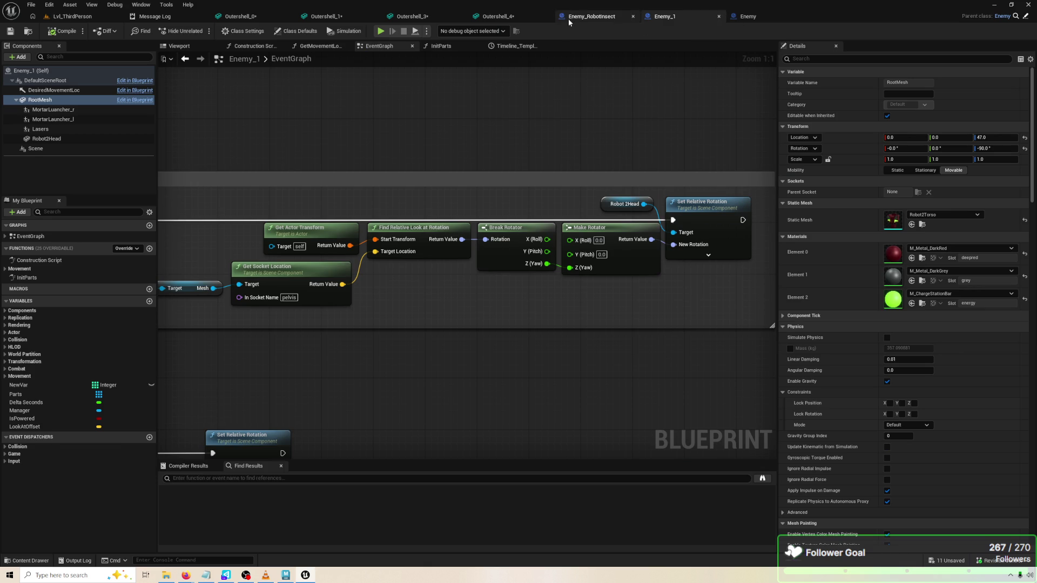
pyautogui.click(569, 16)
pyautogui.moveTo(378, 242)
pyautogui.mouseDown()
pyautogui.moveTo(395, 244)
pyautogui.moveTo(415, 287)
pyautogui.moveTo(396, 266)
pyautogui.moveTo(512, 176)
pyautogui.moveTo(500, 210)
pyautogui.moveTo(504, 181)
pyautogui.mouseUp()
pyautogui.click(395, 244)
pyautogui.scroll(-5, 504, 181)
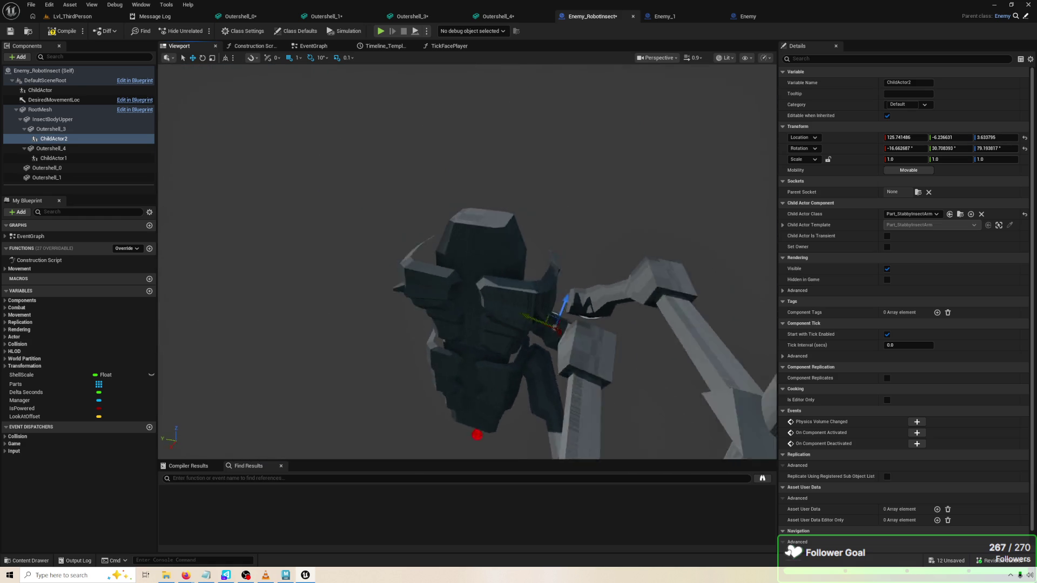
# Compile, save, and run a quick game preview of the robot
pyautogui.click(555, 397)
pyautogui.moveTo(556, 397)
pyautogui.mouseDown()
pyautogui.moveTo(421, 372)
pyautogui.moveTo(350, 375)
pyautogui.moveTo(324, 331)
pyautogui.moveTo(331, 312)
pyautogui.moveTo(436, 303)
pyautogui.moveTo(499, 312)
pyautogui.mouseUp()
pyautogui.scroll(3, 436, 302)
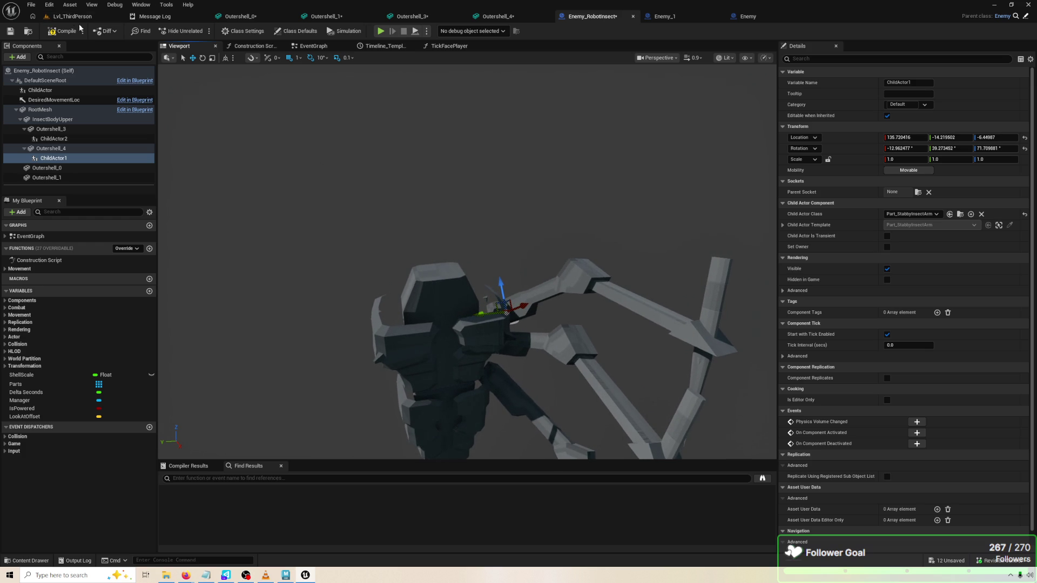
pyautogui.hotkey('ctrl', 's')
pyautogui.hotkey('alt', 'p')
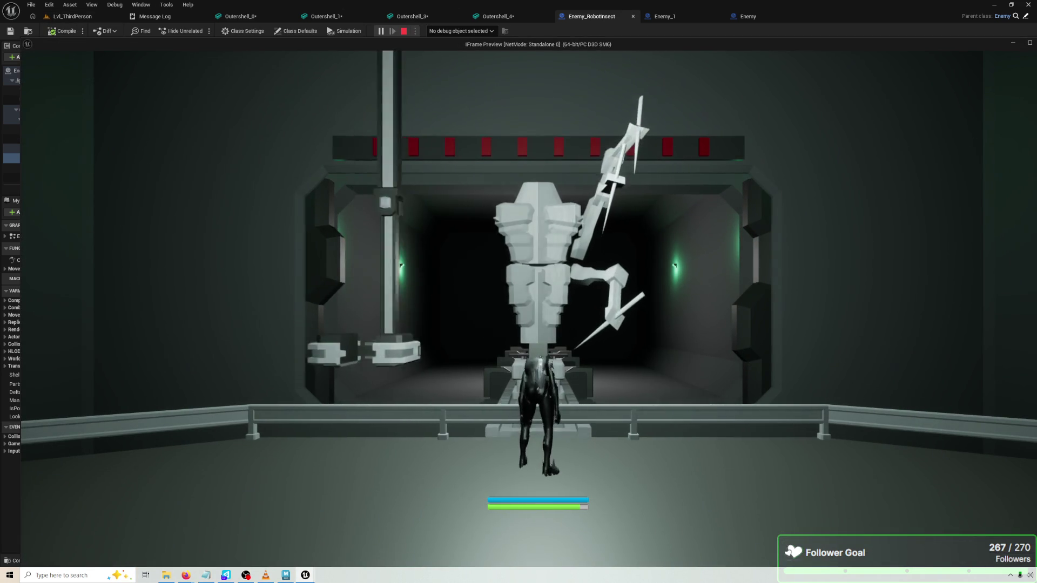
pyautogui.press('Escape')
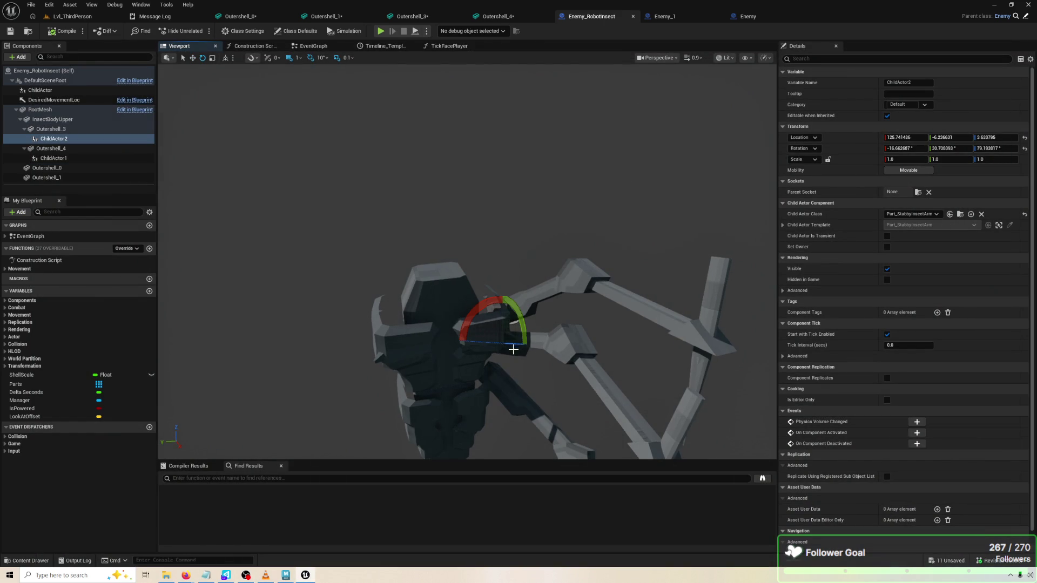
# Swing ChildActor2 further to about -31.7 yaw, recompile, and preview
pyautogui.moveTo(490, 343); pyautogui.dragTo(508, 342)
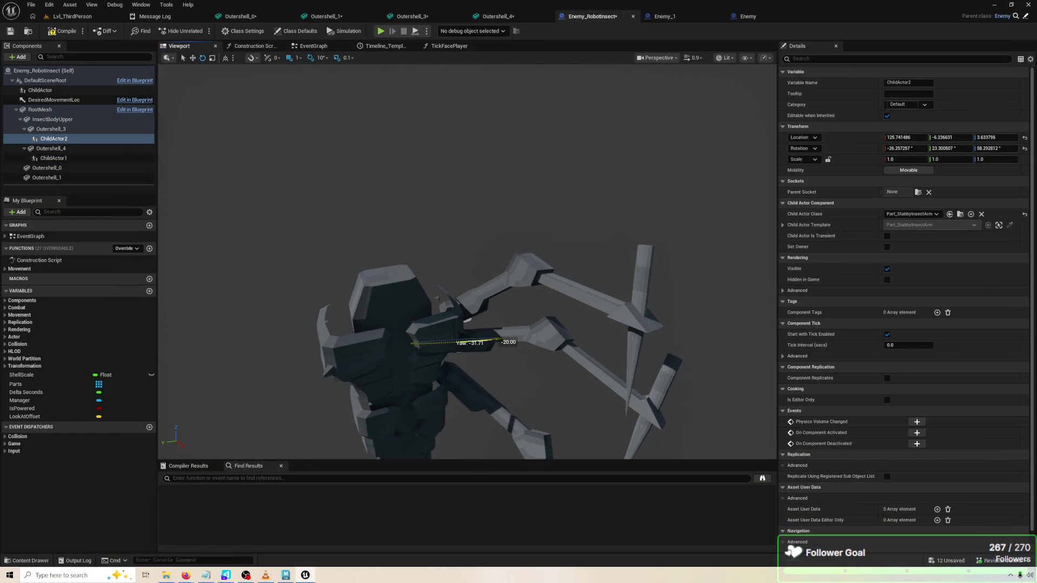
pyautogui.press('F7')
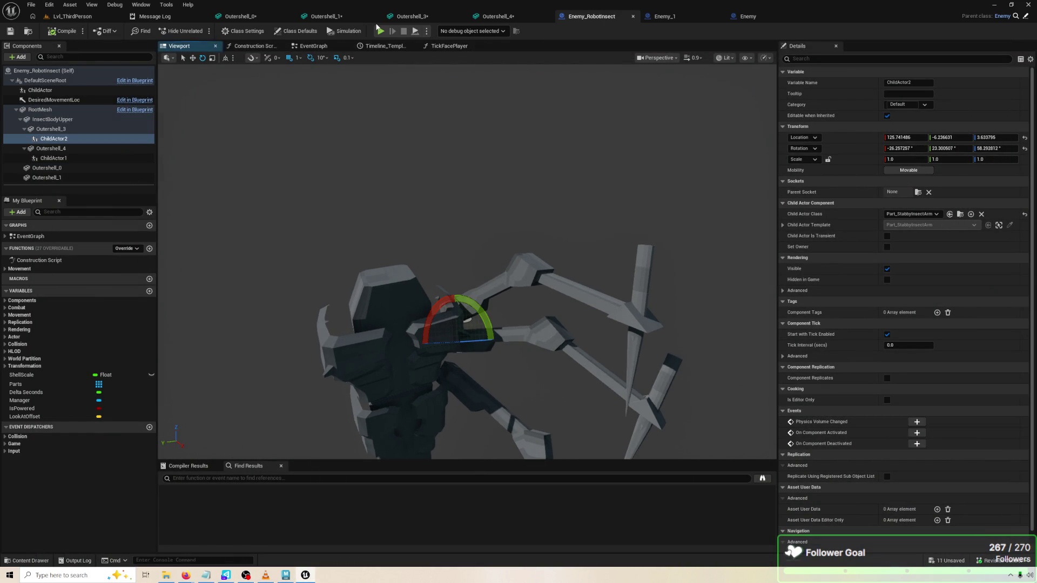
pyautogui.click(381, 31)
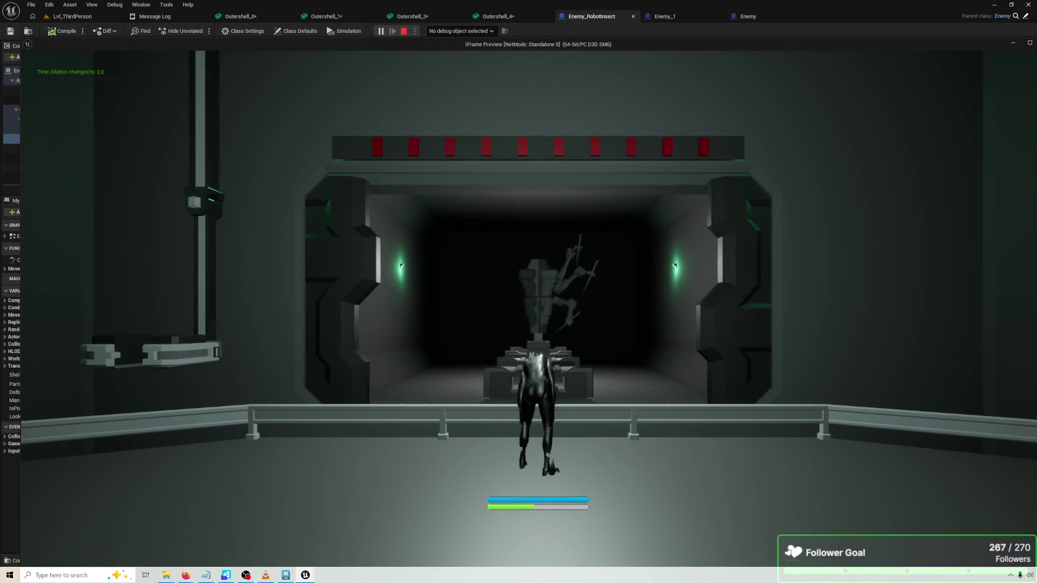
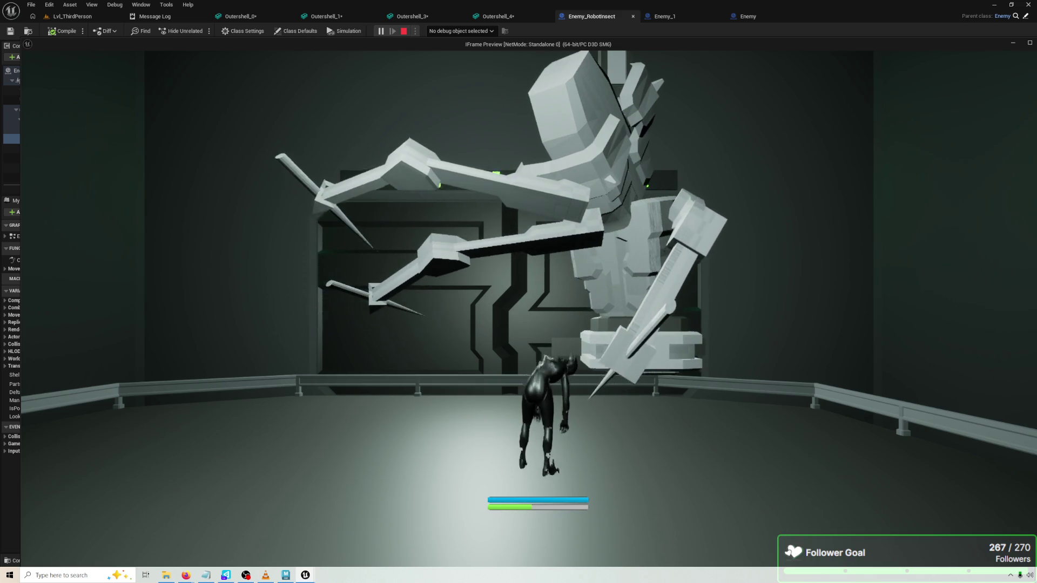
# Stop the play test and open Enemy_RobotInsect's TickFacePlayer function graph
pyautogui.press('Escape')
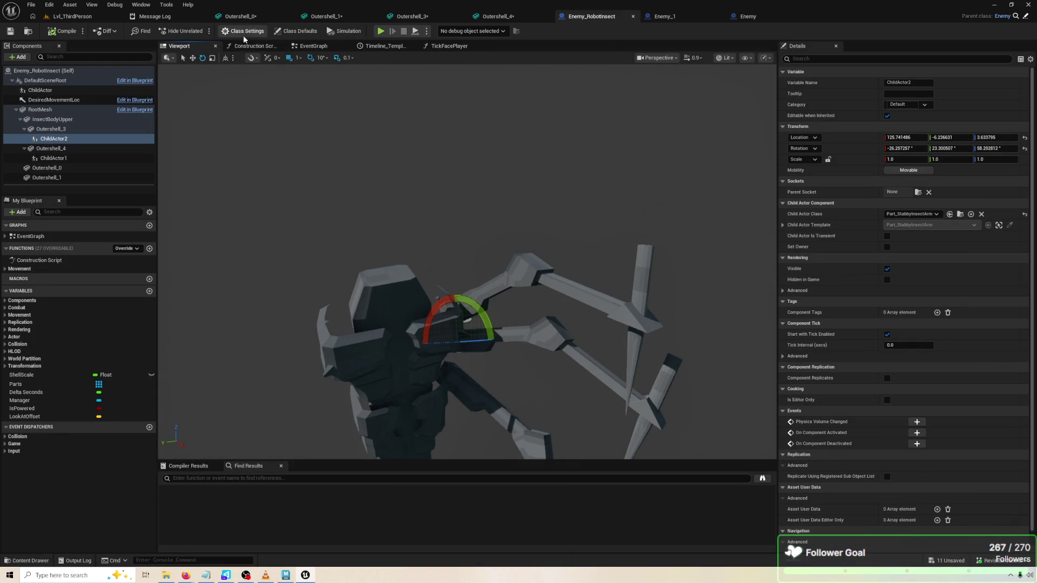
pyautogui.click(311, 47)
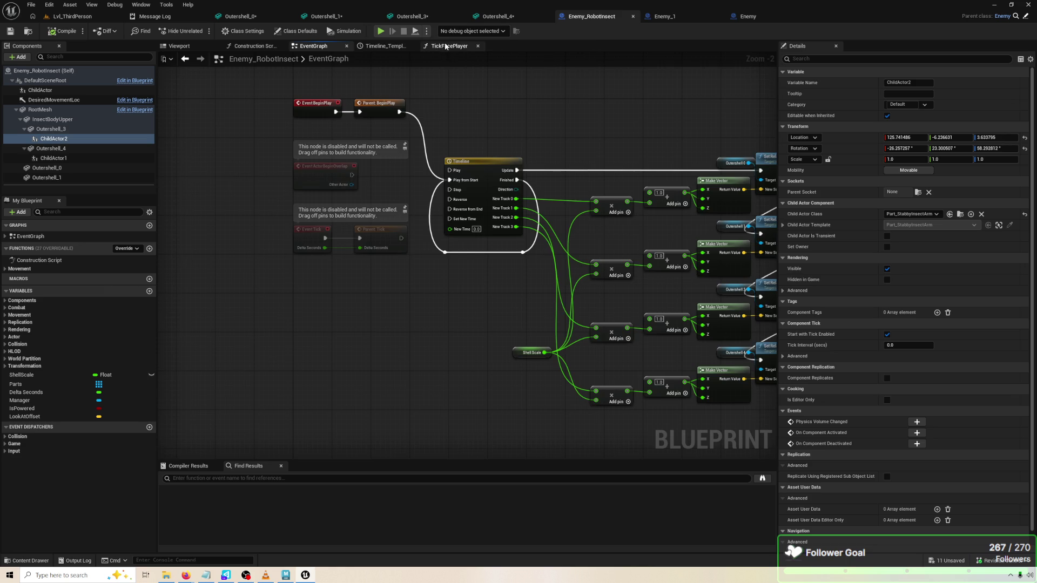
pyautogui.click(448, 46)
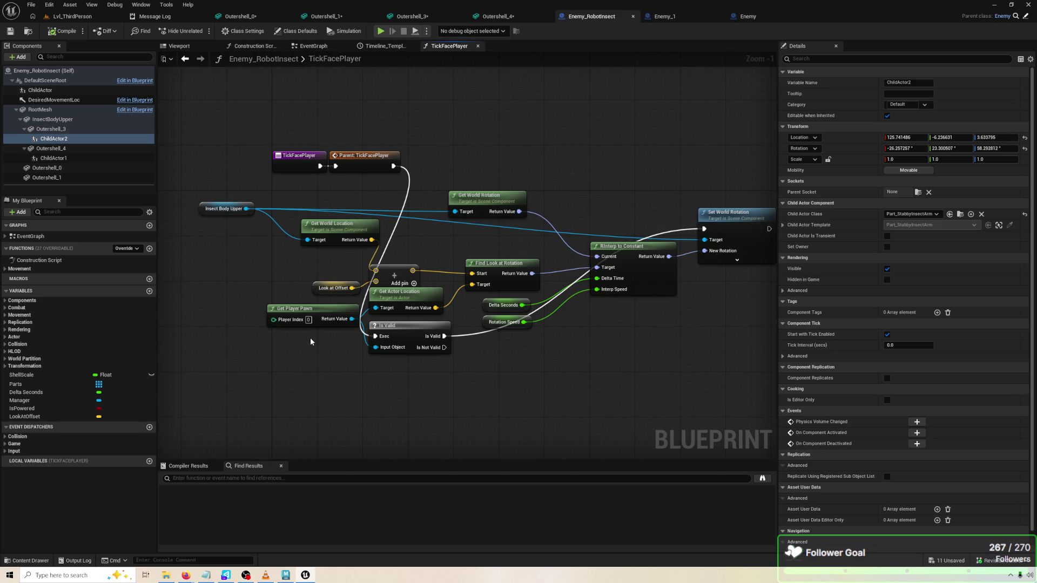
# Break the Insect Body Upper wire from Get World Rotation's Target so it defaults to self
pyautogui.moveTo(323, 325); pyautogui.dragTo(295, 361)
pyautogui.moveTo(237, 270)
pyautogui.mouseDown()
pyautogui.moveTo(188, 246)
pyautogui.moveTo(208, 236)
pyautogui.moveTo(194, 227)
pyautogui.mouseUp()
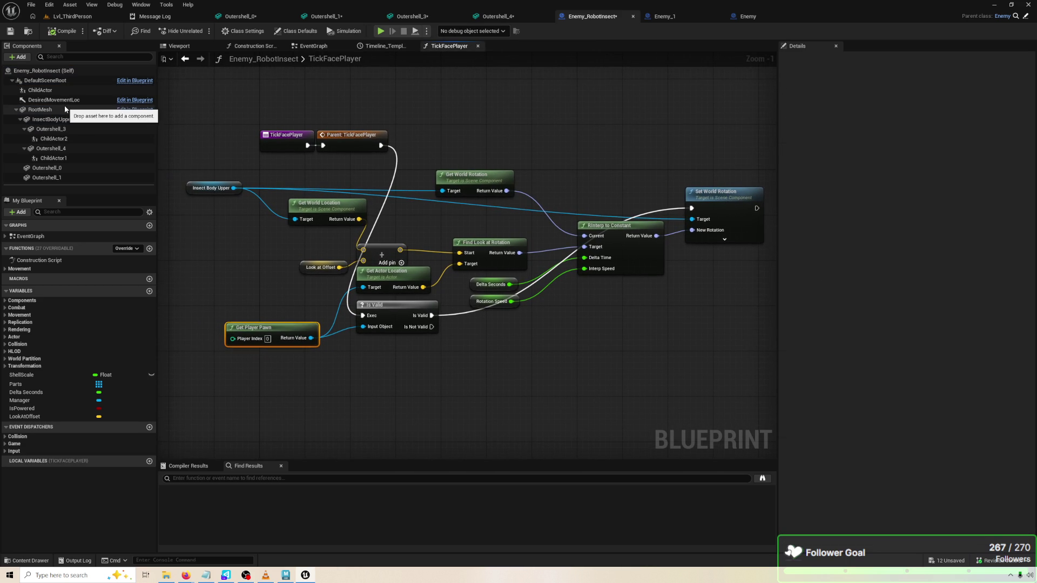
pyautogui.click(451, 184)
pyautogui.keyDown('alt'); pyautogui.click(443, 192); pyautogui.keyUp('alt')
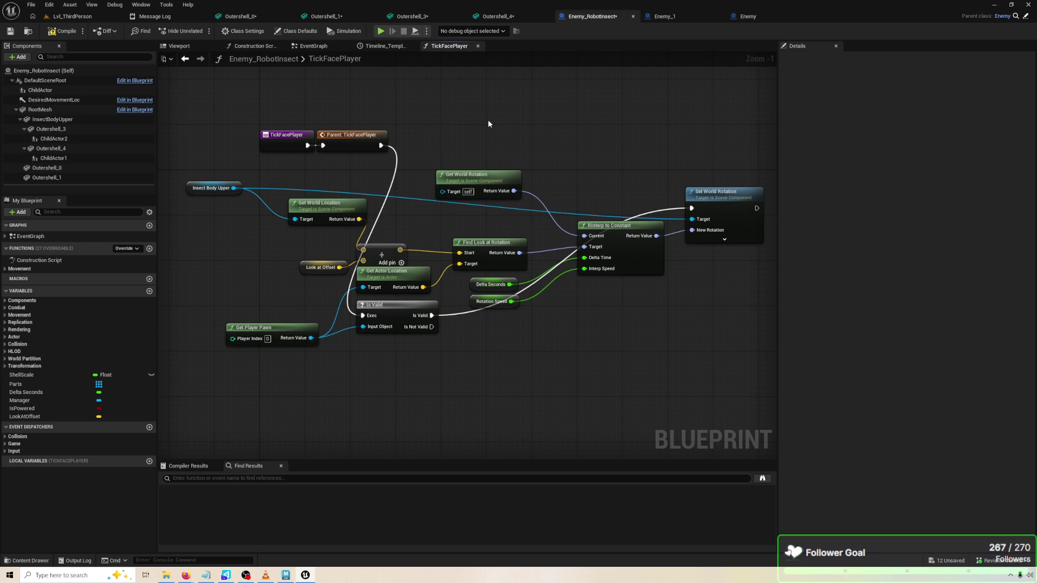
# Select all the face-player nodes in the Enemy blueprint's TickFacePlayer graph for copying
pyautogui.click(727, 17)
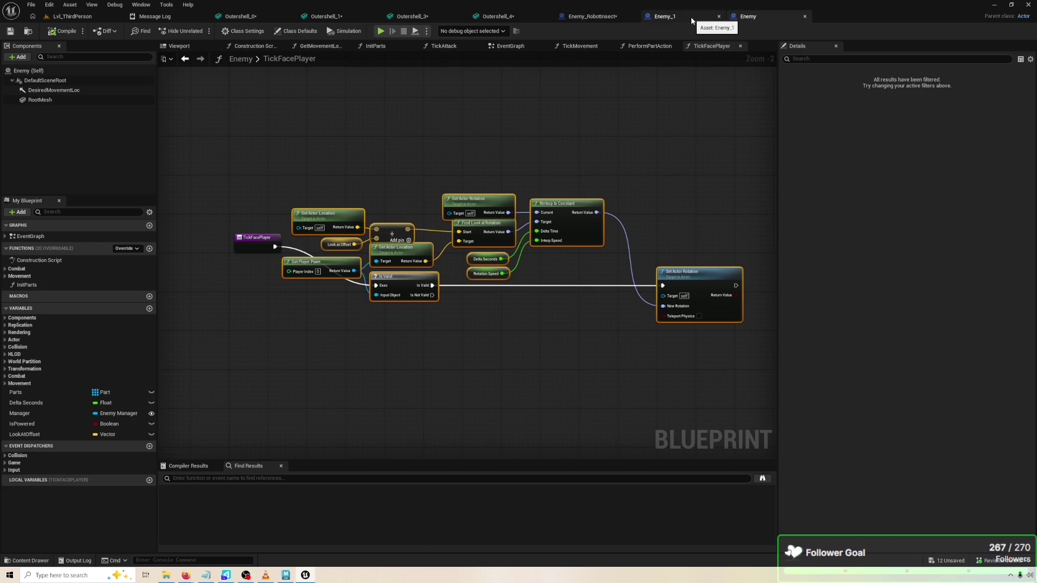
pyautogui.click(691, 20)
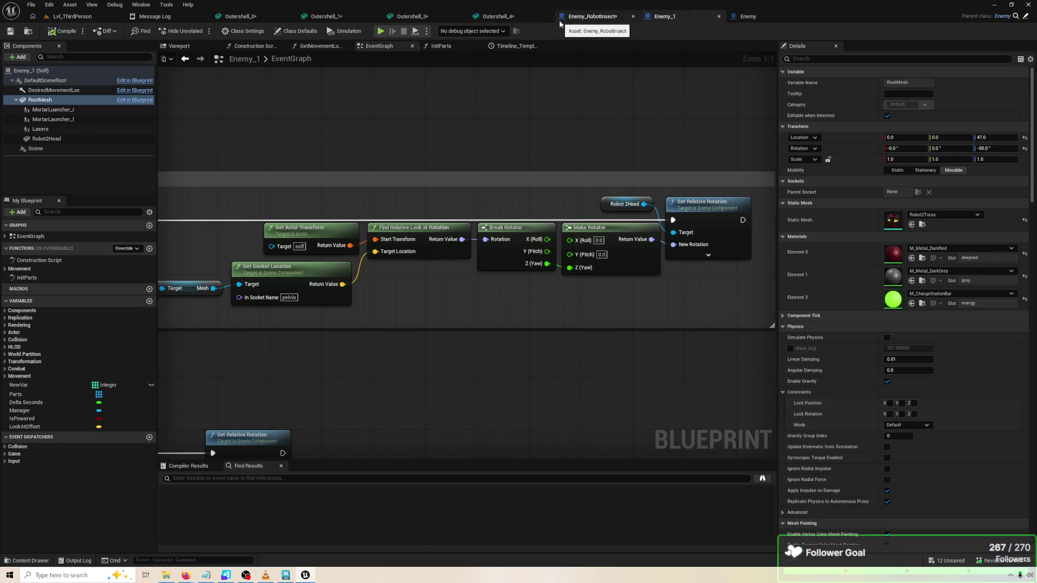
pyautogui.click(765, 19)
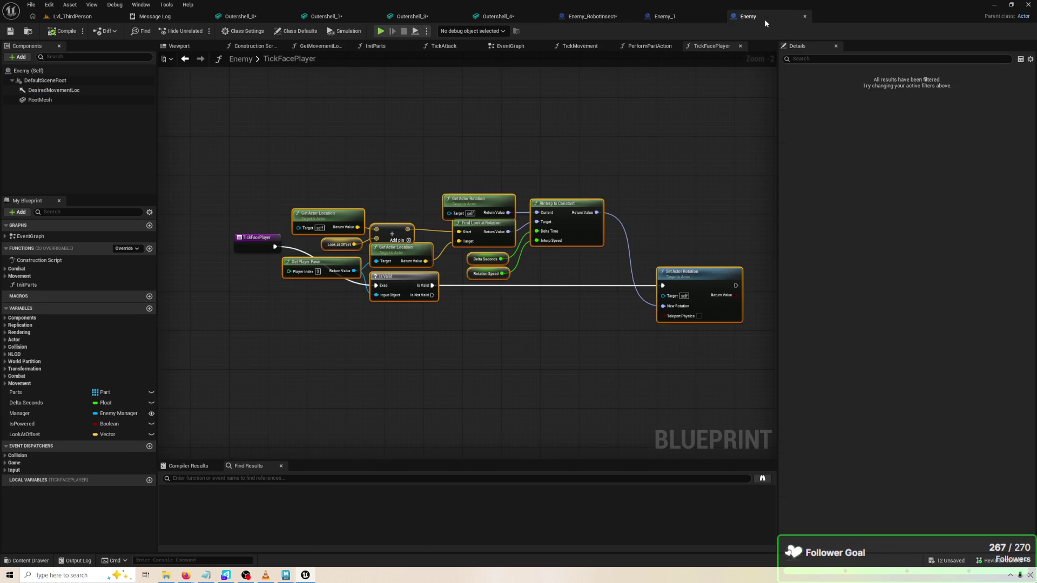
pyautogui.click(653, 337)
pyautogui.moveTo(738, 354)
pyautogui.mouseDown()
pyautogui.moveTo(324, 199)
pyautogui.moveTo(313, 177)
pyautogui.mouseUp()
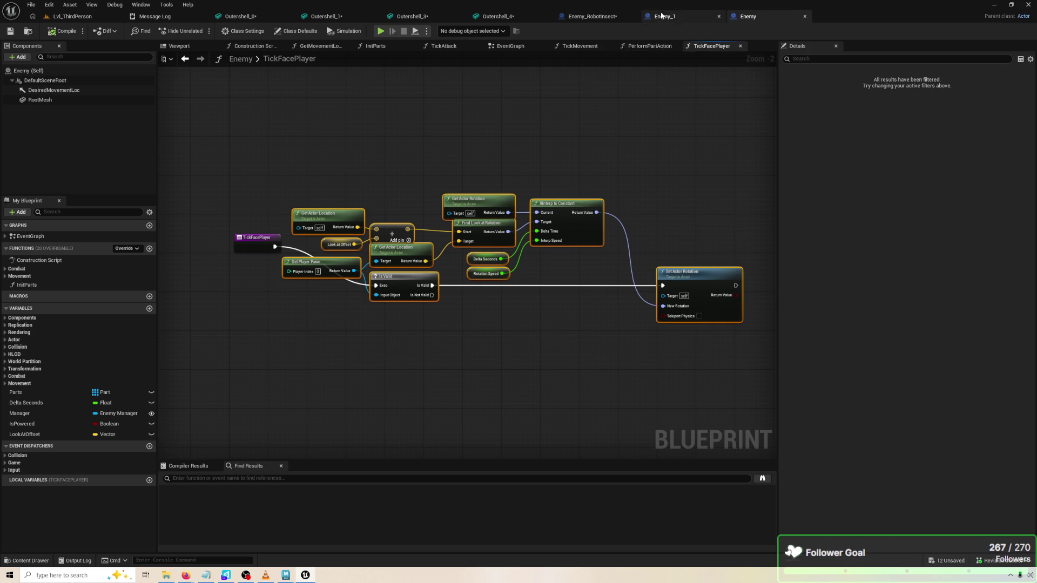
# Back in Enemy_RobotInsect, delete the Parent: TickFacePlayer node
pyautogui.click(663, 16)
pyautogui.click(605, 17)
pyautogui.scroll(-3, 525, 244)
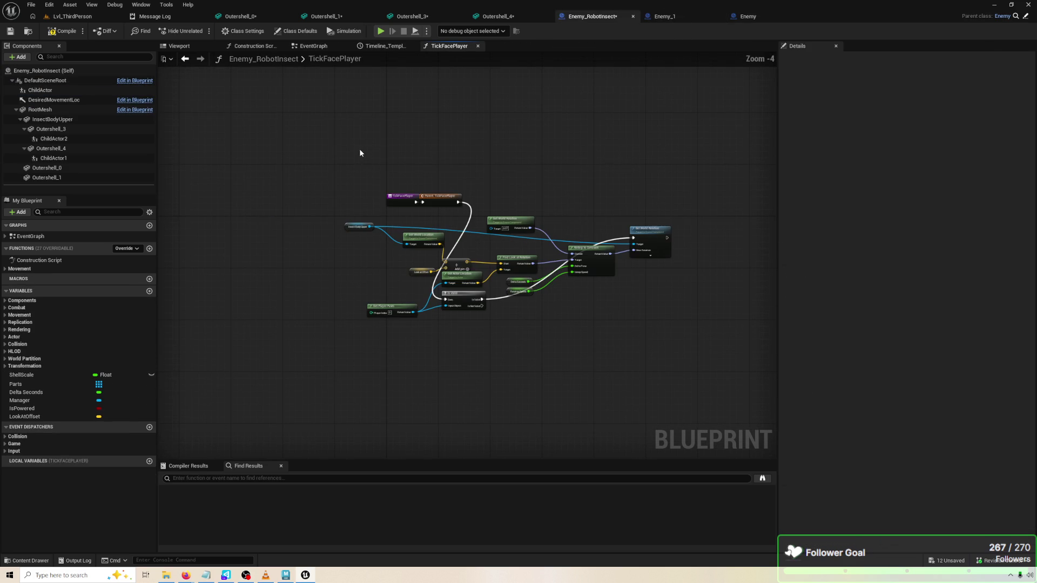
pyautogui.moveTo(649, 320); pyautogui.dragTo(307, 212)
pyautogui.scroll(3, 394, 201)
pyautogui.click(473, 190)
pyautogui.press('Delete')
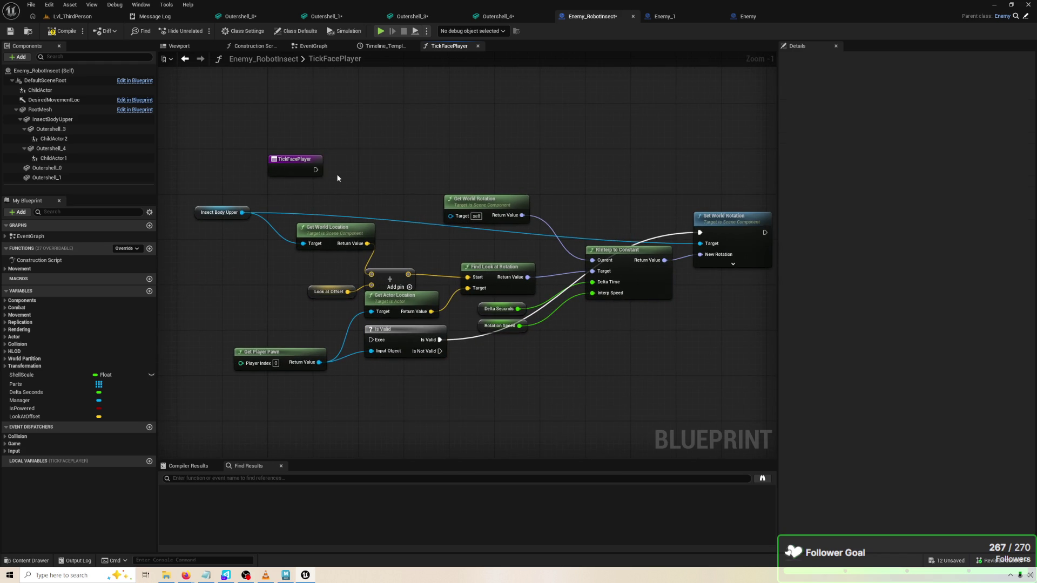
# Paste the copied face-player nodes into Enemy_RobotInsect's TickFacePlayer graph
pyautogui.moveTo(314, 170)
pyautogui.mouseDown()
pyautogui.moveTo(348, 225)
pyautogui.moveTo(540, 254)
pyautogui.mouseUp()
pyautogui.scroll(-1, 597, 273)
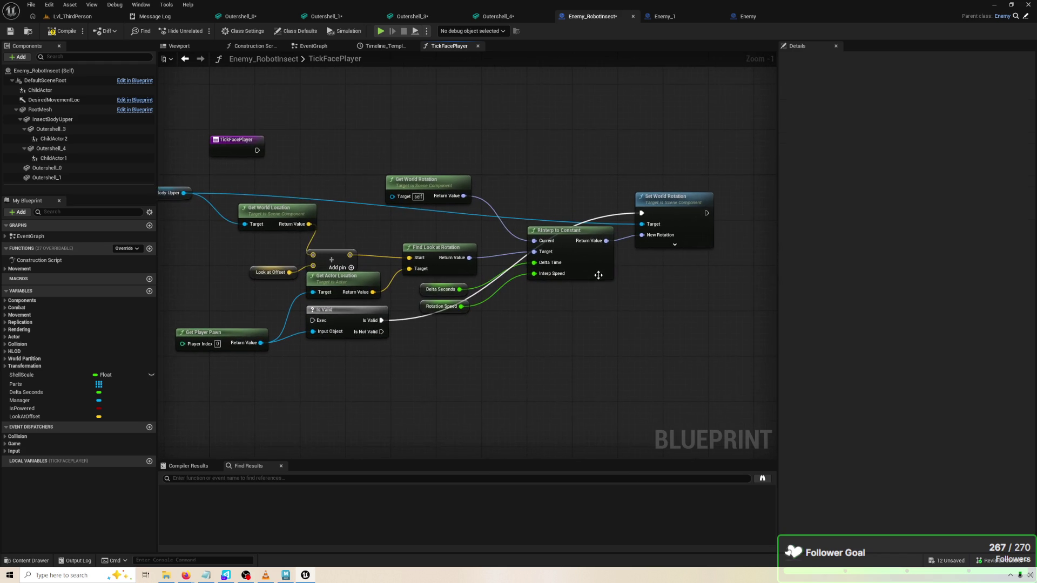
pyautogui.moveTo(667, 321); pyautogui.dragTo(224, 197)
pyautogui.hotkey('ctrl', 'v')
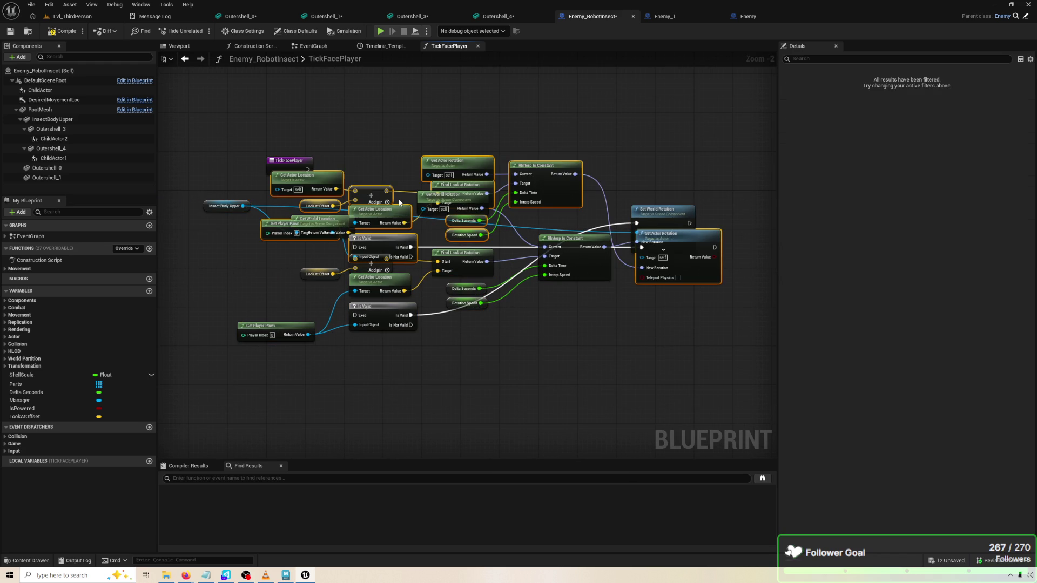
pyautogui.moveTo(711, 357)
pyautogui.mouseDown()
pyautogui.moveTo(160, 185)
pyautogui.moveTo(290, 181)
pyautogui.mouseUp()
pyautogui.hotkey('ctrl', 'z')
pyautogui.hotkey('ctrl', 'v')
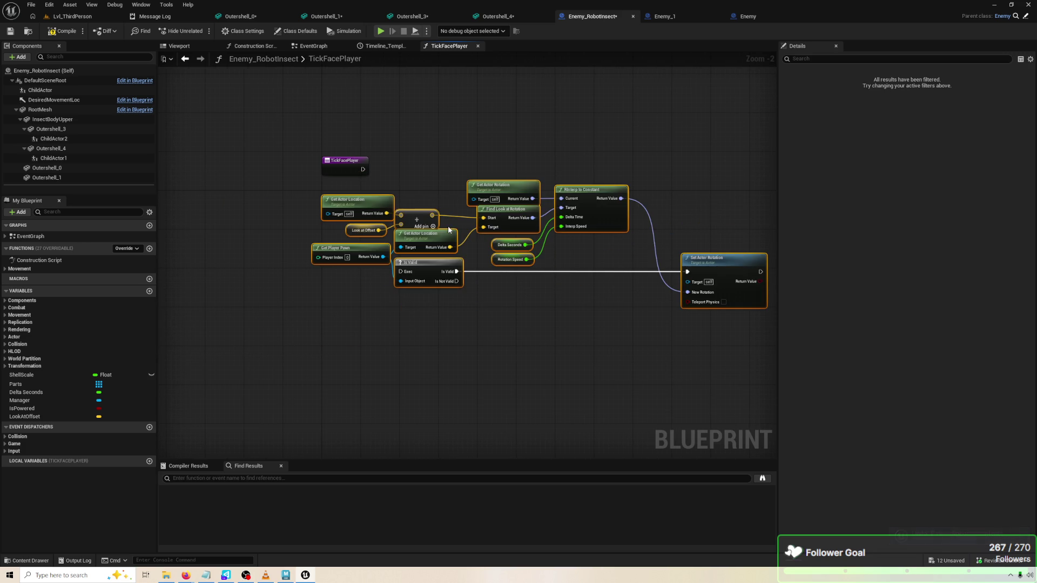
pyautogui.scroll(2, 395, 188)
# Wire TickFacePlayer's execution into Is Valid and drag InsectBodyUpper into the graph
pyautogui.moveTo(285, 155)
pyautogui.mouseDown()
pyautogui.moveTo(802, 390)
pyautogui.moveTo(383, 295)
pyautogui.moveTo(185, 297)
pyautogui.moveTo(729, 221)
pyautogui.moveTo(510, 257)
pyautogui.moveTo(657, 303)
pyautogui.moveTo(654, 290)
pyautogui.mouseUp()
pyautogui.moveTo(655, 331); pyautogui.dragTo(419, 332)
pyautogui.hscroll(2, 466, 171)
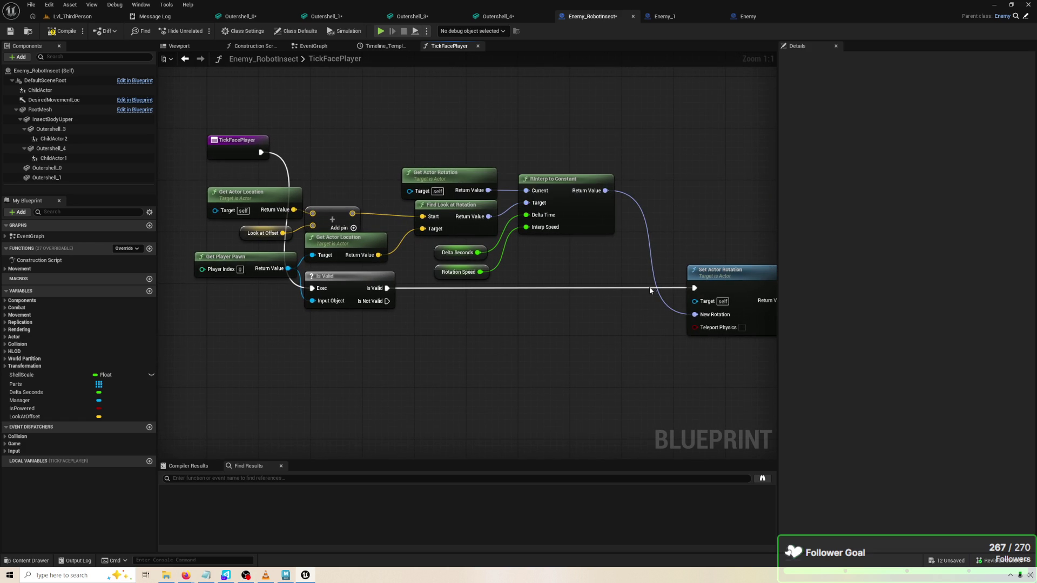
pyautogui.hscroll(3, 588, 271)
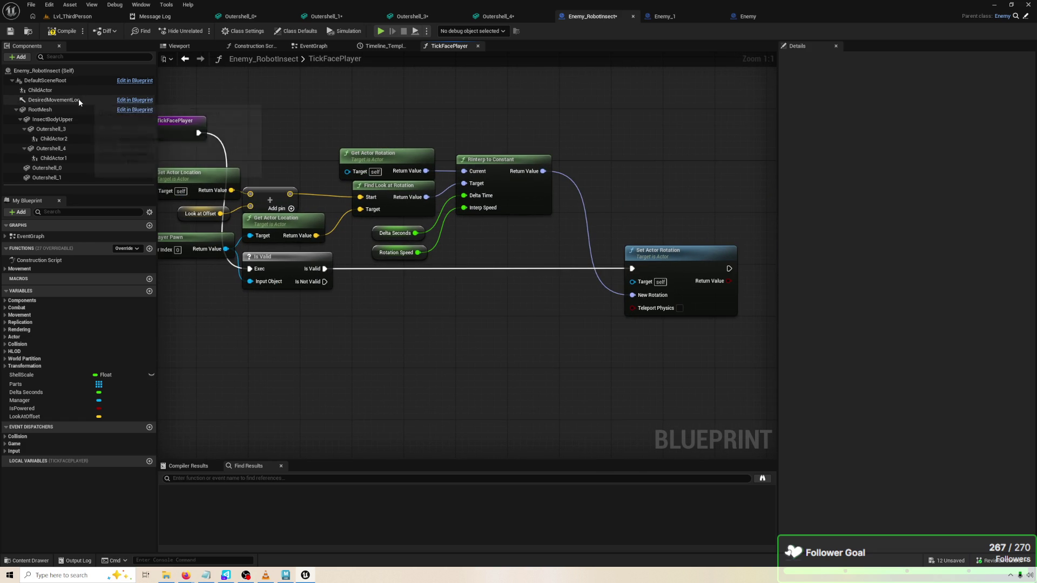
pyautogui.moveTo(66, 116)
pyautogui.mouseDown()
pyautogui.moveTo(65, 125)
pyautogui.moveTo(384, 327)
pyautogui.moveTo(465, 334)
pyautogui.mouseUp()
# Add a Set World Rotation node targeting Insect Body Upper
pyautogui.write('SET AC')
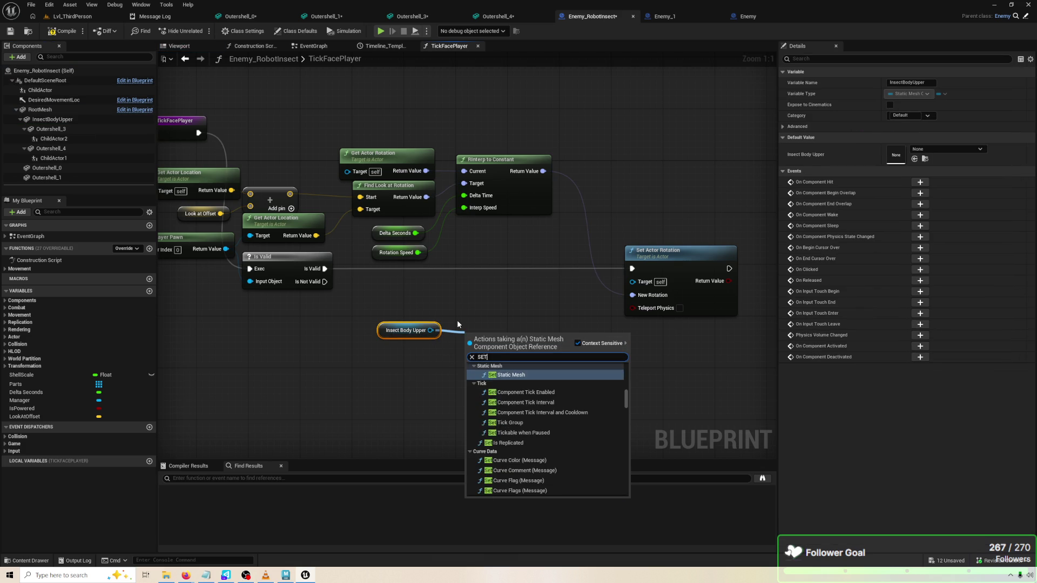
pyautogui.press('BackSpace')
pyautogui.press('BackSpace')
pyautogui.write('REOT')
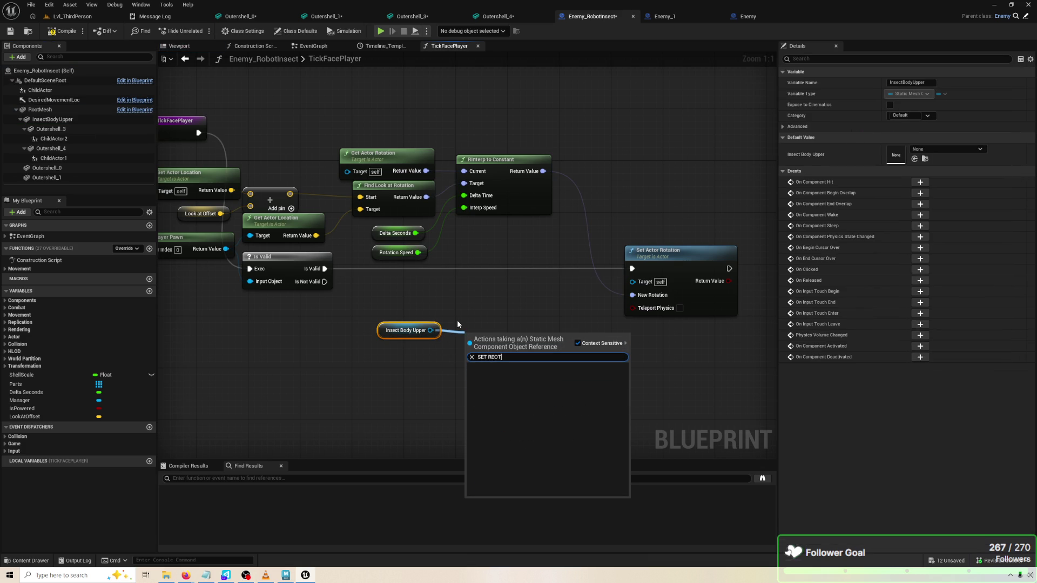
pyautogui.press('BackSpace')
pyautogui.press('BackSpace')
pyautogui.press('BackSpace')
pyautogui.write('OTA')
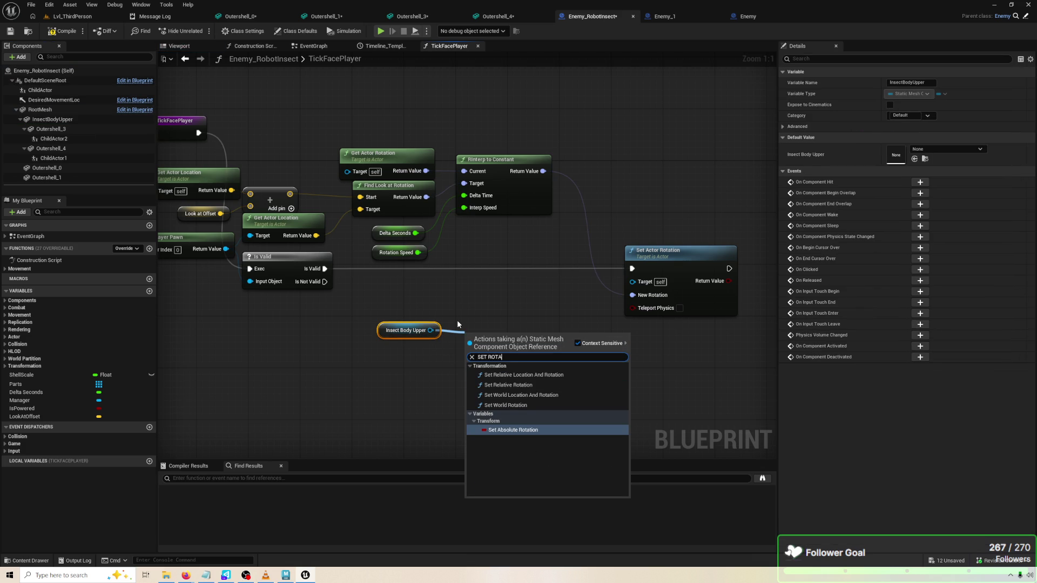
pyautogui.press('Return')
pyautogui.moveTo(524, 338); pyautogui.dragTo(611, 310)
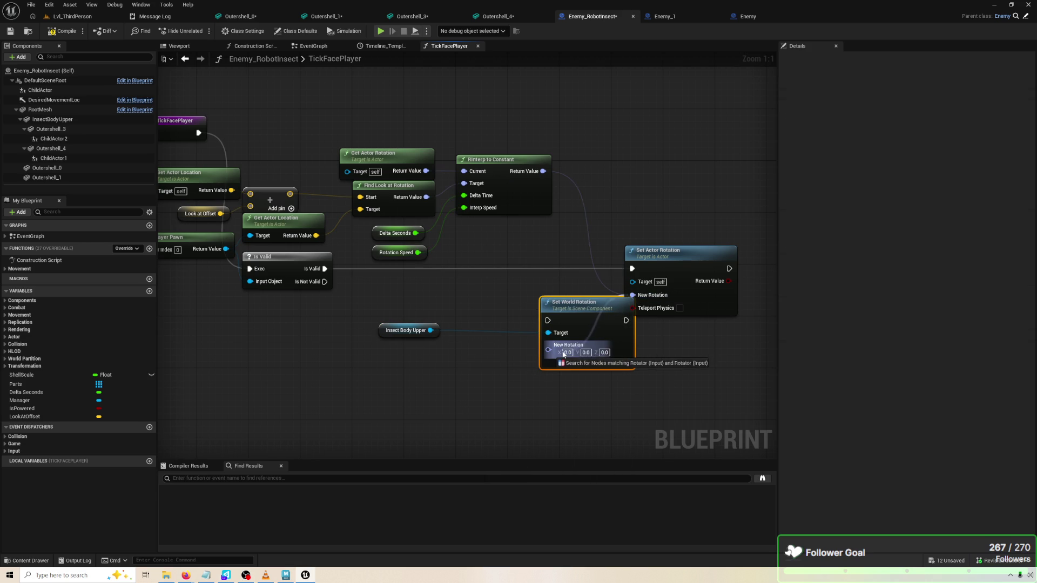
# Run Set World Rotation from Is Valid when the pawn is valid
pyautogui.moveTo(324, 268)
pyautogui.mouseDown()
pyautogui.moveTo(590, 348)
pyautogui.moveTo(562, 343)
pyautogui.moveTo(556, 319)
pyautogui.mouseUp()
pyautogui.press('Escape')
pyautogui.moveTo(331, 271)
pyautogui.mouseDown()
pyautogui.moveTo(604, 336)
pyautogui.moveTo(547, 321)
pyautogui.mouseUp()
pyautogui.moveTo(632, 295)
pyautogui.mouseDown()
pyautogui.moveTo(567, 359)
pyautogui.moveTo(548, 348)
pyautogui.mouseUp()
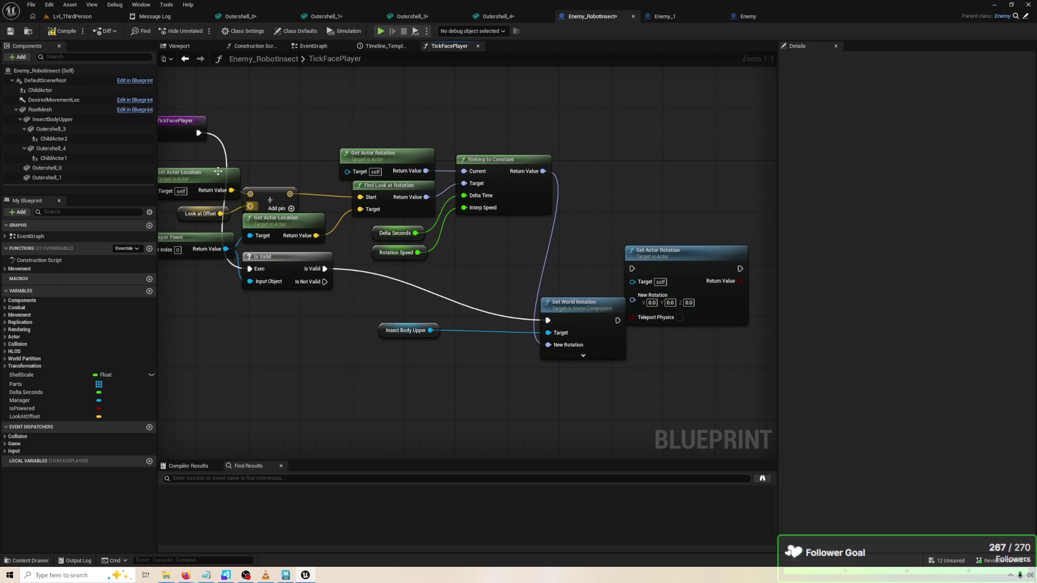
# Play-test the level with time dilation 4.0, moving the character around
pyautogui.click(380, 30)
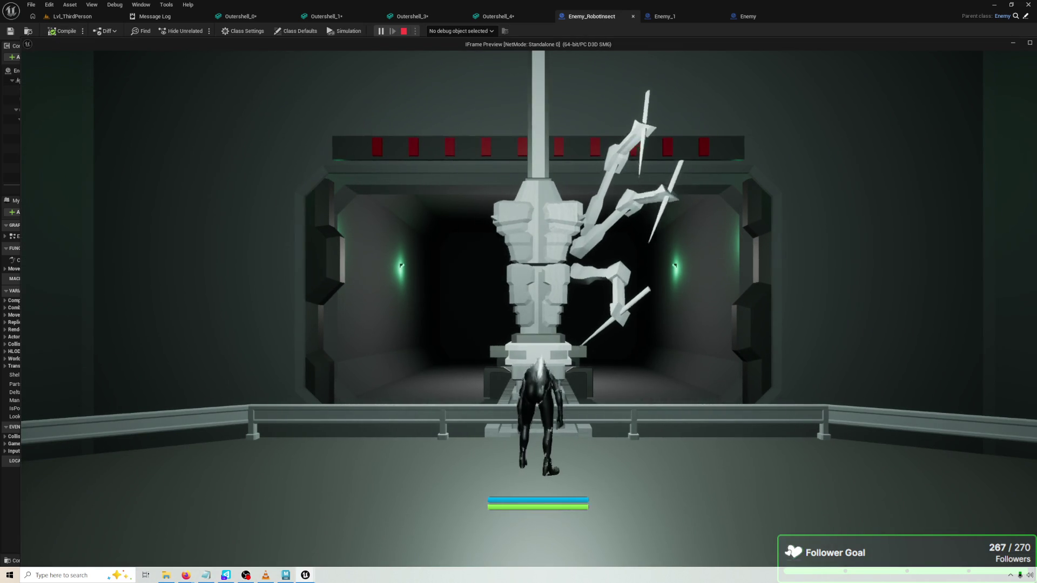
pyautogui.press('d')
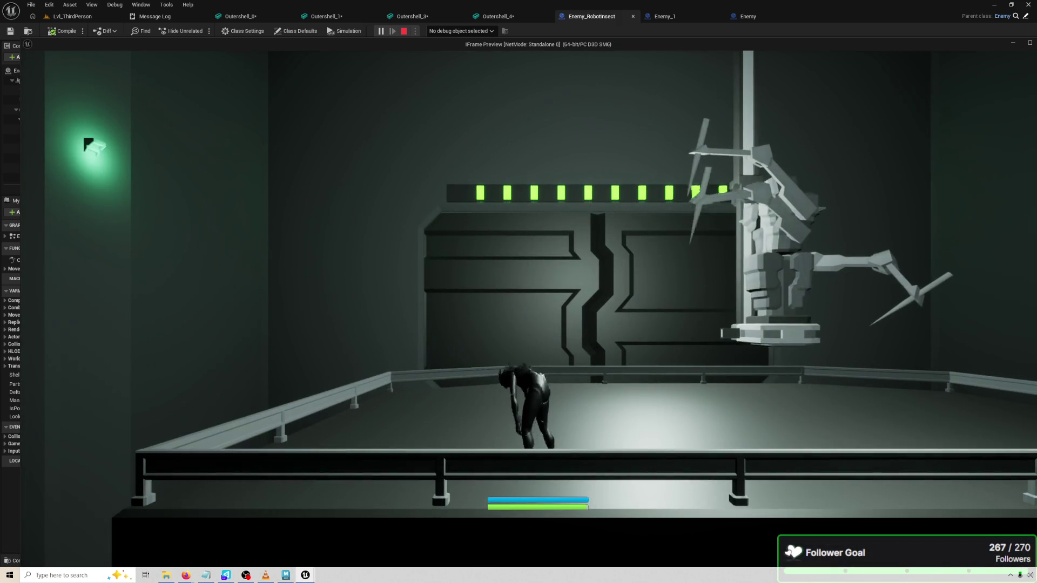
pyautogui.press('4')
pyautogui.press('Escape')
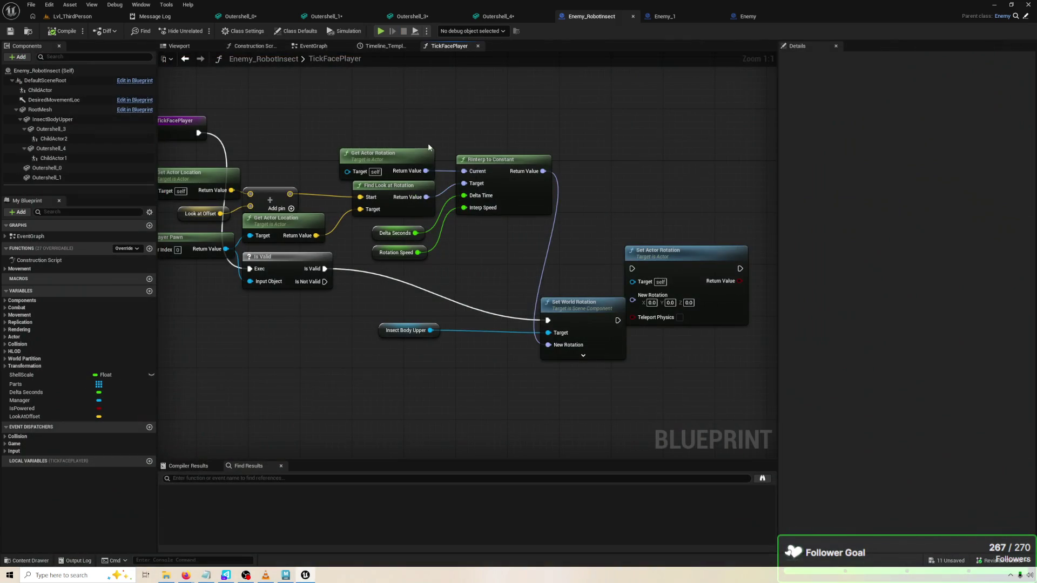
# Rearrange the graph, moving Set Actor Rotation aside and Insect Body Upper left
pyautogui.moveTo(646, 268); pyautogui.dragTo(660, 255)
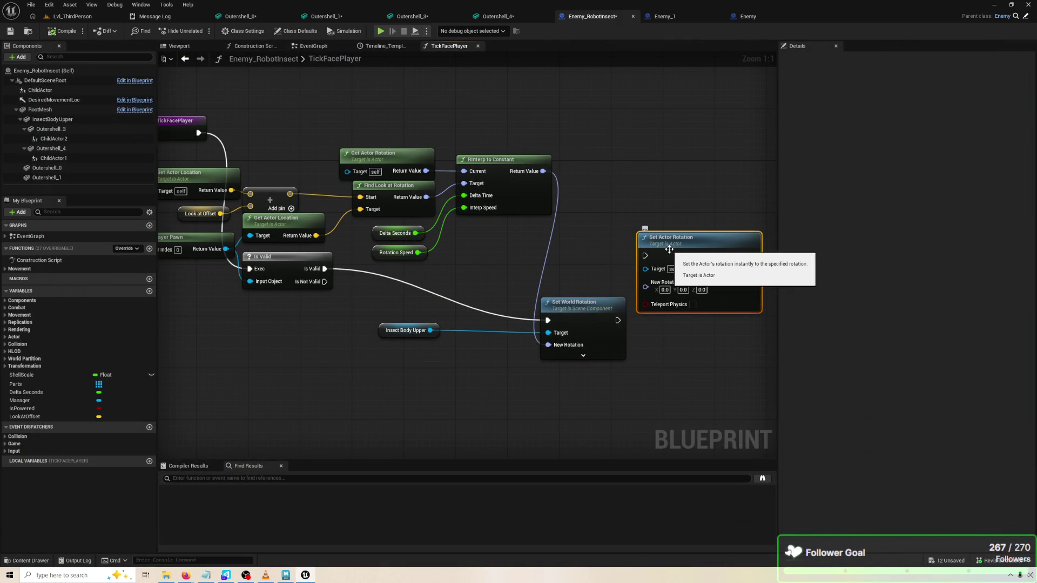
pyautogui.moveTo(569, 300); pyautogui.dragTo(661, 289)
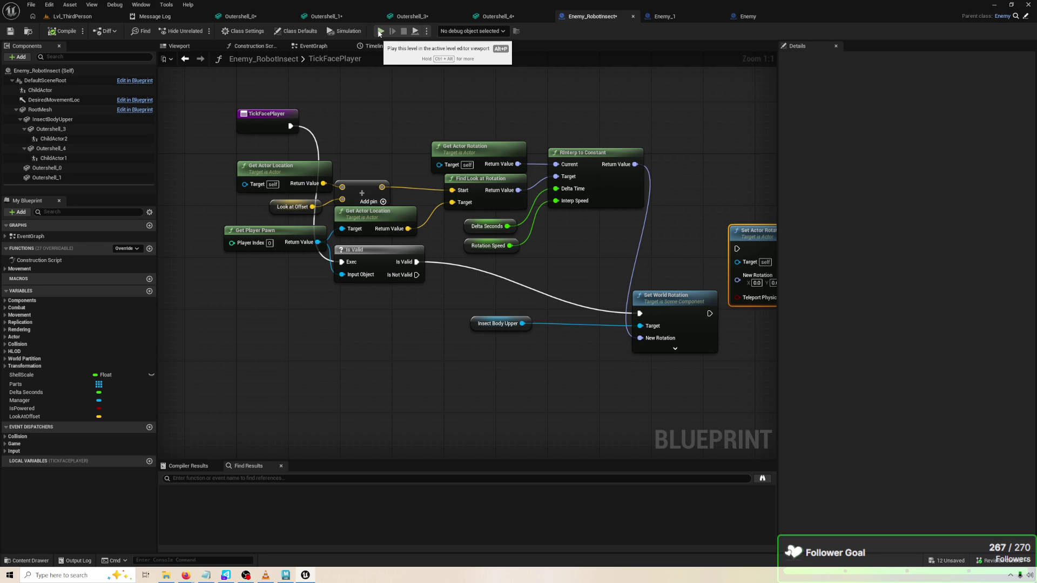
pyautogui.click(484, 147)
pyautogui.moveTo(470, 305)
pyautogui.mouseDown()
pyautogui.moveTo(405, 289)
pyautogui.moveTo(313, 319)
pyautogui.mouseUp()
pyautogui.click(385, 297)
pyautogui.moveTo(385, 297)
pyautogui.mouseDown()
pyautogui.moveTo(401, 316)
pyautogui.moveTo(396, 334)
pyautogui.mouseUp()
# Add Get World Rotation from Insect Body Upper and feed it into RInterp to Constant's Current
pyautogui.write('GET WORLD ROT')
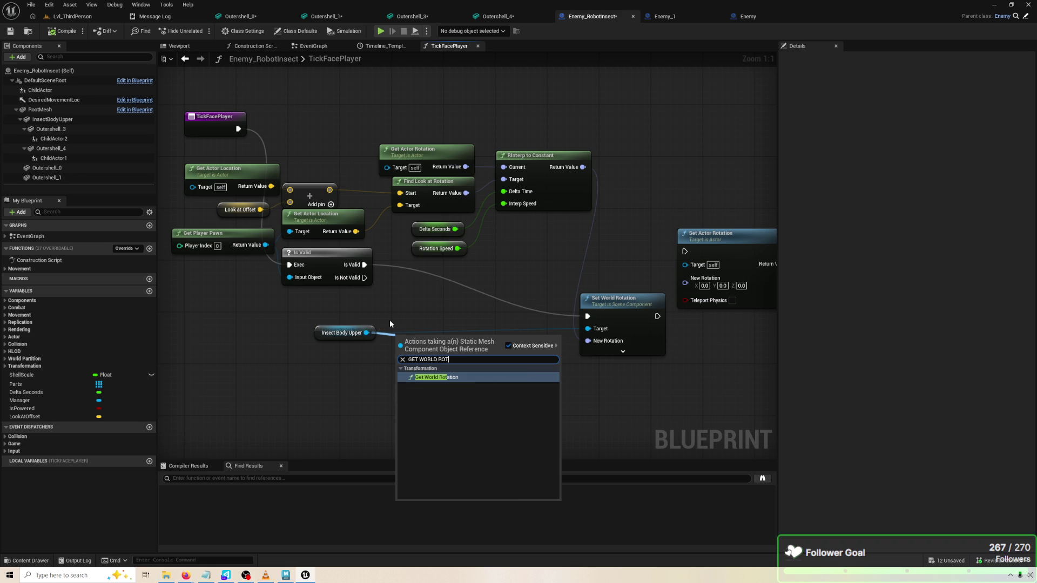
pyautogui.press('Return')
pyautogui.moveTo(426, 332); pyautogui.dragTo(391, 94)
pyautogui.moveTo(437, 122); pyautogui.dragTo(433, 123)
pyautogui.moveTo(503, 168); pyautogui.dragTo(503, 167)
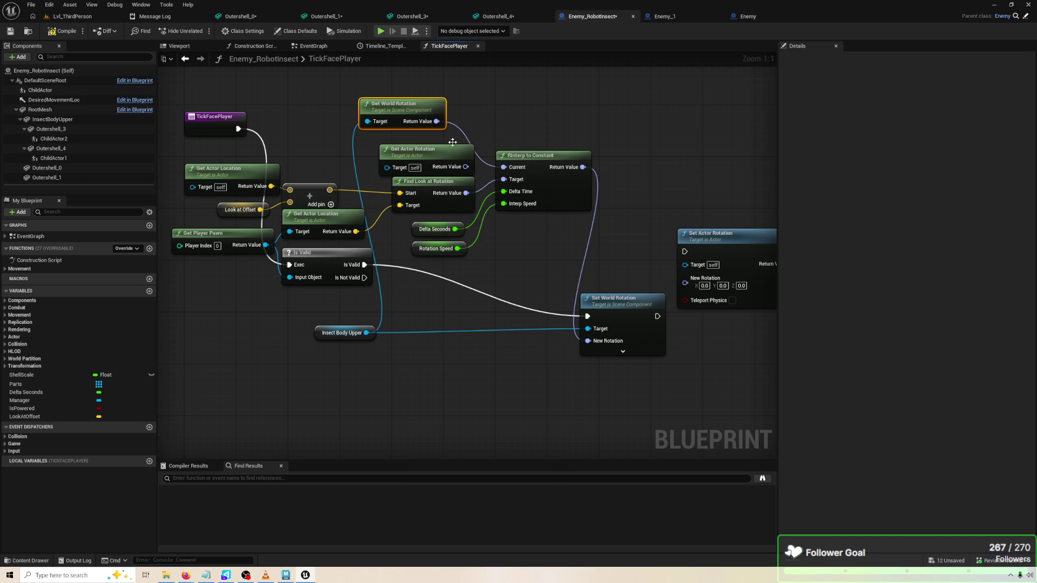
# Compile and play-test, walking the character toward the robot
pyautogui.click(62, 31)
pyautogui.click(380, 32)
pyautogui.press('w')
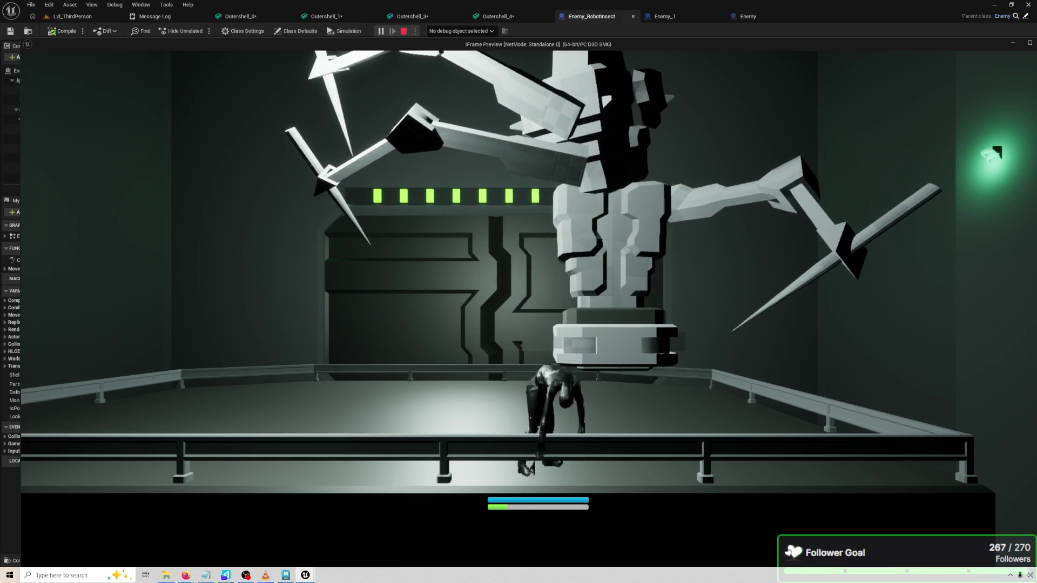
pyautogui.press('Escape')
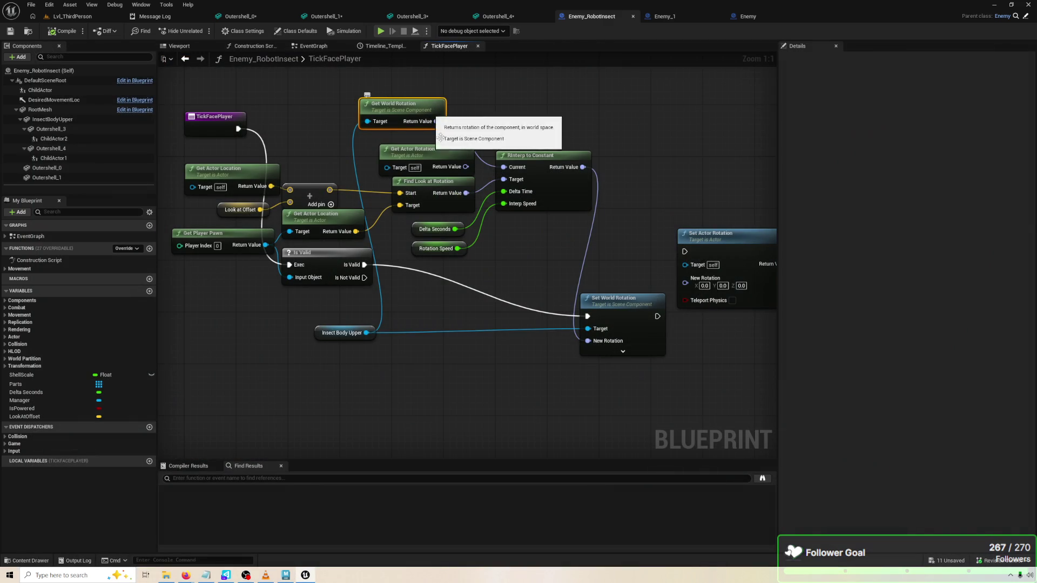
# Rearrange the rotation setters and add a Make Rotator feeding New Rotation
pyautogui.moveTo(669, 343)
pyautogui.mouseDown()
pyautogui.moveTo(611, 334)
pyautogui.moveTo(591, 305)
pyautogui.moveTo(597, 298)
pyautogui.moveTo(564, 298)
pyautogui.mouseUp()
pyautogui.moveTo(692, 219); pyautogui.dragTo(759, 206)
pyautogui.moveTo(541, 291)
pyautogui.mouseDown()
pyautogui.moveTo(641, 273)
pyautogui.moveTo(549, 326)
pyautogui.mouseUp()
pyautogui.write('BREAK')
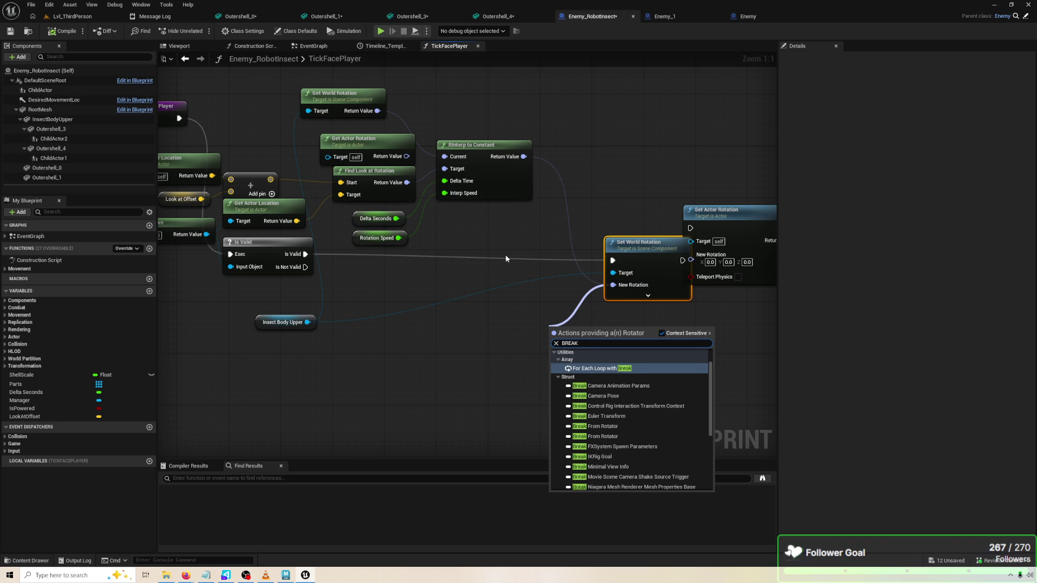
pyautogui.press('BackSpace')
pyautogui.press('BackSpace')
pyautogui.press('BackSpace')
pyautogui.write('NA')
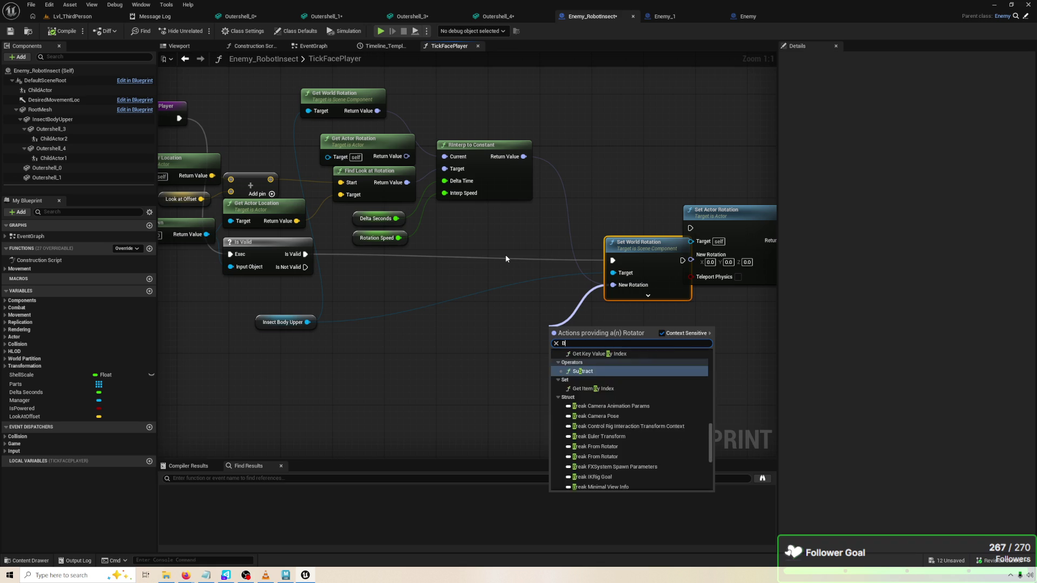
pyautogui.press('BackSpace')
pyautogui.press('BackSpace')
pyautogui.write('MAKE ROT')
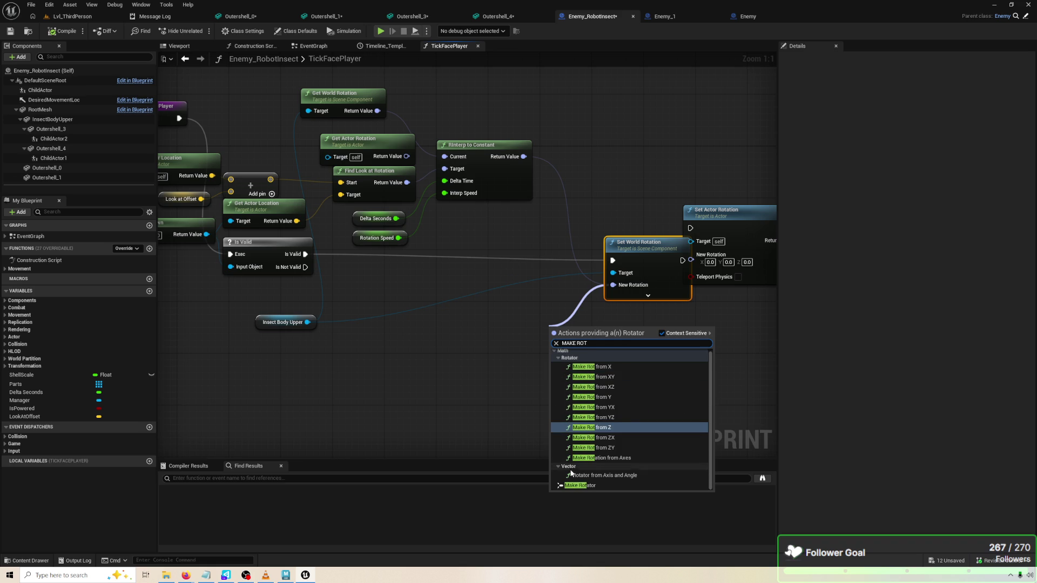
pyautogui.click(581, 486)
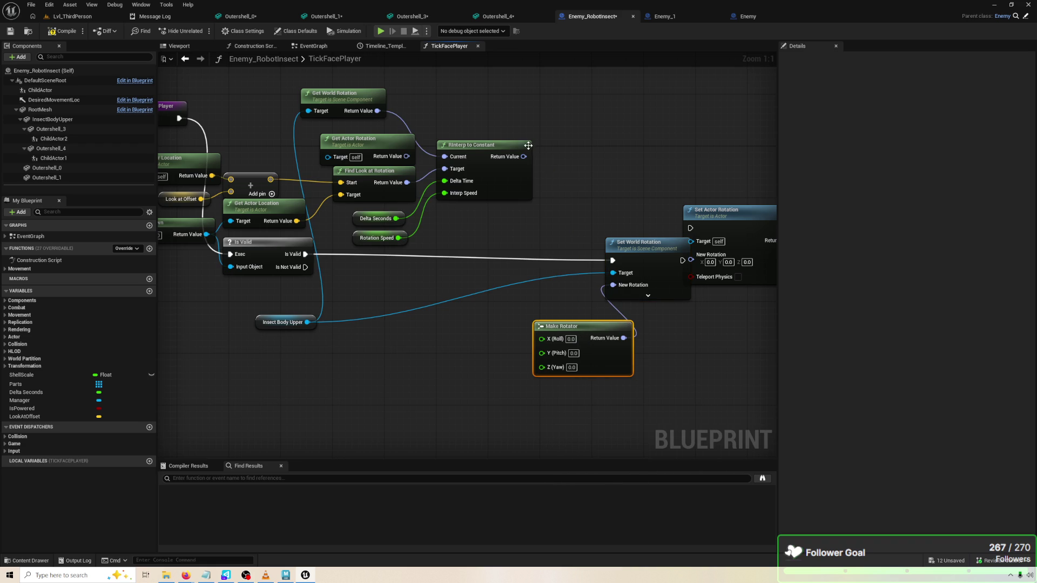
# Add a Break Rotator off the interpolated rotation
pyautogui.moveTo(529, 157); pyautogui.dragTo(535, 199)
pyautogui.write('BREAK')
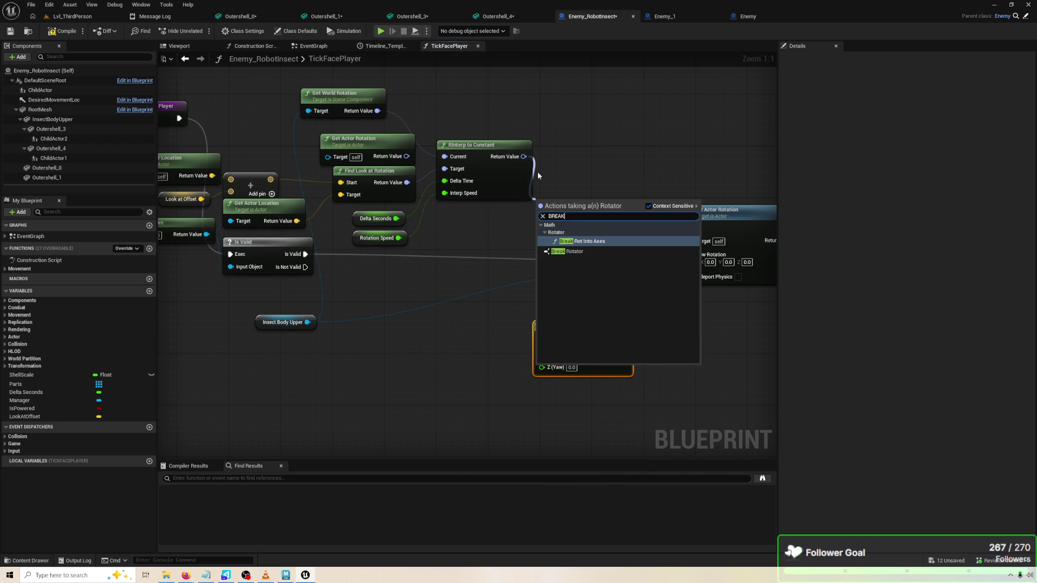
pyautogui.press('Down')
pyautogui.press('Return')
pyautogui.moveTo(542, 204)
pyautogui.mouseDown()
pyautogui.moveTo(417, 276)
pyautogui.moveTo(393, 393)
pyautogui.moveTo(407, 377)
pyautogui.moveTo(542, 367)
pyautogui.mouseUp()
# Compile the blueprint and run a quick play test
pyautogui.click(66, 32)
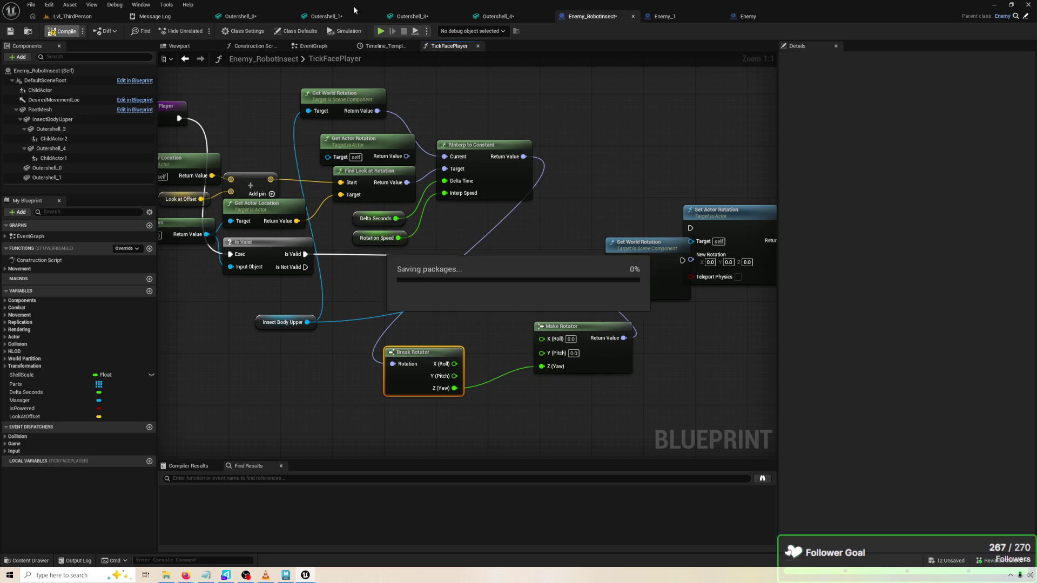
pyautogui.click(380, 31)
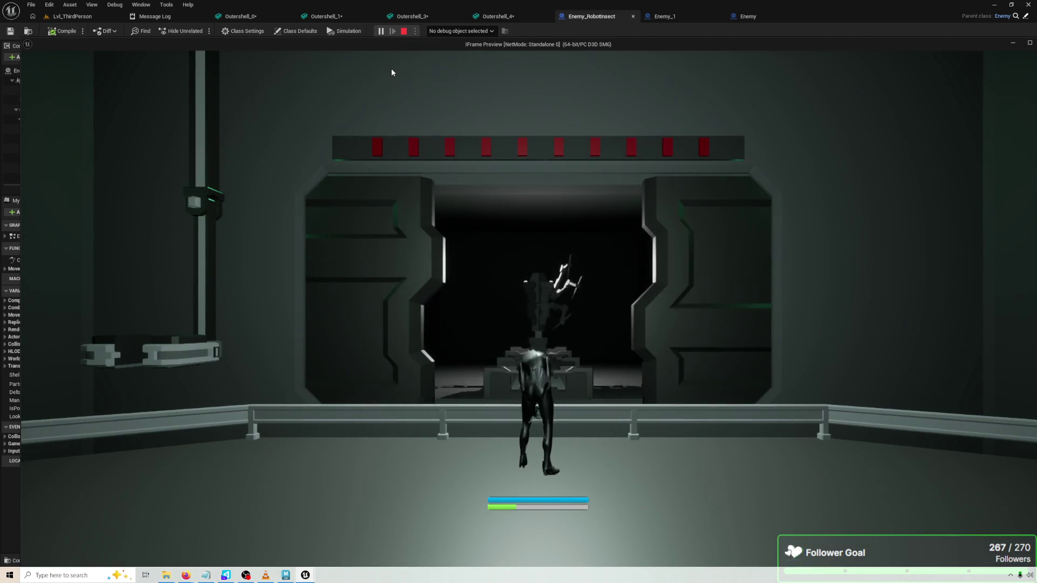
pyautogui.click(392, 73)
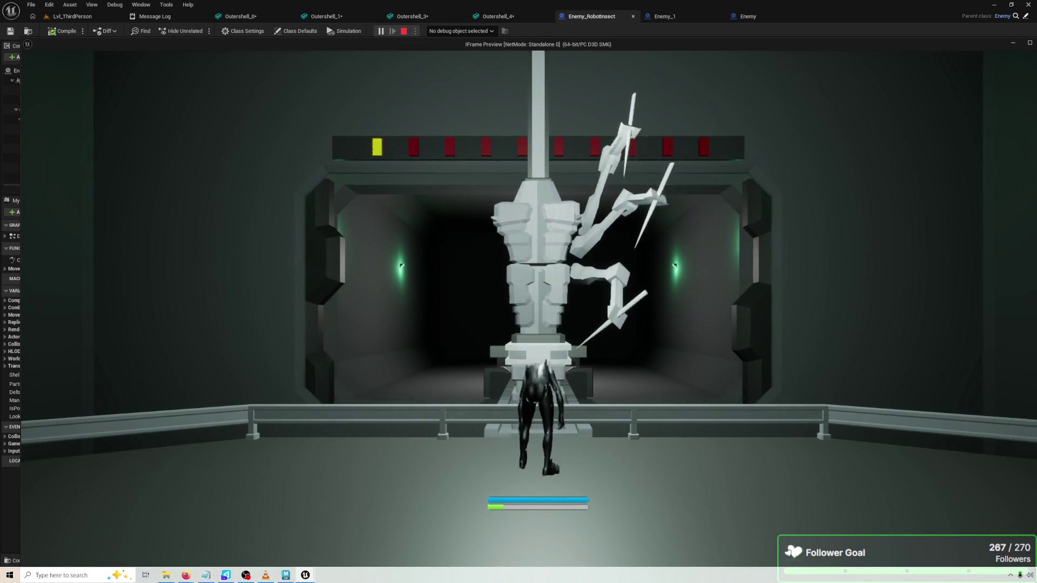
pyautogui.press('Escape')
# Add a 90.0 offset to the yaw feeding Make Rotator's Z (Yaw) and play-test it
pyautogui.moveTo(454, 388); pyautogui.dragTo(484, 397)
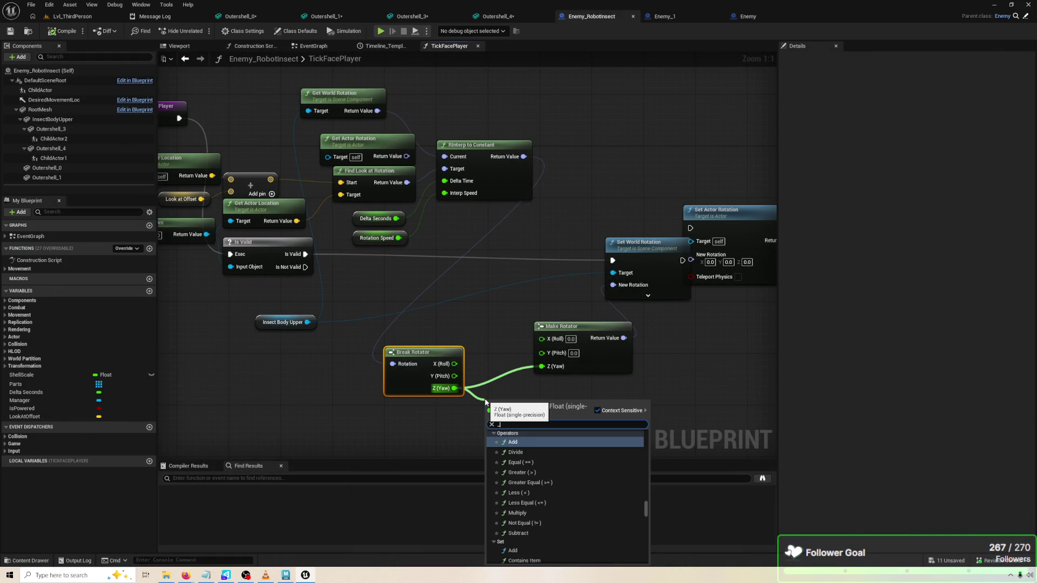
pyautogui.press('Return')
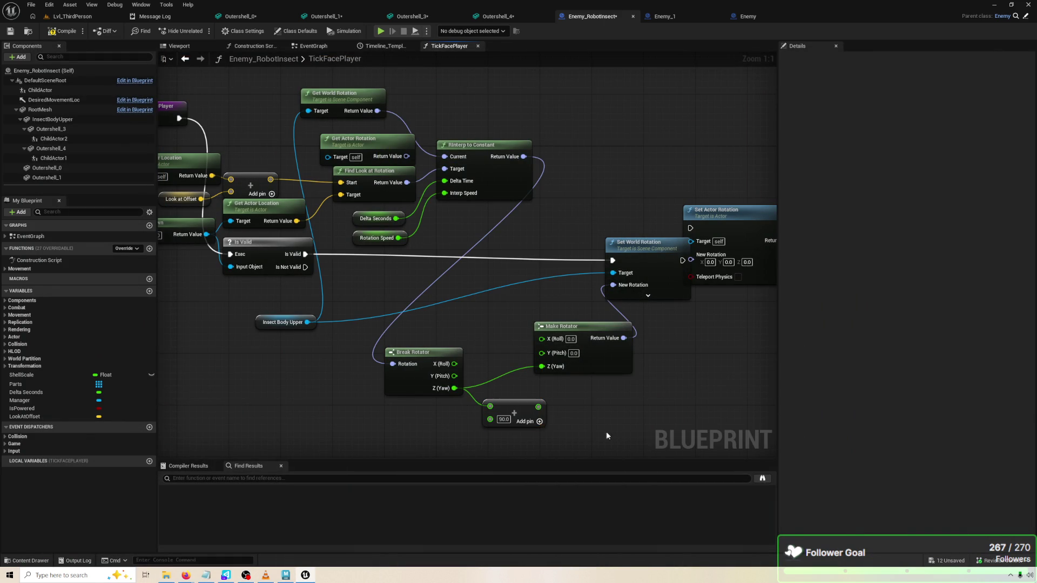
pyautogui.moveTo(538, 406)
pyautogui.mouseDown()
pyautogui.moveTo(573, 397)
pyautogui.moveTo(541, 367)
pyautogui.mouseUp()
pyautogui.click(379, 30)
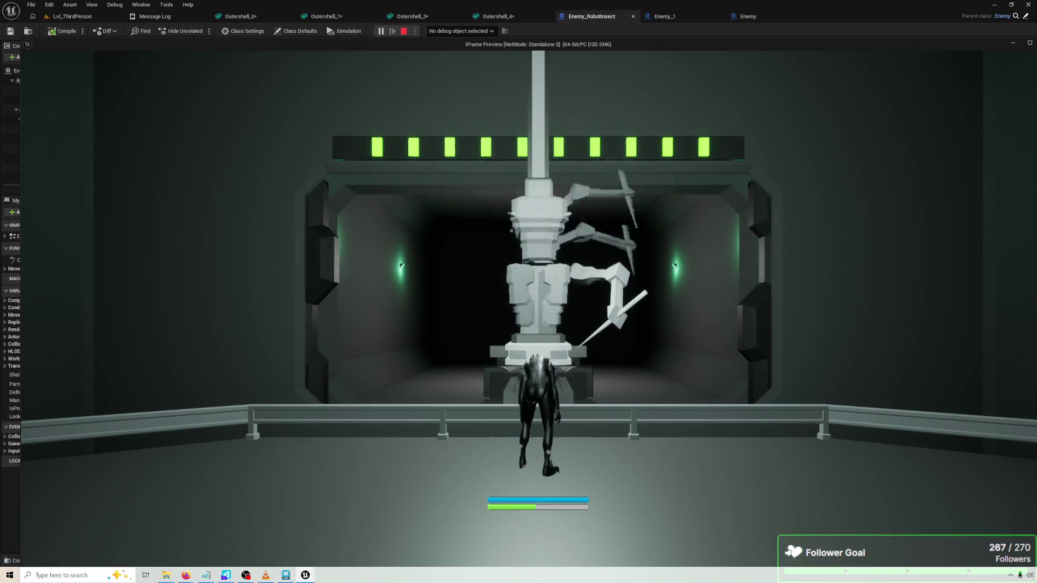
pyautogui.press('Escape')
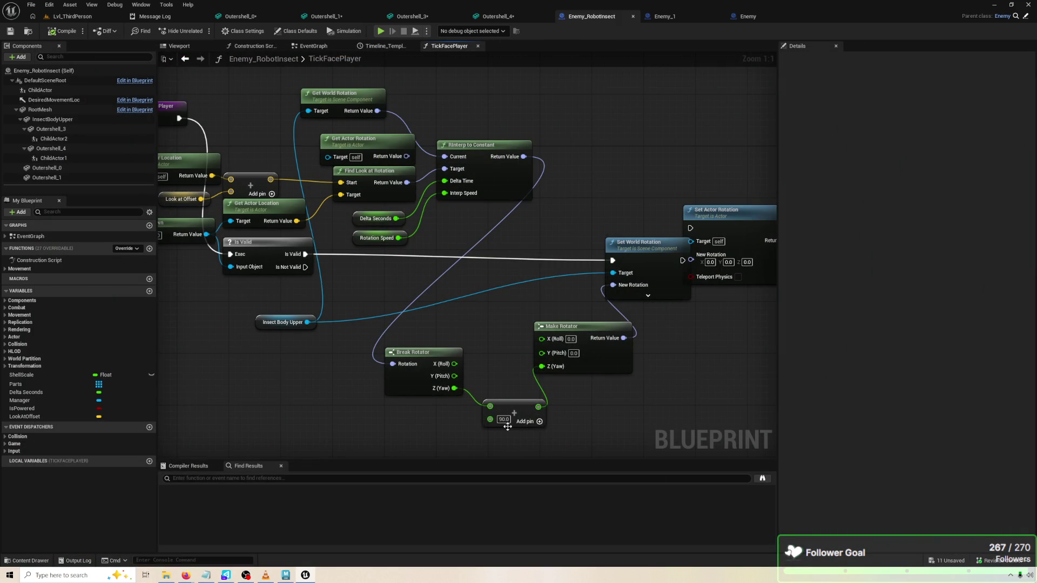
# Change the yaw offset to -90.0 and play-test again
pyautogui.press('BackSpace')
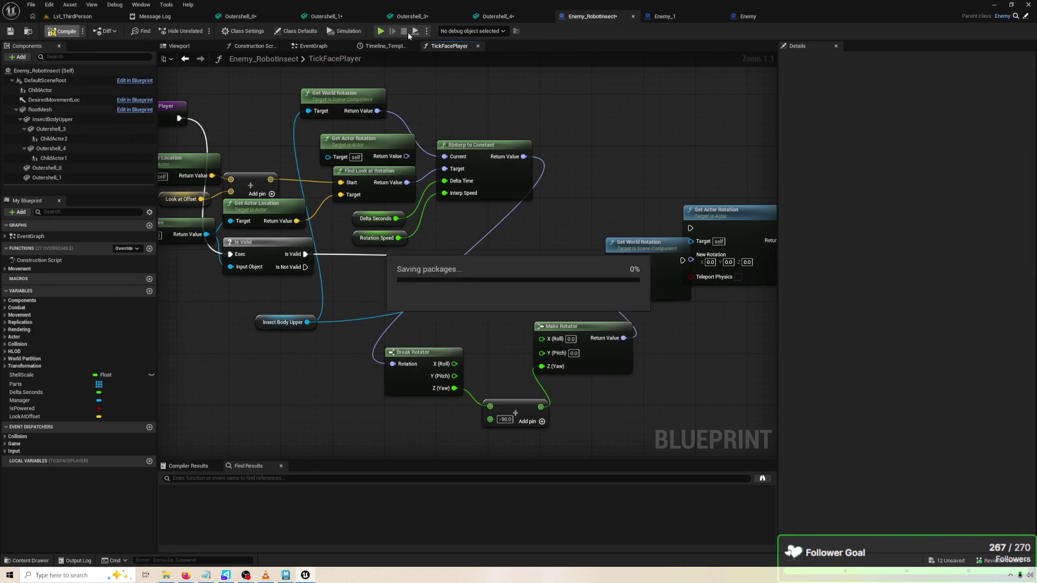
pyautogui.click(381, 31)
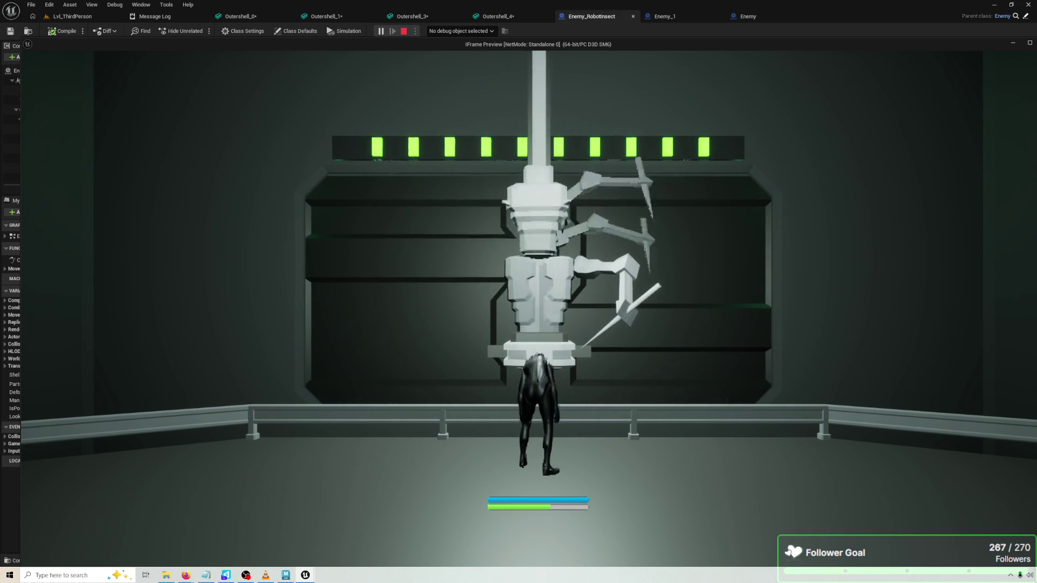
pyautogui.press('Escape')
# Delete the yaw Add node and move Break Rotator beside RInterp to Constant
pyautogui.moveTo(454, 395); pyautogui.dragTo(549, 368)
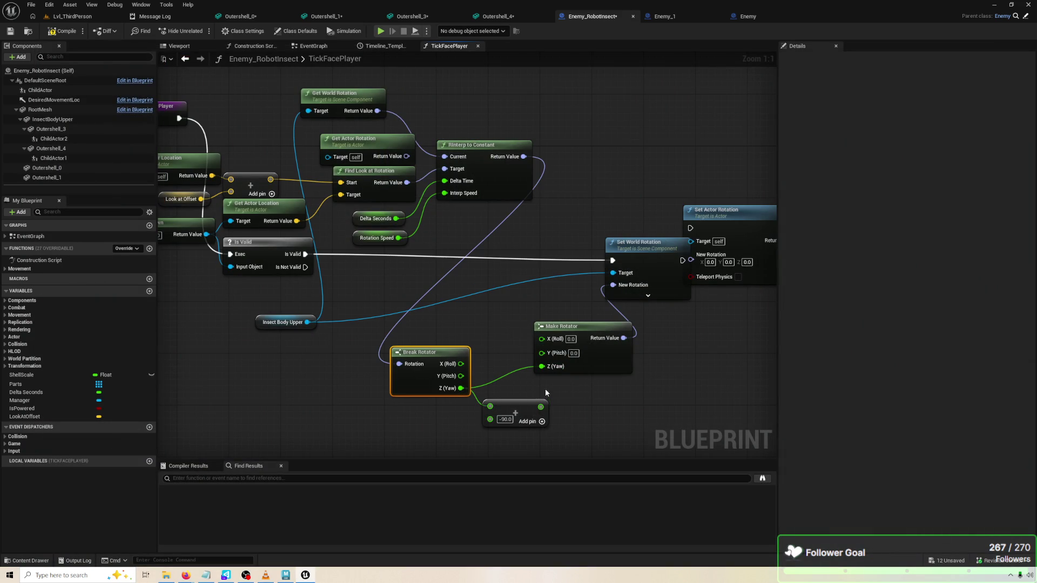
pyautogui.press('Delete')
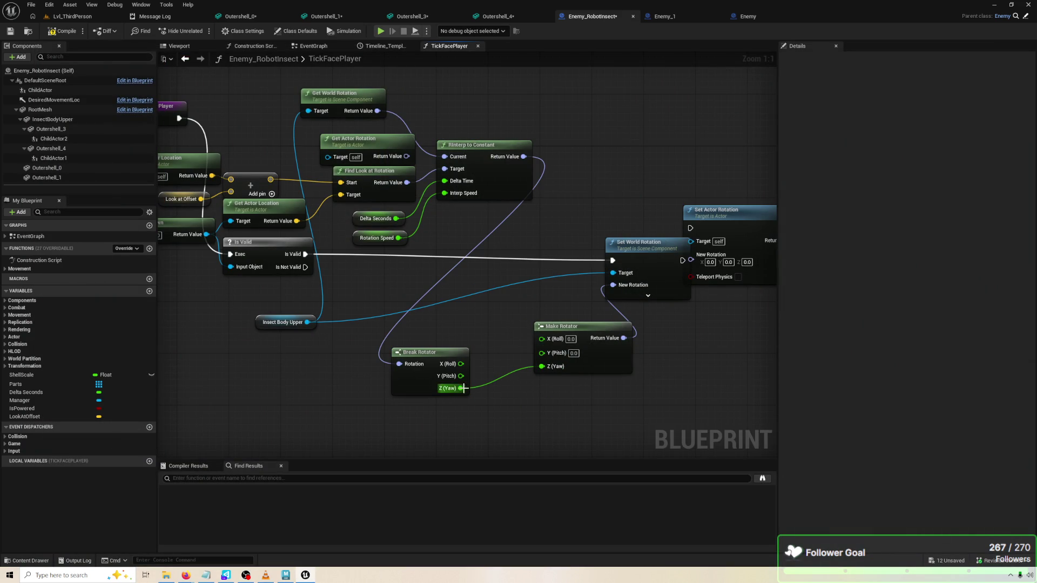
pyautogui.moveTo(440, 385); pyautogui.dragTo(439, 373)
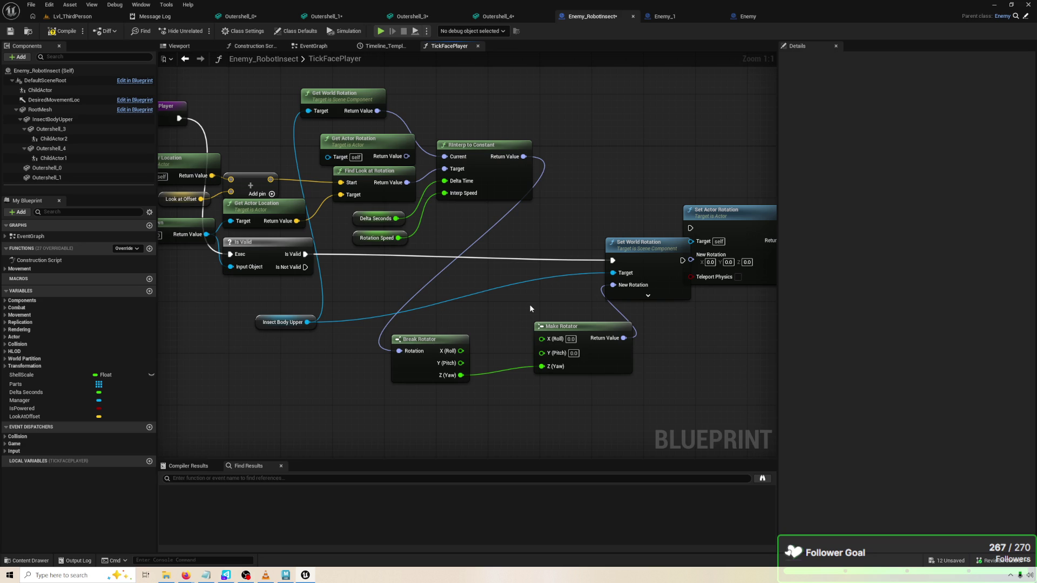
pyautogui.moveTo(442, 343)
pyautogui.mouseDown()
pyautogui.moveTo(442, 331)
pyautogui.moveTo(622, 151)
pyautogui.mouseUp()
# Marquee-select and delete the face-player nodes, leaving only the TickFacePlayer entry
pyautogui.moveTo(571, 206)
pyautogui.mouseDown()
pyautogui.moveTo(651, 211)
pyautogui.moveTo(503, 214)
pyautogui.mouseUp()
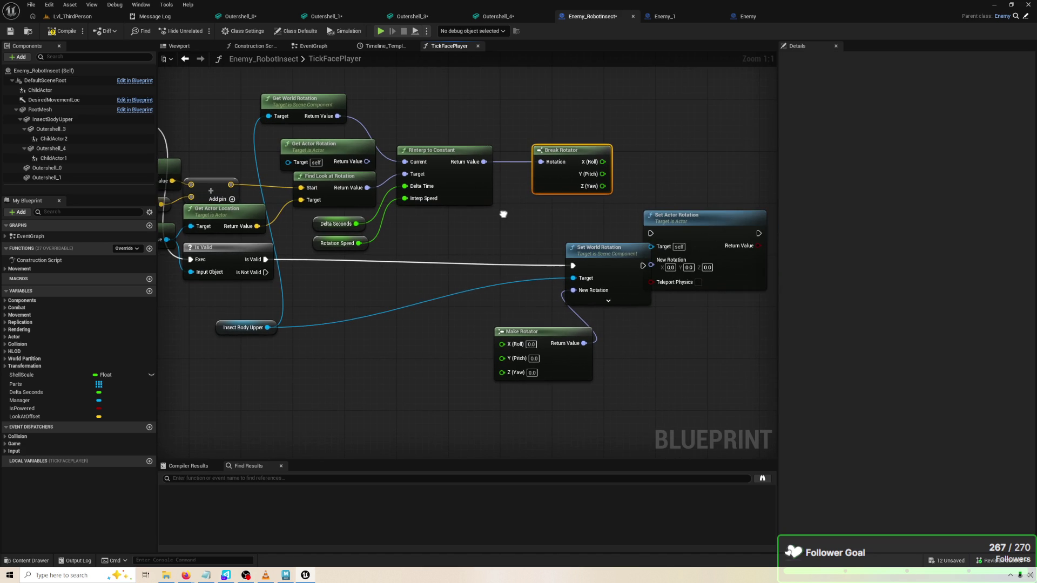
pyautogui.scroll(-3, 539, 206)
pyautogui.moveTo(705, 344)
pyautogui.mouseDown()
pyautogui.moveTo(274, 156)
pyautogui.moveTo(286, 115)
pyautogui.mouseUp()
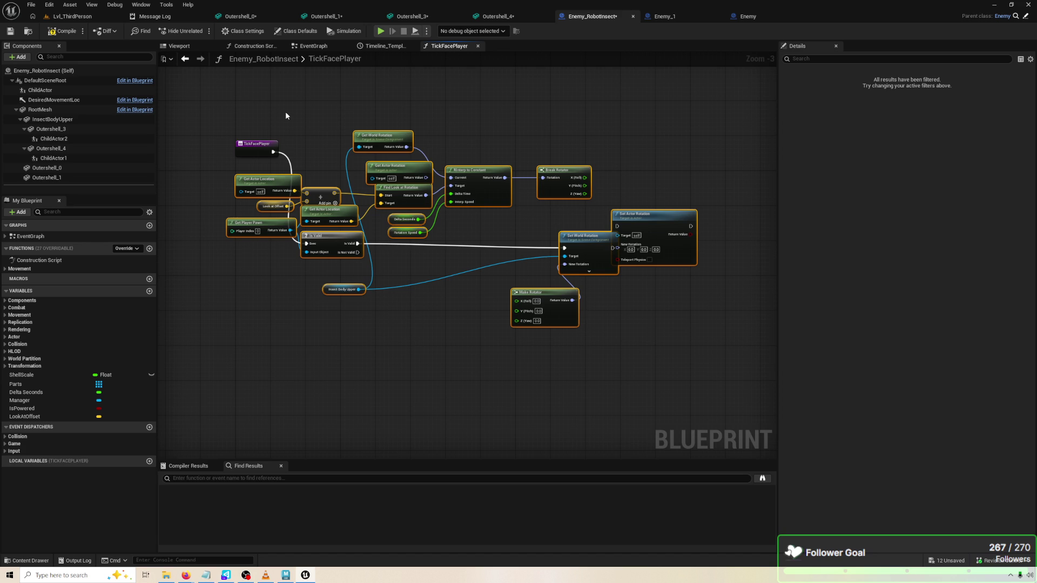
pyautogui.press('Delete')
pyautogui.scroll(4, 308, 196)
pyautogui.moveTo(300, 192); pyautogui.dragTo(300, 203)
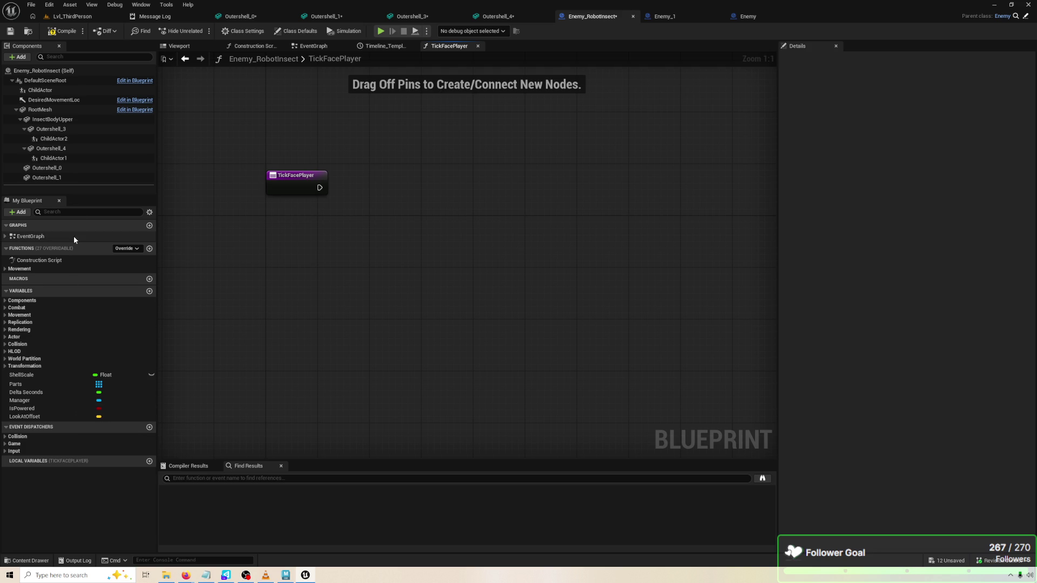
# Drop an Insect Body Upper reference into TickFacePlayer, then frame the upper body in the Viewport
pyautogui.moveTo(73, 120)
pyautogui.mouseDown()
pyautogui.moveTo(283, 208)
pyautogui.moveTo(296, 244)
pyautogui.moveTo(355, 251)
pyautogui.mouseUp()
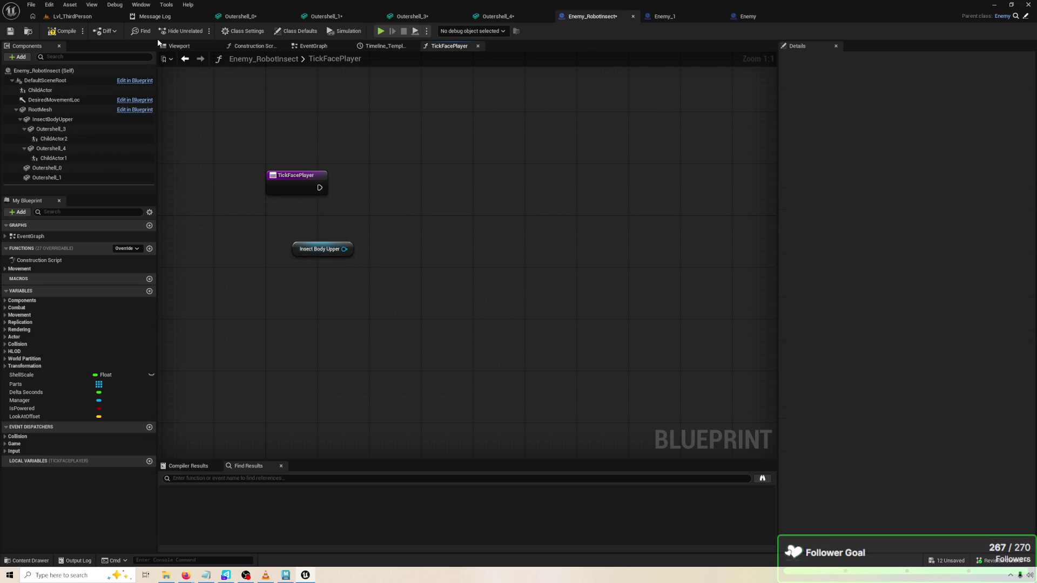
pyautogui.click(168, 47)
pyautogui.click(389, 318)
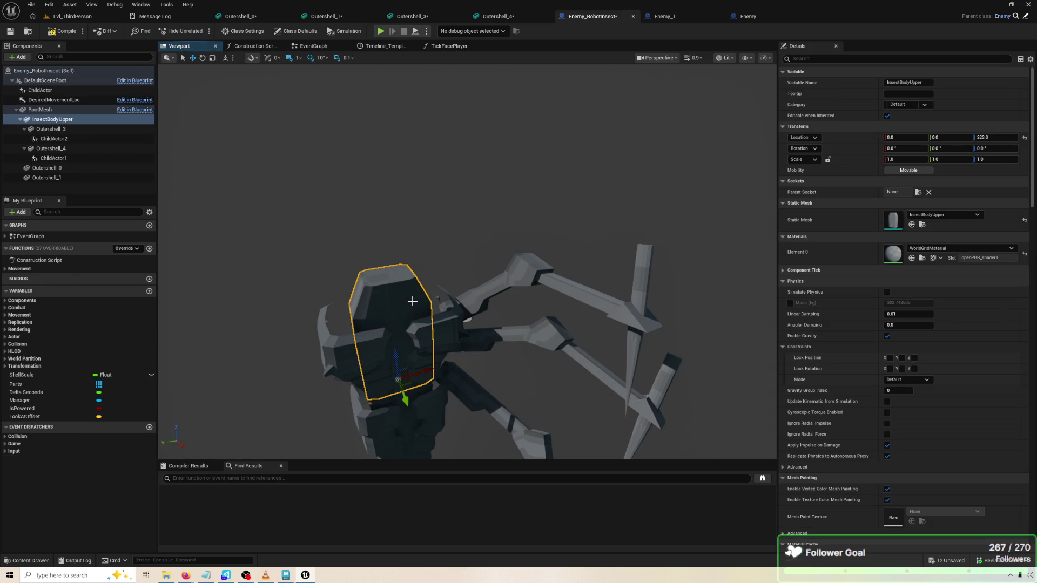
pyautogui.press('f')
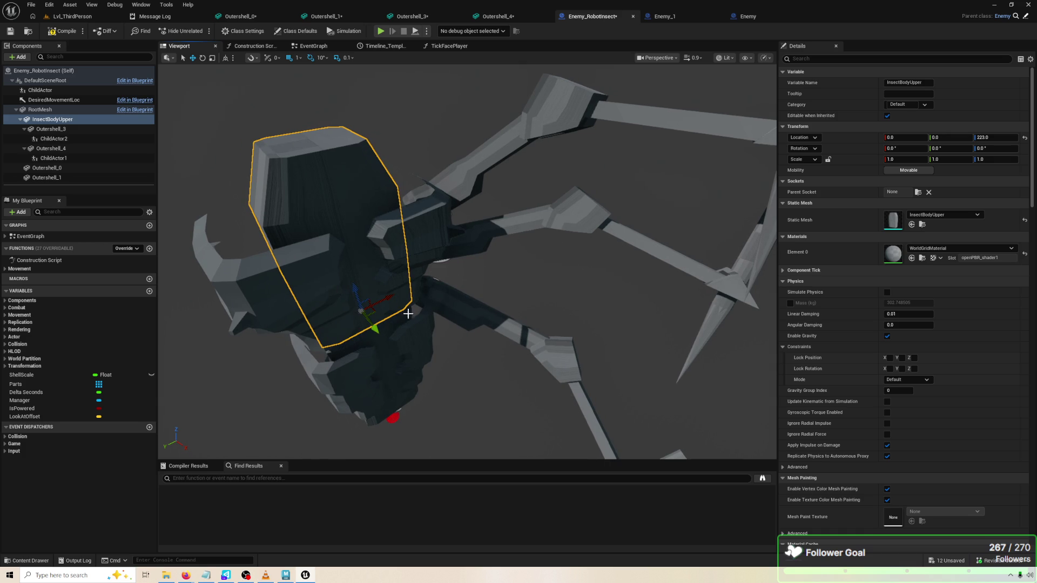
# Select the upper body and RootMesh lower body in turn to inspect the insect's pieces
pyautogui.click(389, 341)
pyautogui.click(398, 400)
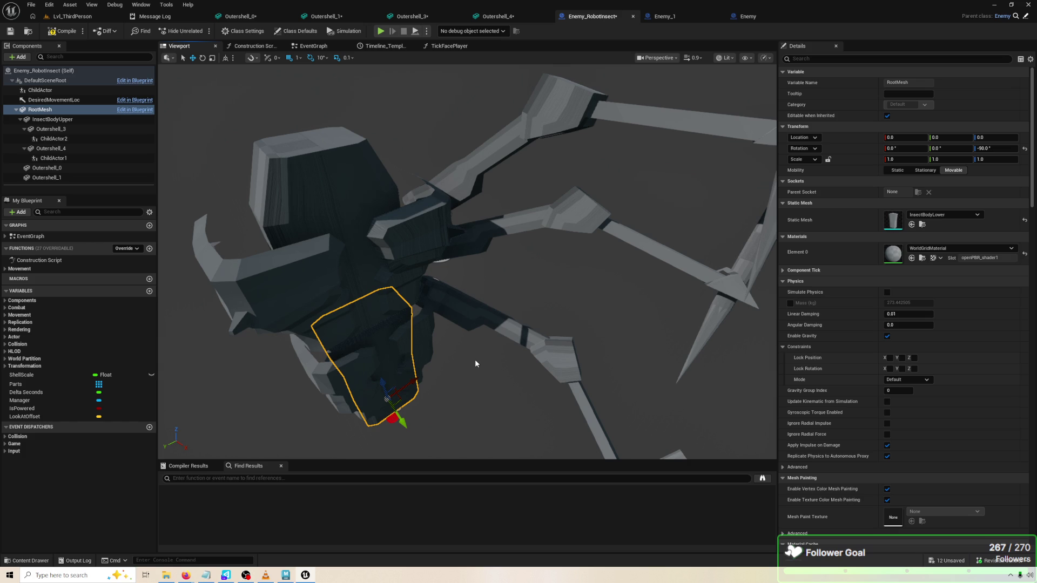
pyautogui.click(367, 291)
pyautogui.click(402, 383)
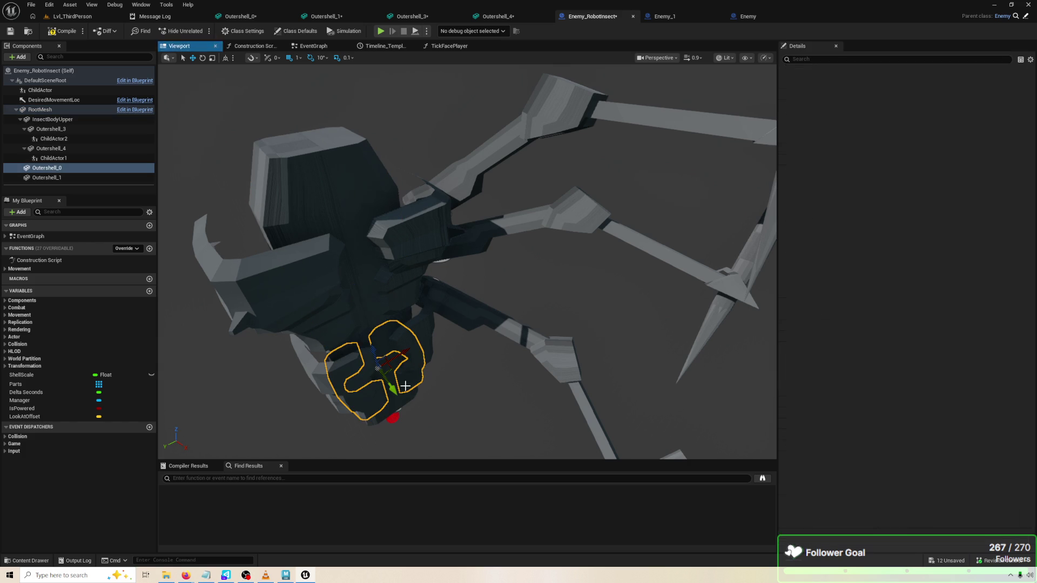
pyautogui.click(406, 413)
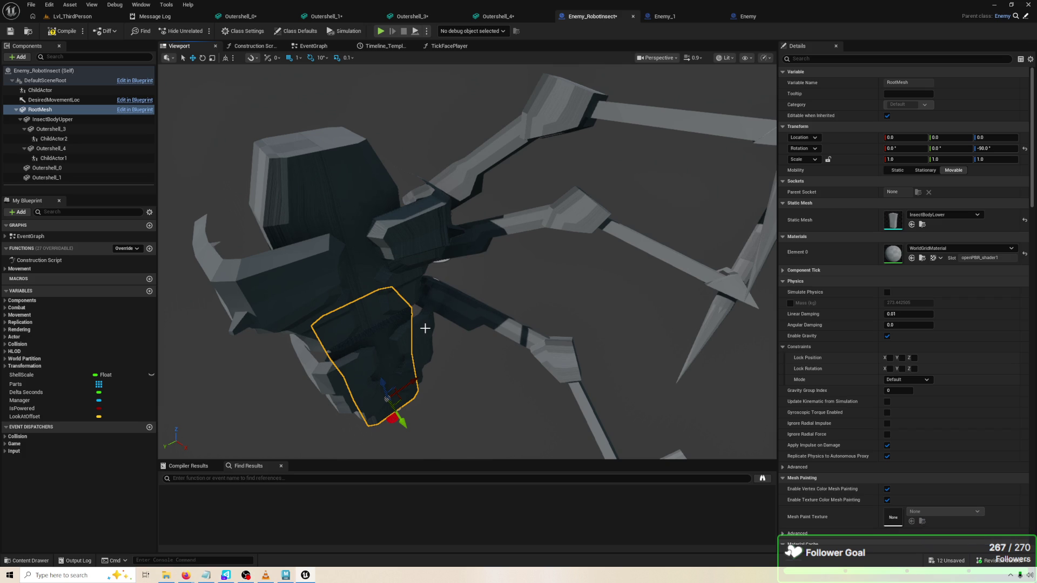
pyautogui.click(362, 256)
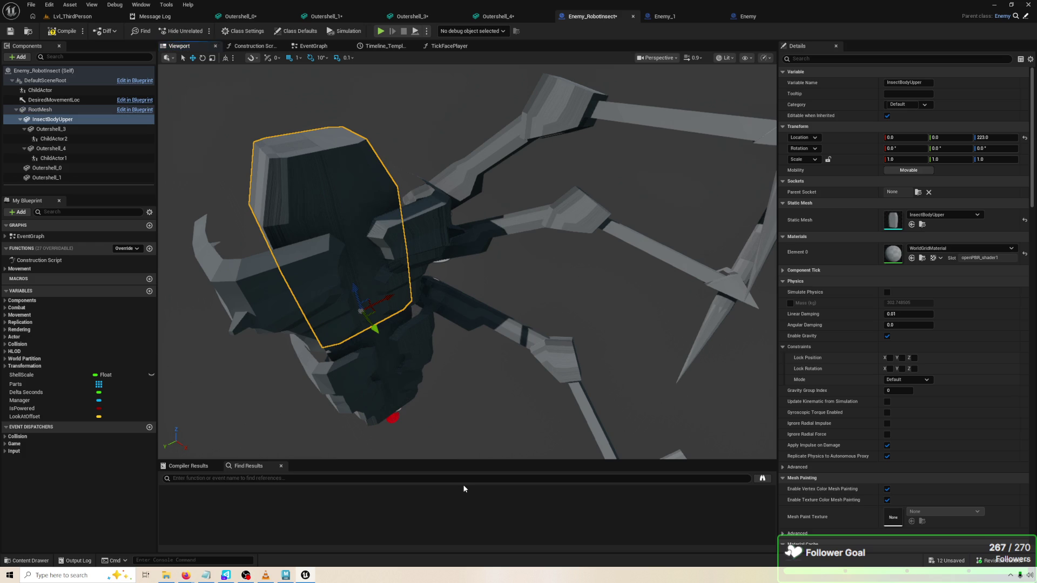
pyautogui.click(402, 390)
pyautogui.hotkey('ctrl', 'z')
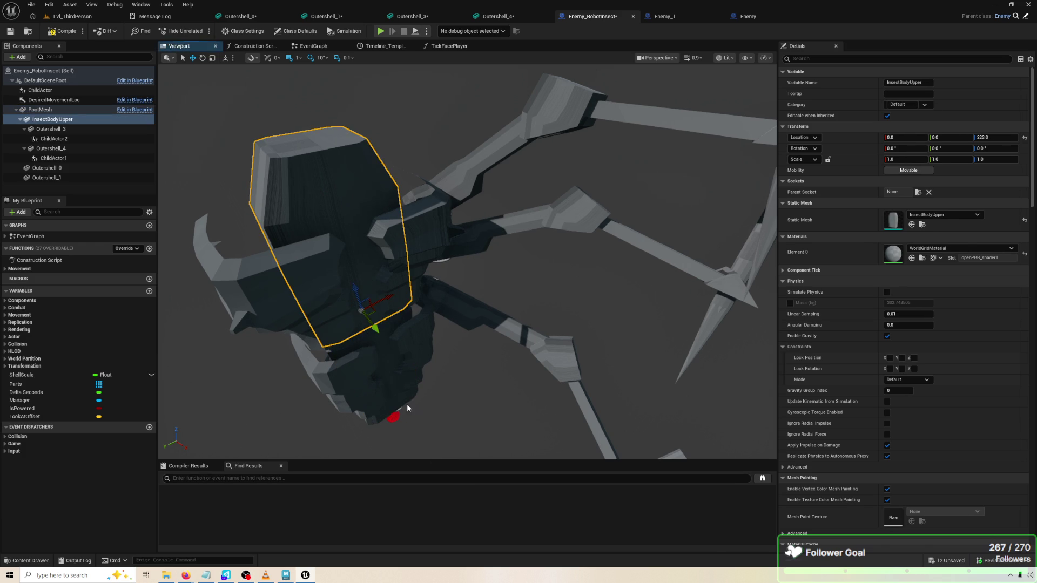
pyautogui.click(392, 402)
pyautogui.click(378, 330)
pyautogui.click(371, 320)
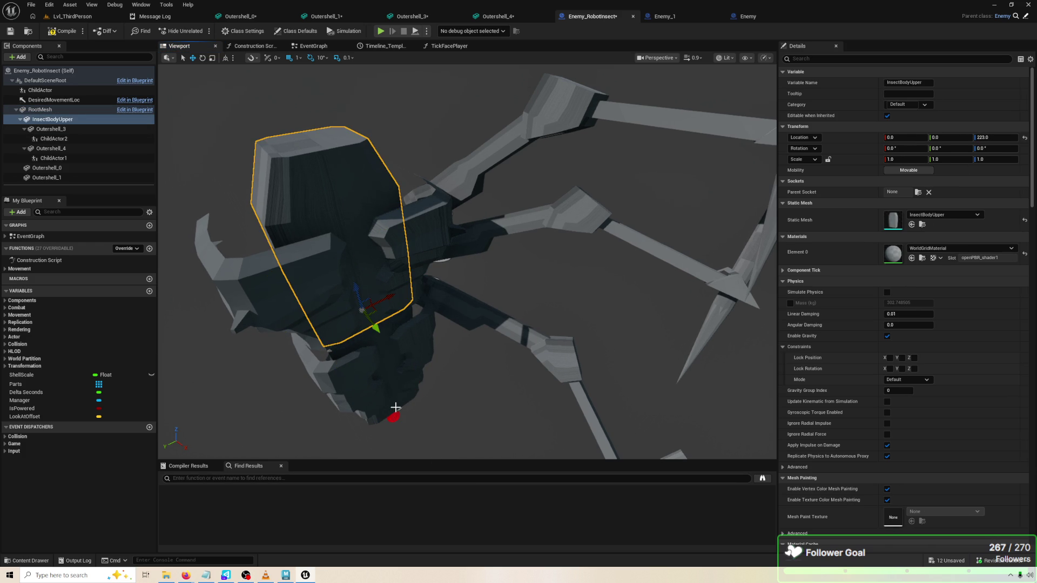
pyautogui.click(396, 407)
pyautogui.moveTo(395, 407); pyautogui.dragTo(480, 372)
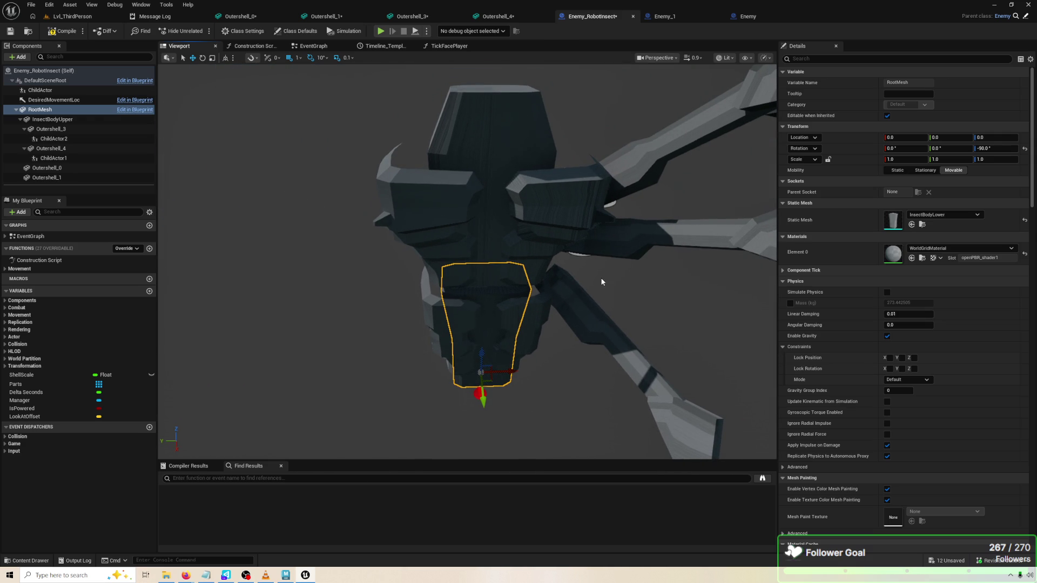
# Select the Outershell_3 plates and upper body, switch to rotation, then show the EventGraph
pyautogui.click(507, 279)
pyautogui.click(492, 273)
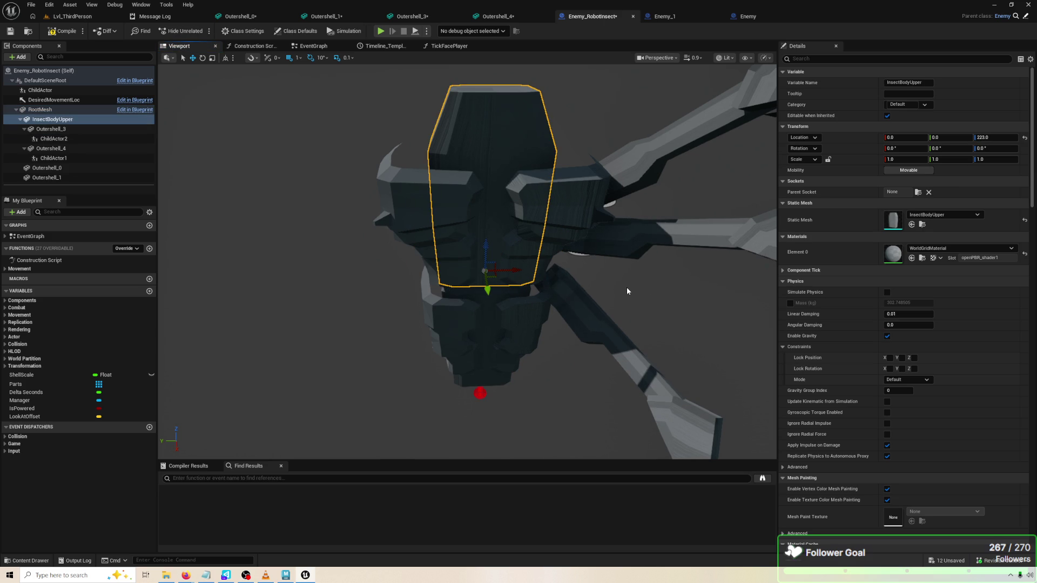
pyautogui.press('e')
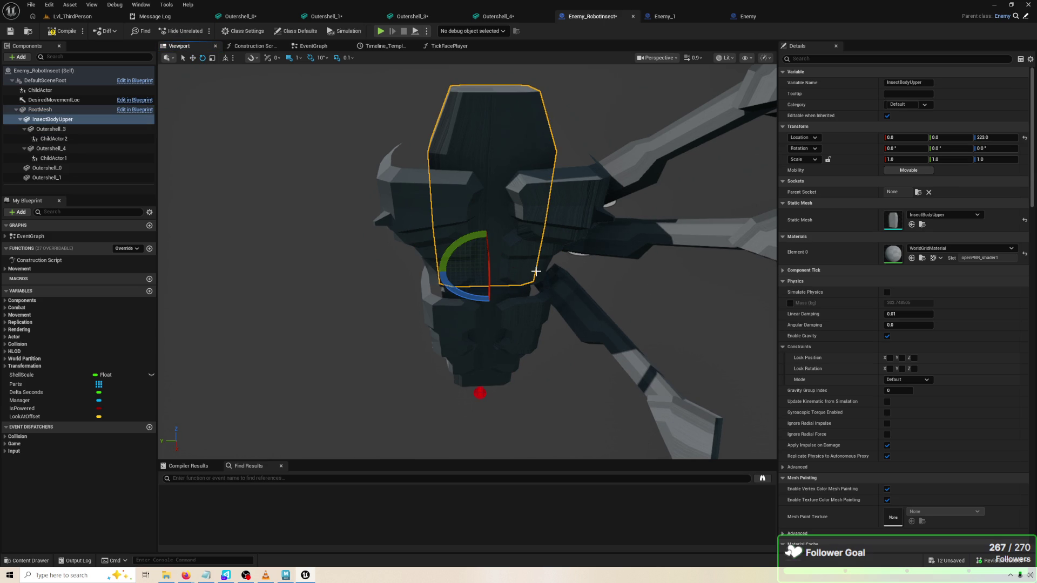
pyautogui.click(312, 46)
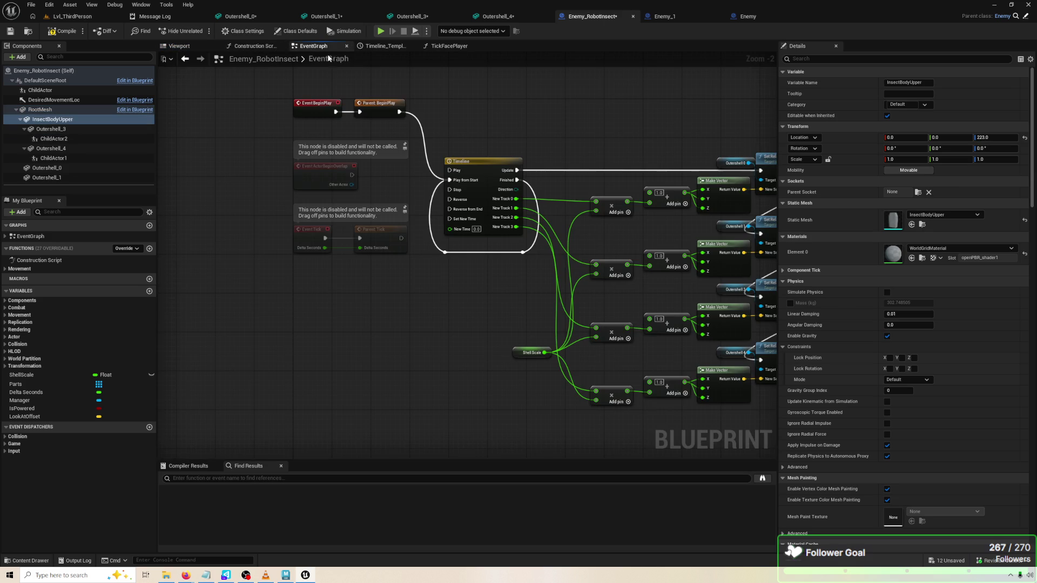
# In TickFacePlayer, pull actions from the Insect Body Upper reference, then glance at the EventGraph
pyautogui.click(453, 47)
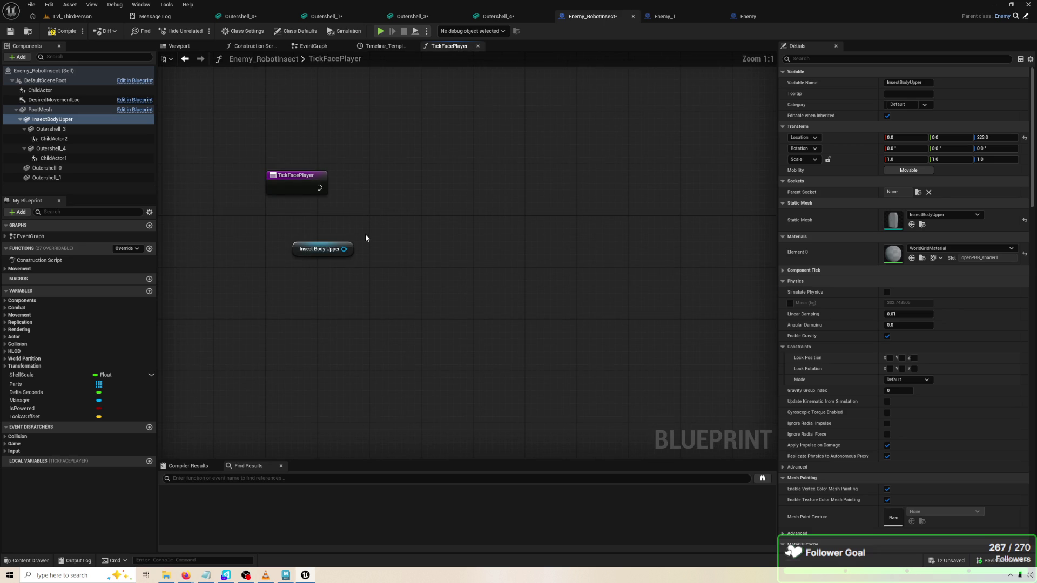
pyautogui.moveTo(341, 250)
pyautogui.mouseDown()
pyautogui.moveTo(399, 249)
pyautogui.moveTo(403, 240)
pyautogui.mouseUp()
pyautogui.moveTo(403, 240); pyautogui.dragTo(402, 240)
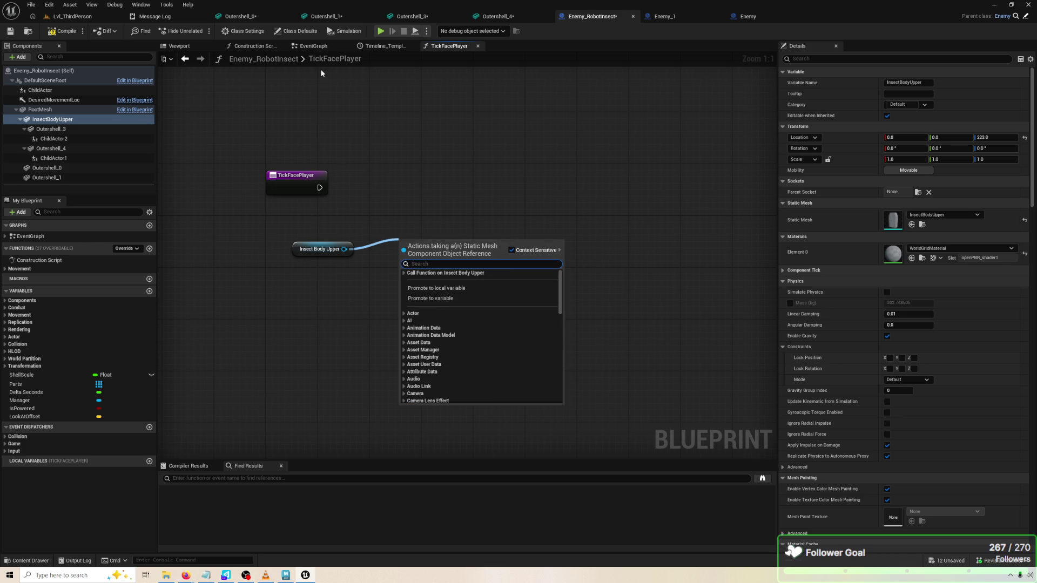
pyautogui.click(313, 46)
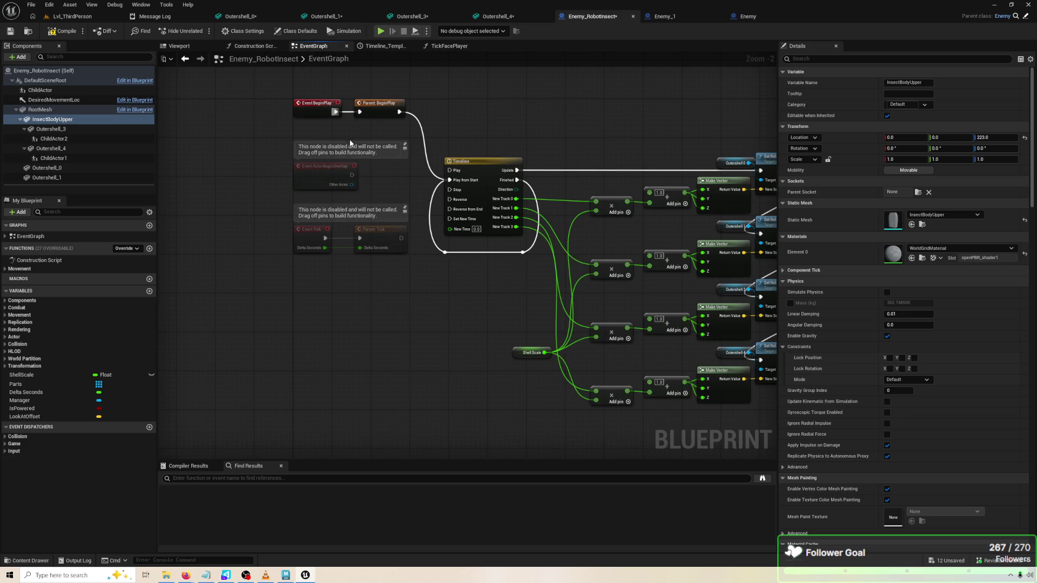
pyautogui.click(440, 45)
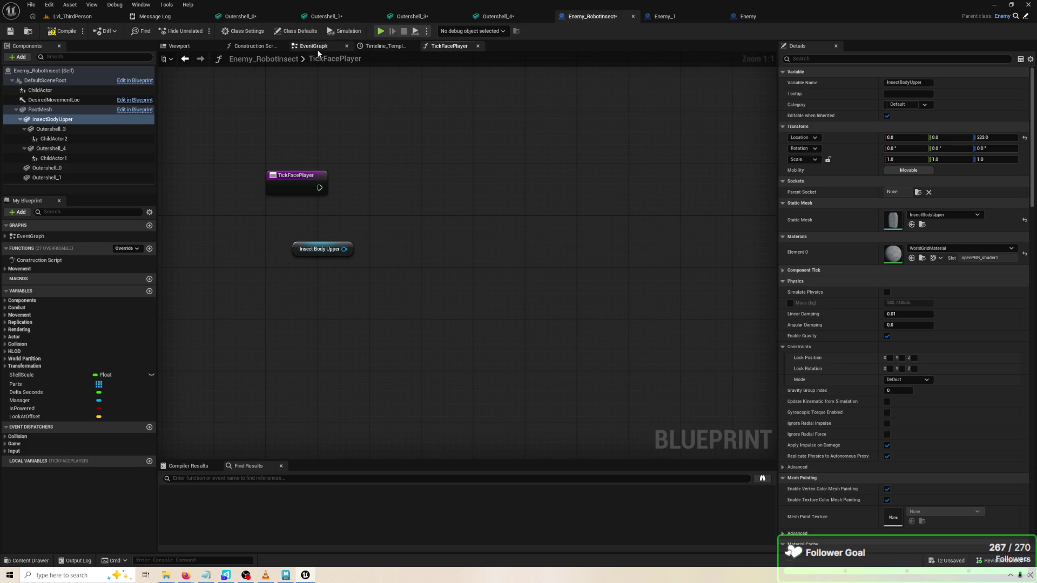
# Inspect the RootMesh and DefaultSceneRoot components' properties
pyautogui.click(80, 109)
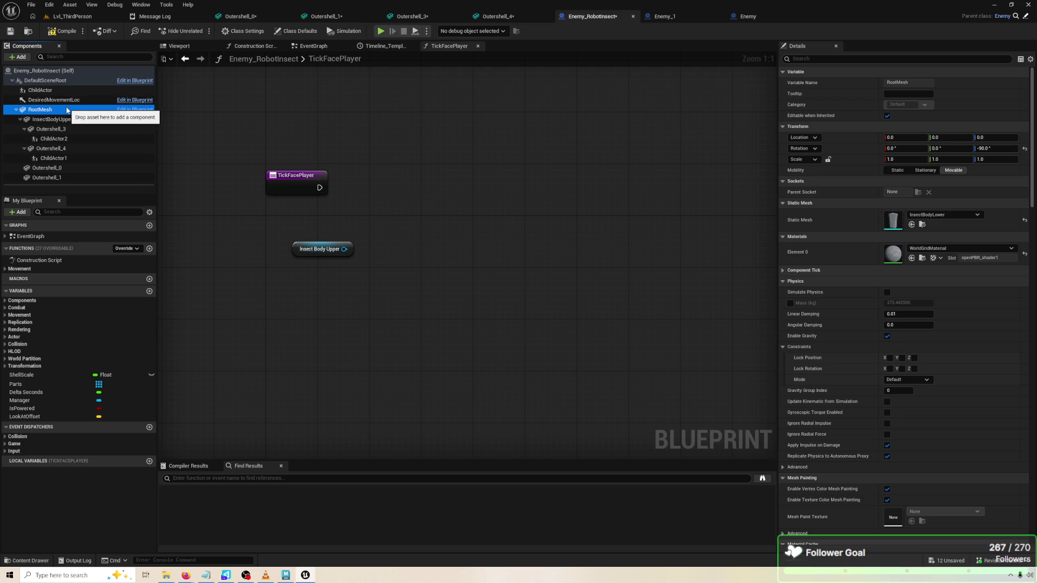
pyautogui.rightClick(64, 83)
pyautogui.click(64, 84)
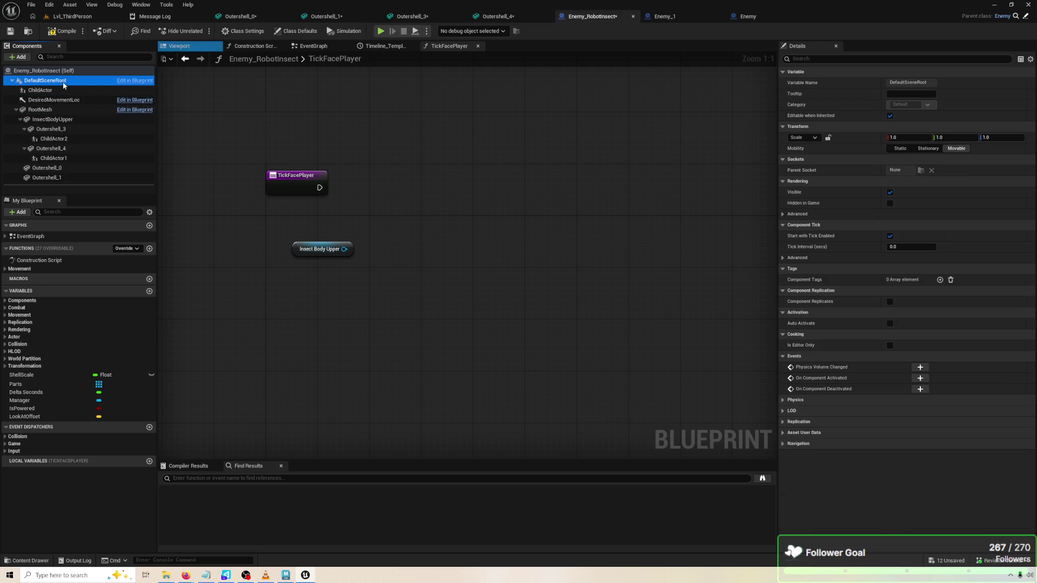
pyautogui.click(65, 109)
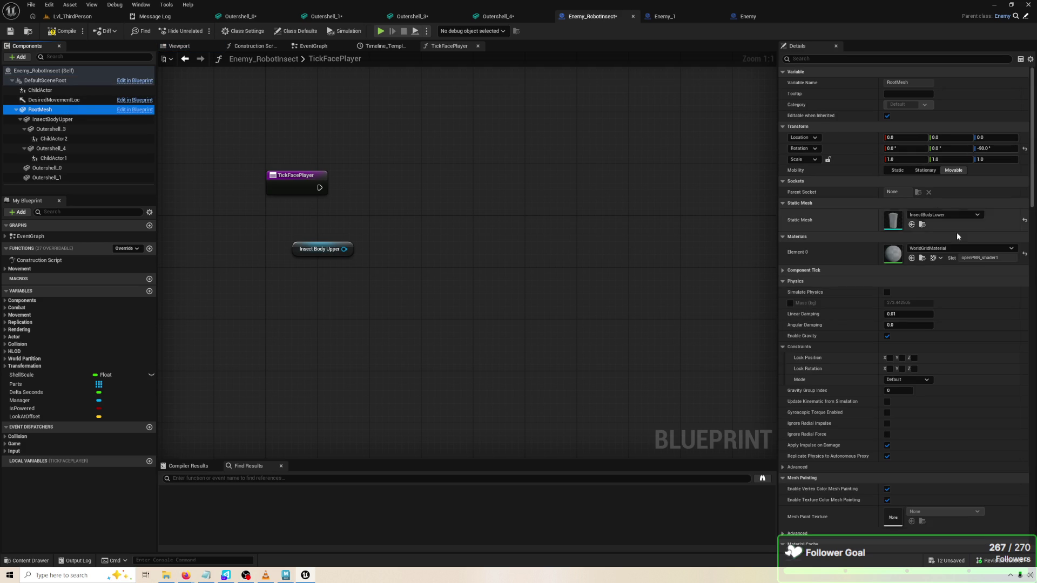
# View the EventGraph, then the Enemy and Enemy_1 blueprints' graphs
pyautogui.click(326, 51)
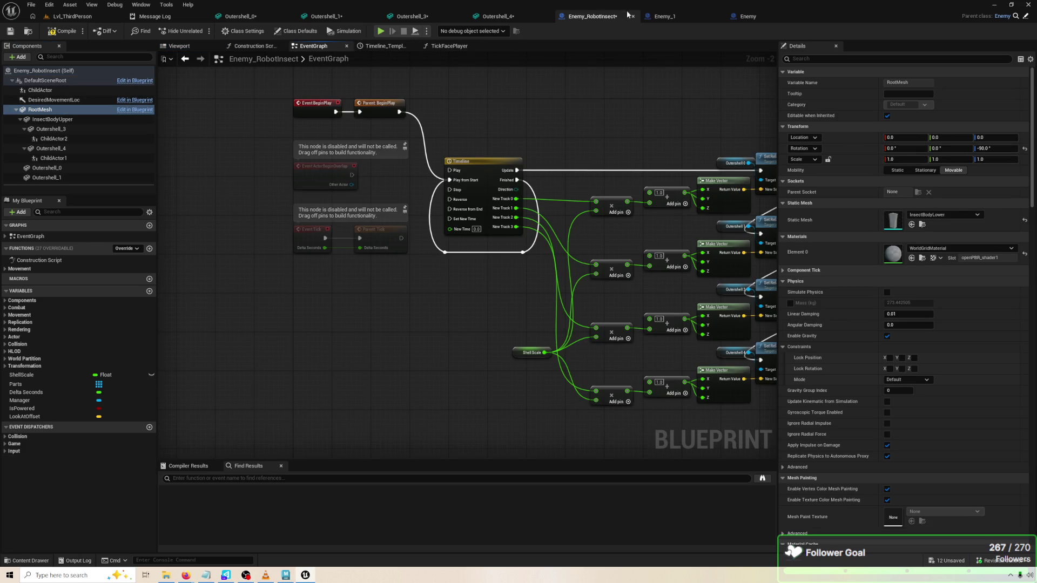
pyautogui.click(745, 17)
pyautogui.click(657, 17)
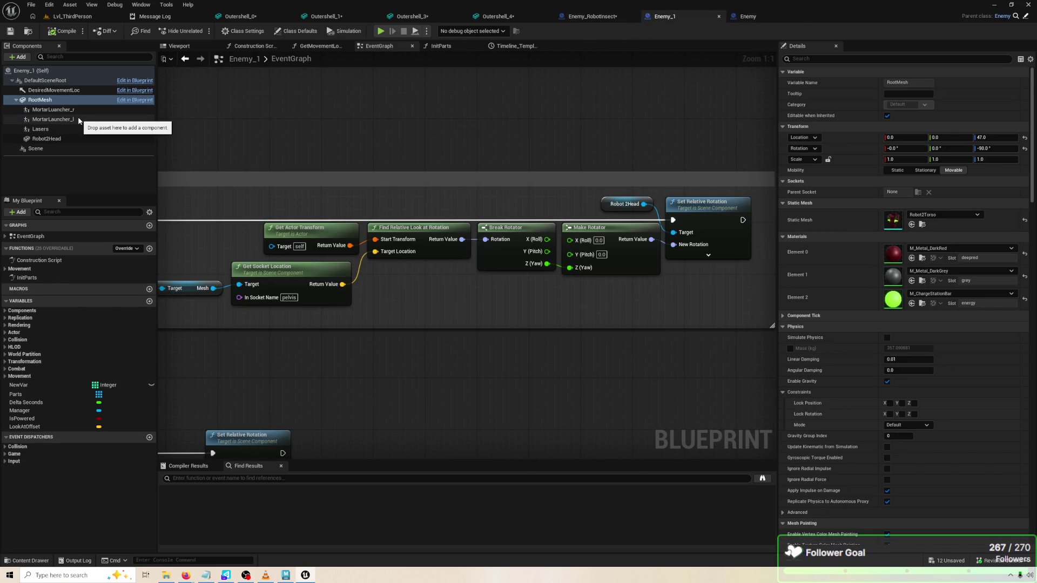
# Back in Enemy_RobotInsect, run a Play-in-Editor test to watch the robot insect
pyautogui.scroll(-3, 576, 150)
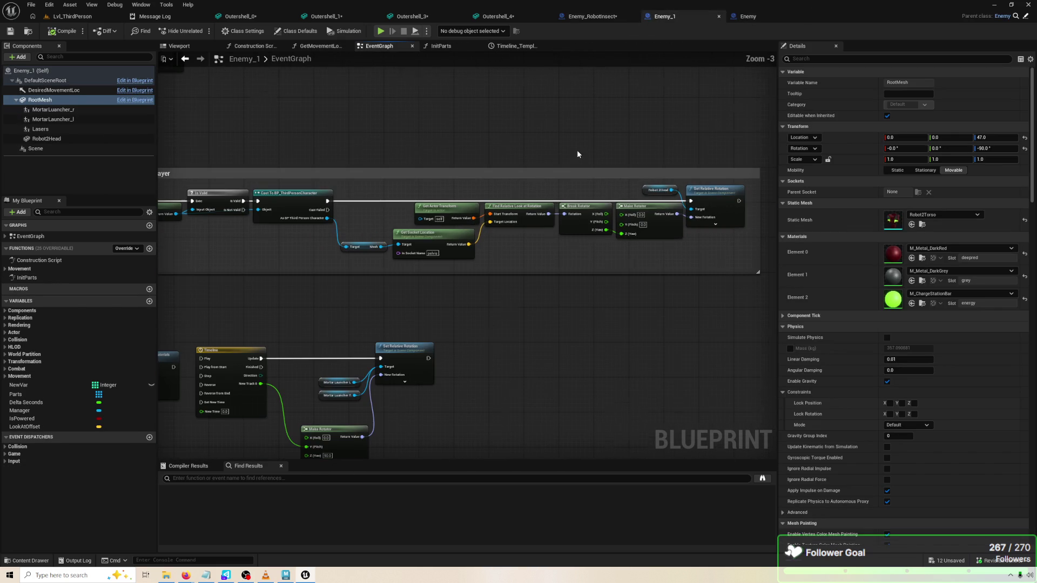
pyautogui.click(593, 16)
pyautogui.scroll(2, 407, 177)
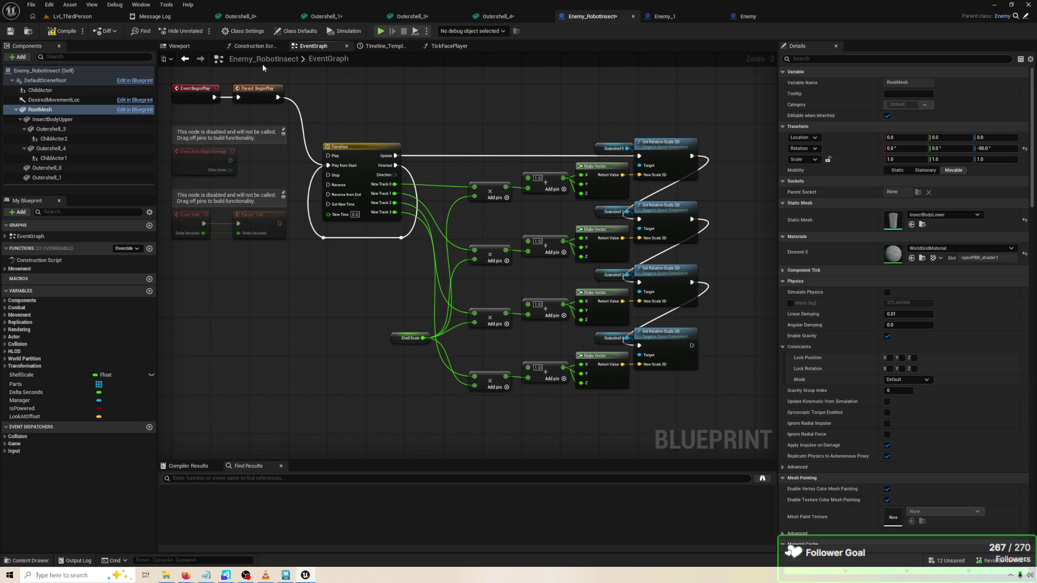
pyautogui.click(380, 31)
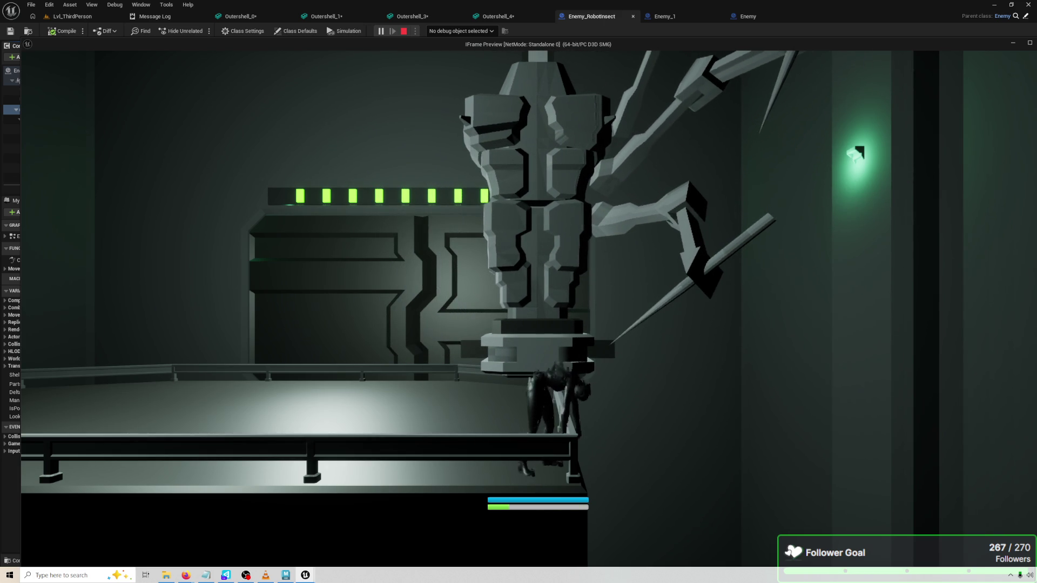
pyautogui.press('Escape')
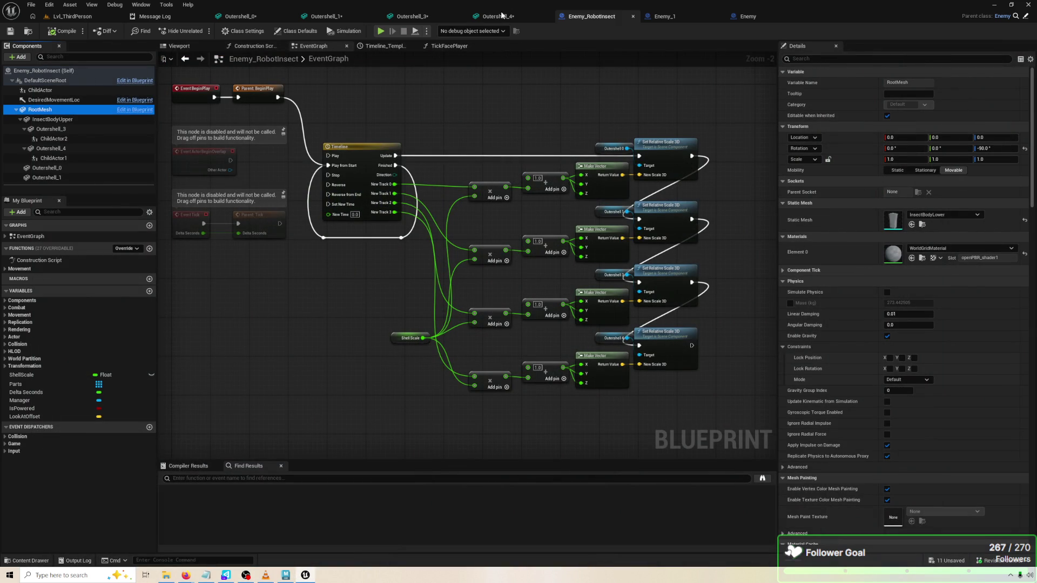
# Look through the open Outershell_4, Enemy_1 and Enemy asset tabs
pyautogui.click(501, 15)
pyautogui.click(664, 17)
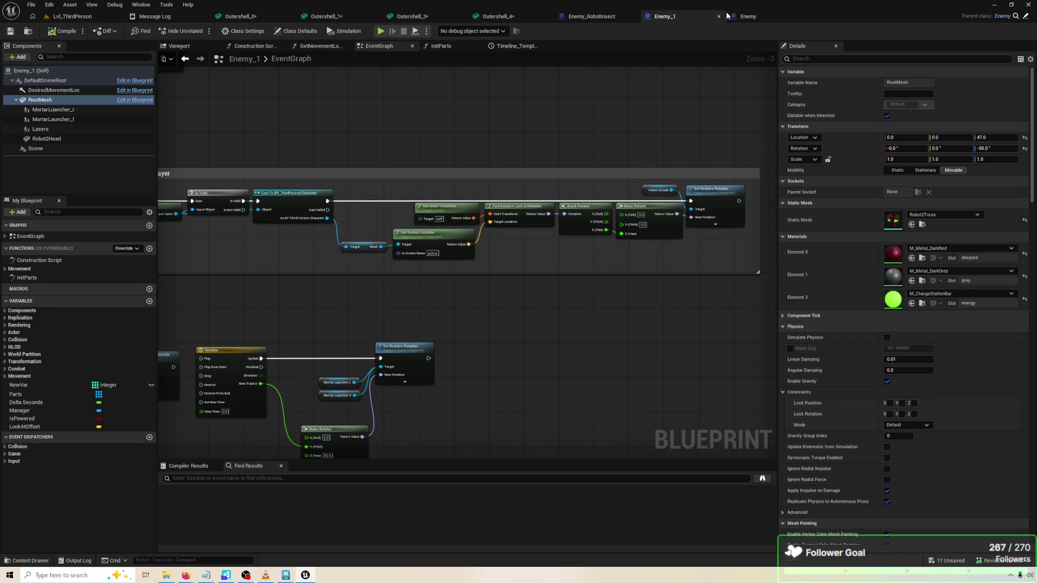
pyautogui.click(726, 16)
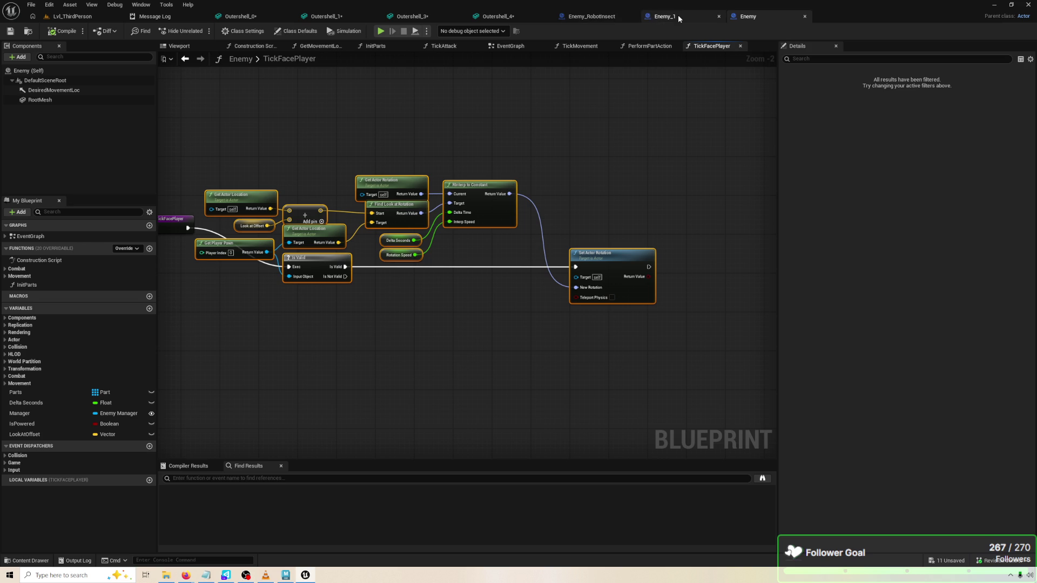
# Open Part_StabbyInsectArm from MyStuff > Enemy > AttackerParts in the Content Browser
pyautogui.click(67, 19)
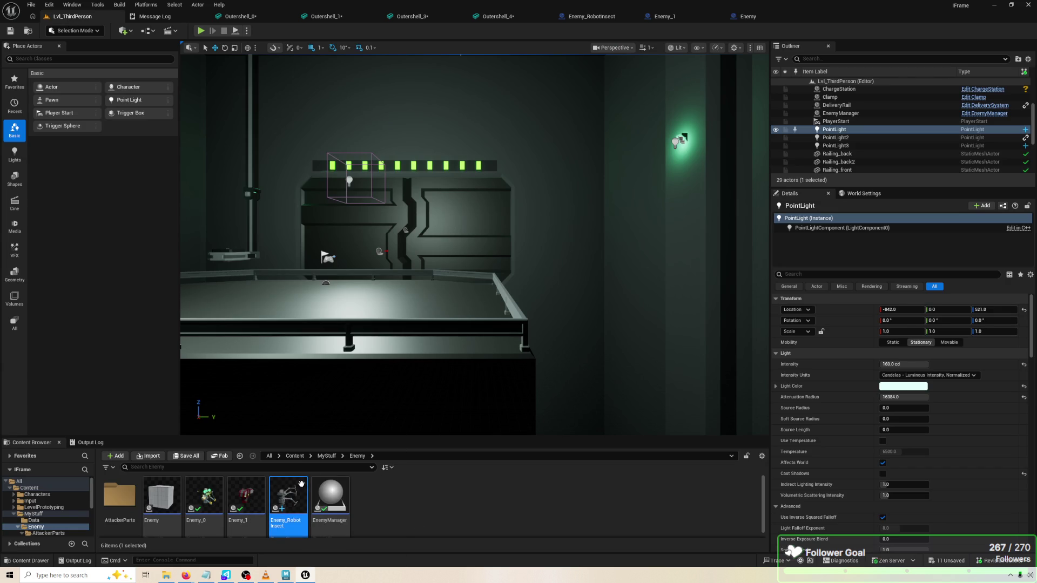
pyautogui.click(324, 457)
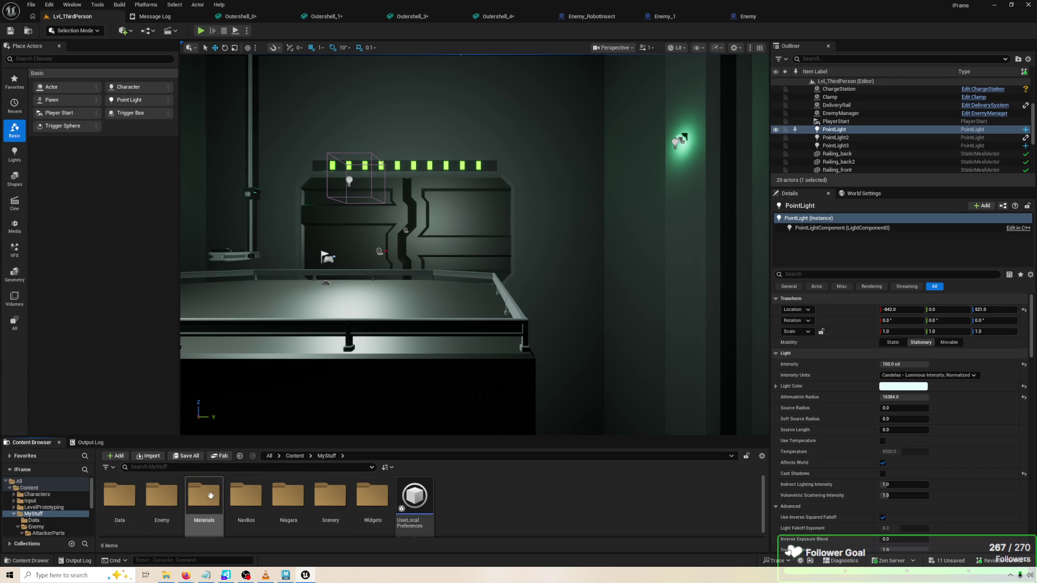
pyautogui.doubleClick(161, 496)
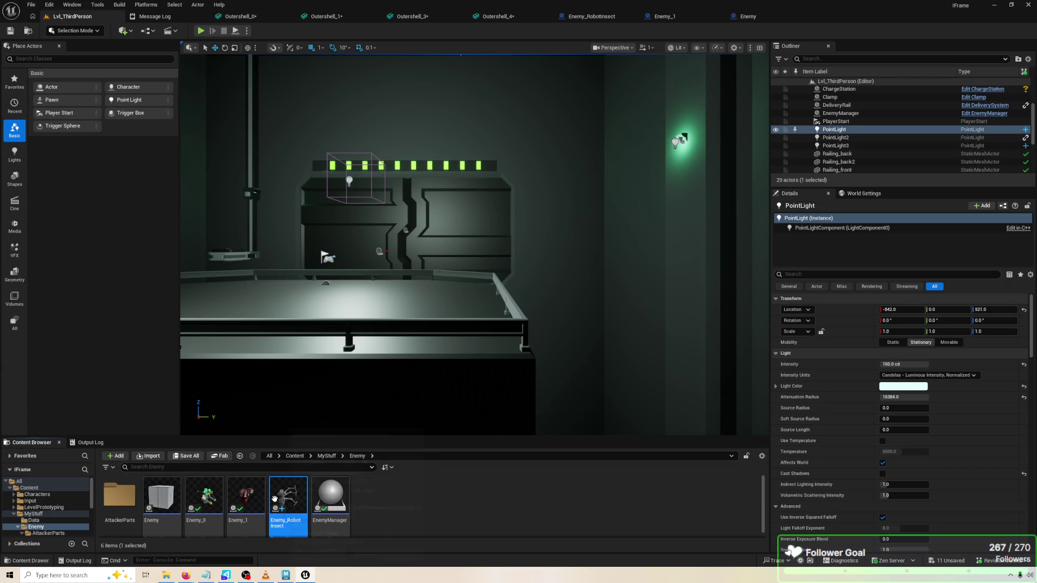
pyautogui.doubleClick(120, 496)
pyautogui.doubleClick(670, 497)
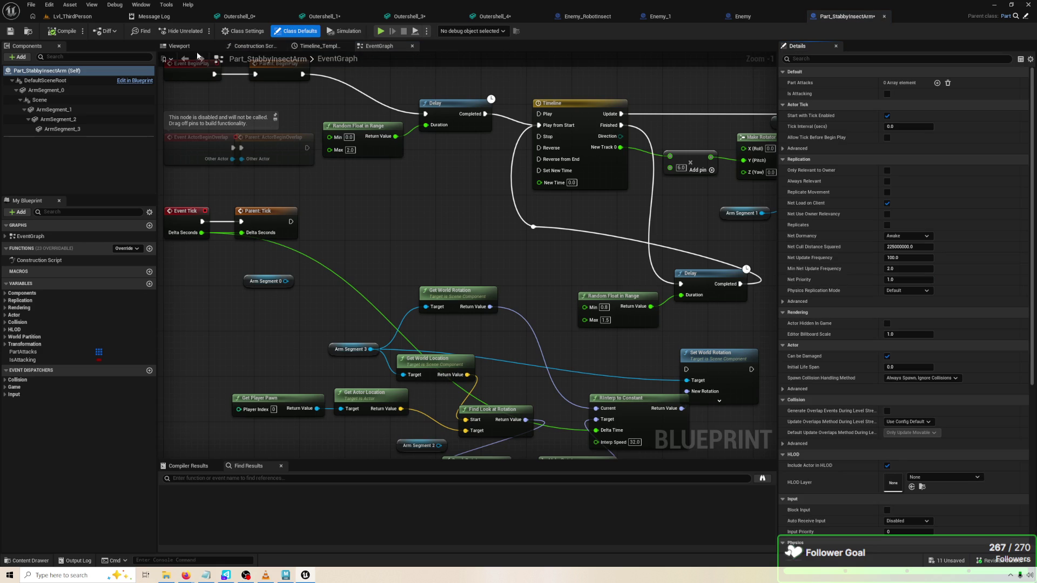
# In the Viewport, rotate ArmSegment_1 down to -80° pitch
pyautogui.click(179, 46)
pyautogui.scroll(-5, 648, 297)
pyautogui.click(470, 243)
pyautogui.press('e')
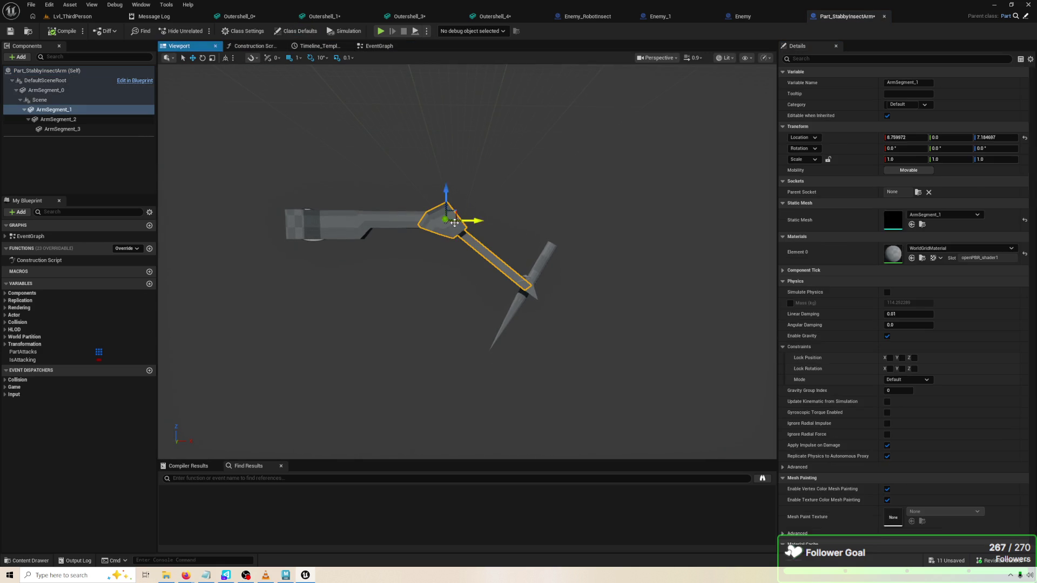
pyautogui.moveTo(492, 221)
pyautogui.mouseDown()
pyautogui.moveTo(492, 238)
pyautogui.moveTo(477, 181)
pyautogui.mouseUp()
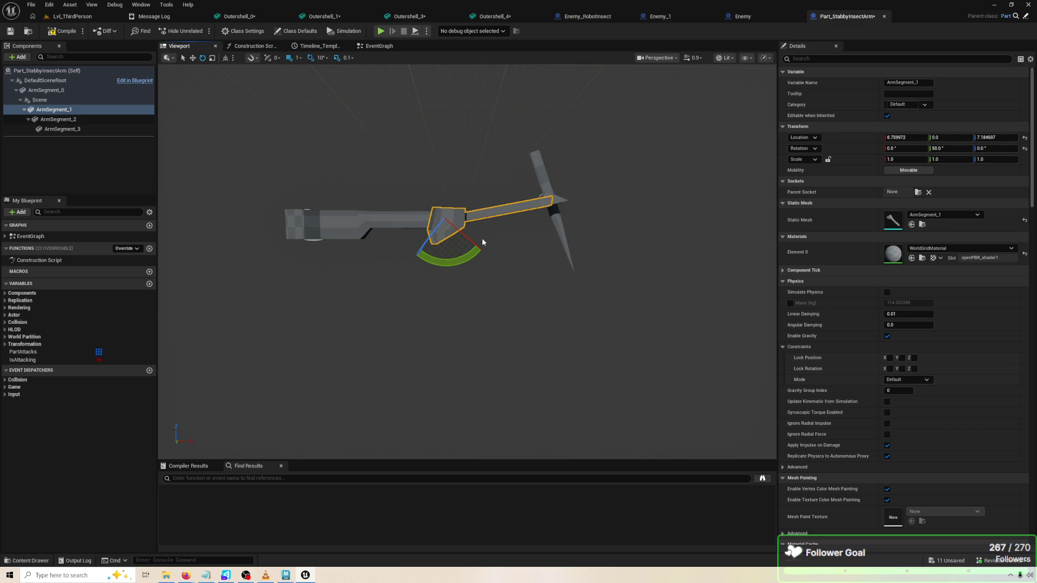
pyautogui.moveTo(484, 239)
pyautogui.mouseDown()
pyautogui.moveTo(493, 222)
pyautogui.moveTo(459, 263)
pyautogui.moveTo(438, 267)
pyautogui.mouseUp()
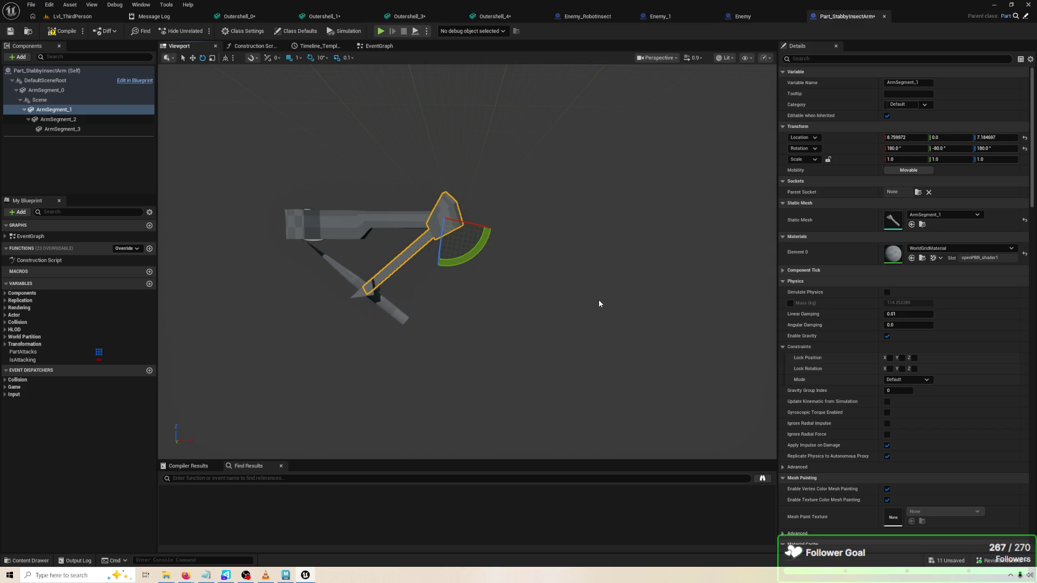
pyautogui.hotkey('ctrl', 'z')
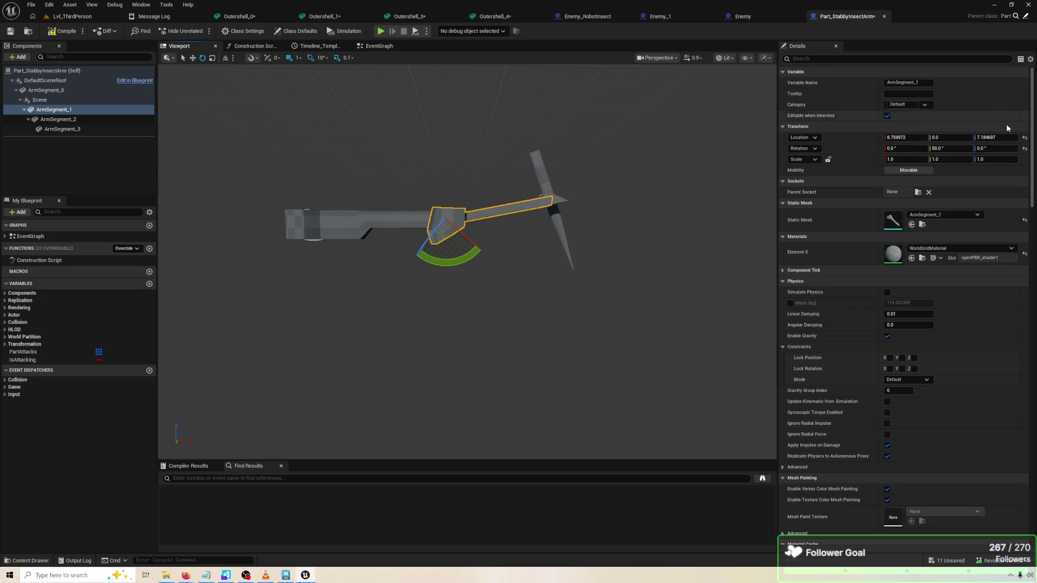
pyautogui.moveTo(459, 253)
pyautogui.mouseDown()
pyautogui.moveTo(465, 272)
pyautogui.moveTo(435, 274)
pyautogui.mouseUp()
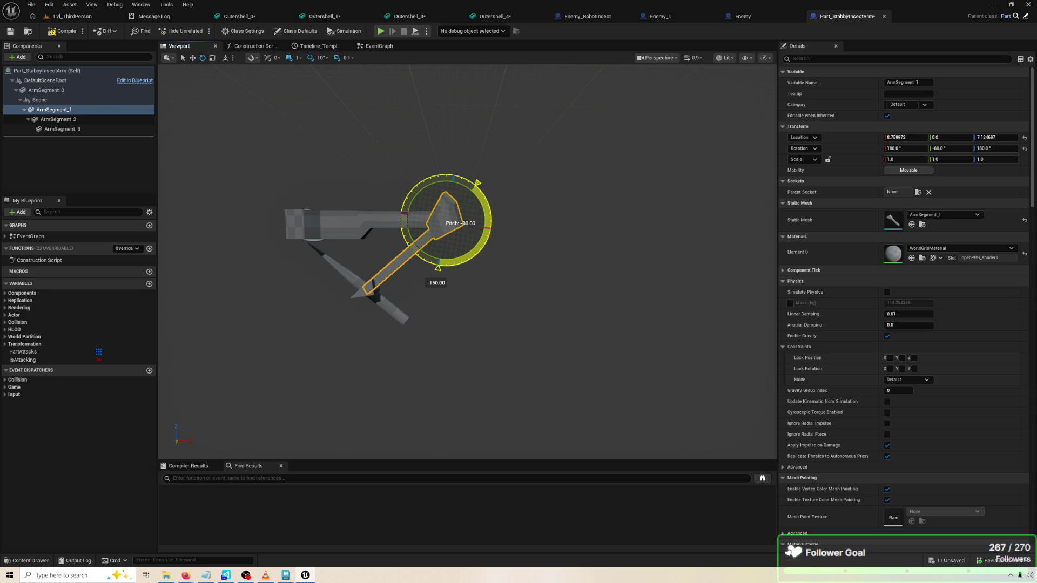
pyautogui.moveTo(436, 274); pyautogui.dragTo(436, 274)
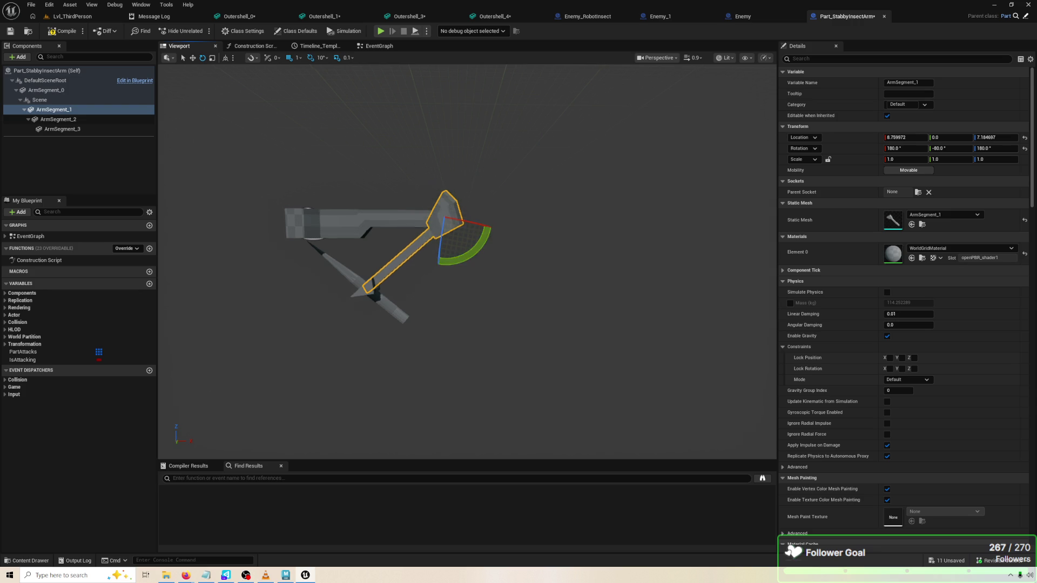
# Compile and save the arm blueprint, play-test it, and return to the Event Graph
pyautogui.scroll(5, 436, 274)
pyautogui.click(65, 30)
pyautogui.hotkey('alt', 'p')
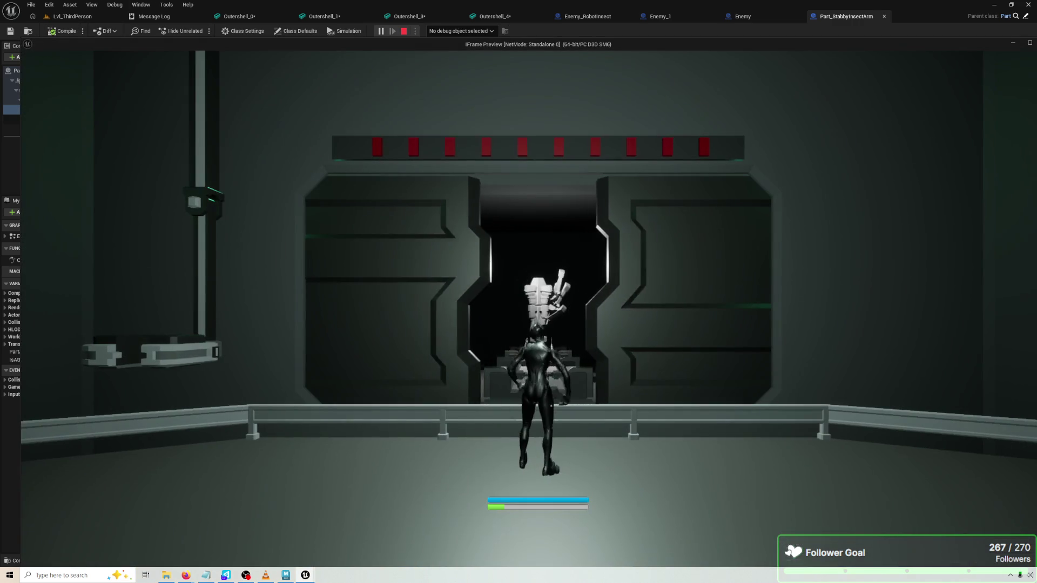
pyautogui.press('Escape')
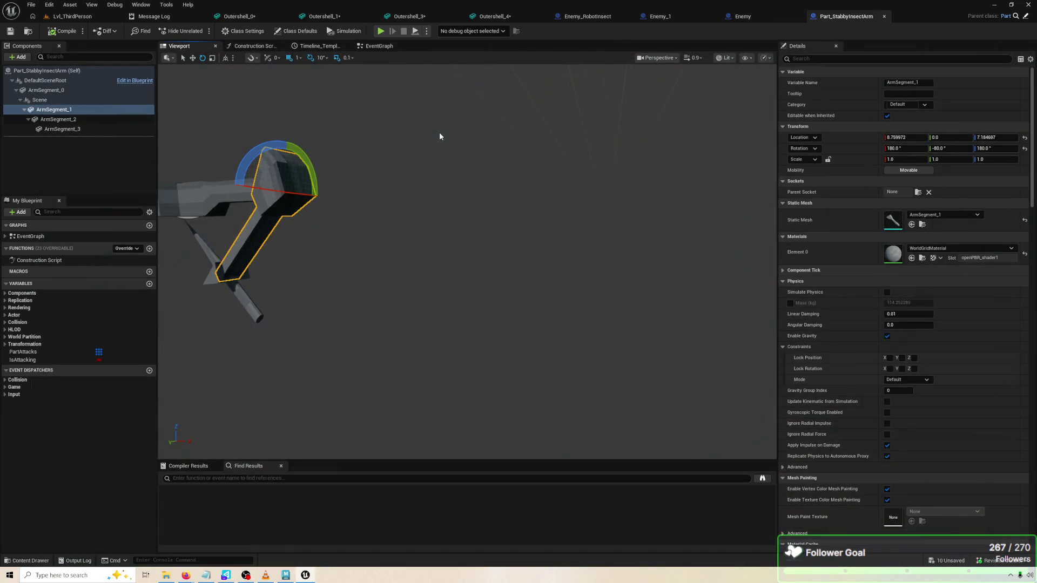
pyautogui.moveTo(585, 318)
pyautogui.mouseDown()
pyautogui.moveTo(702, 321)
pyautogui.moveTo(587, 319)
pyautogui.mouseUp()
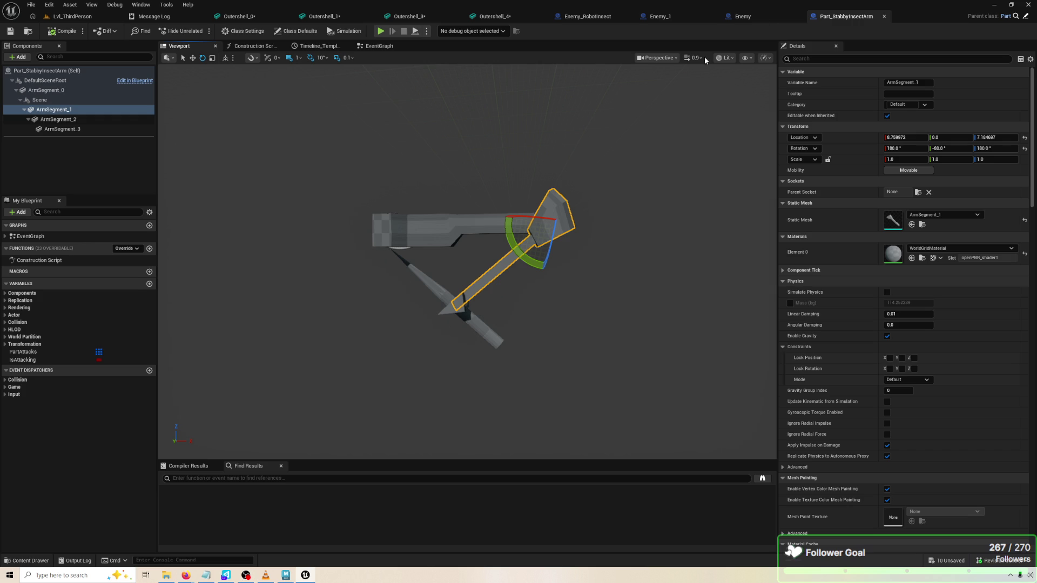
pyautogui.click(379, 46)
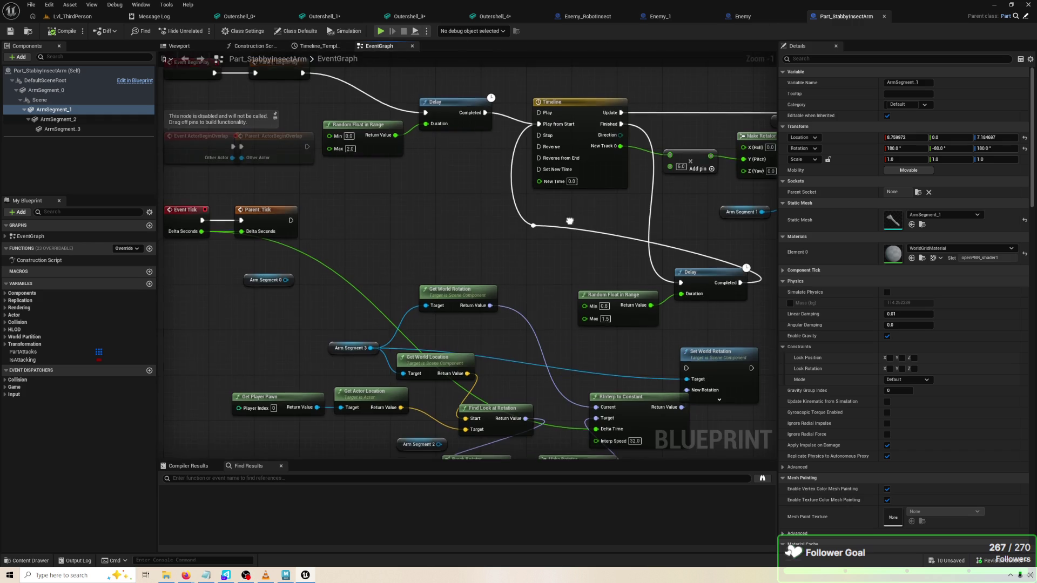
pyautogui.click(478, 493)
# Add a new Float variable and delete the extra NewVar_0 duplicate
pyautogui.moveTo(301, 312); pyautogui.dragTo(333, 212)
pyautogui.click(149, 284)
pyautogui.click(149, 284)
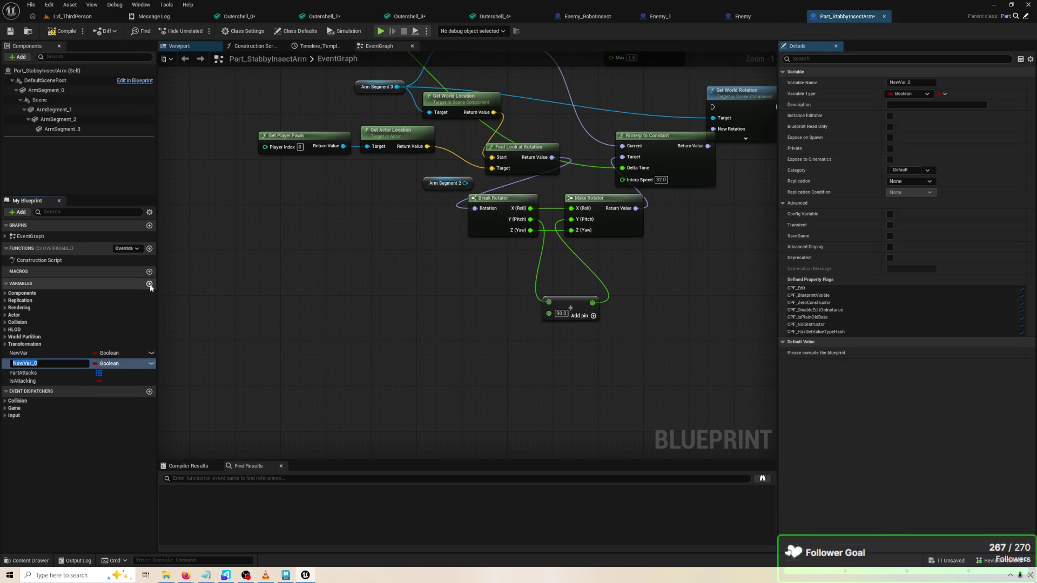
pyautogui.click(124, 363)
pyautogui.click(132, 365)
pyautogui.rightClick(140, 370)
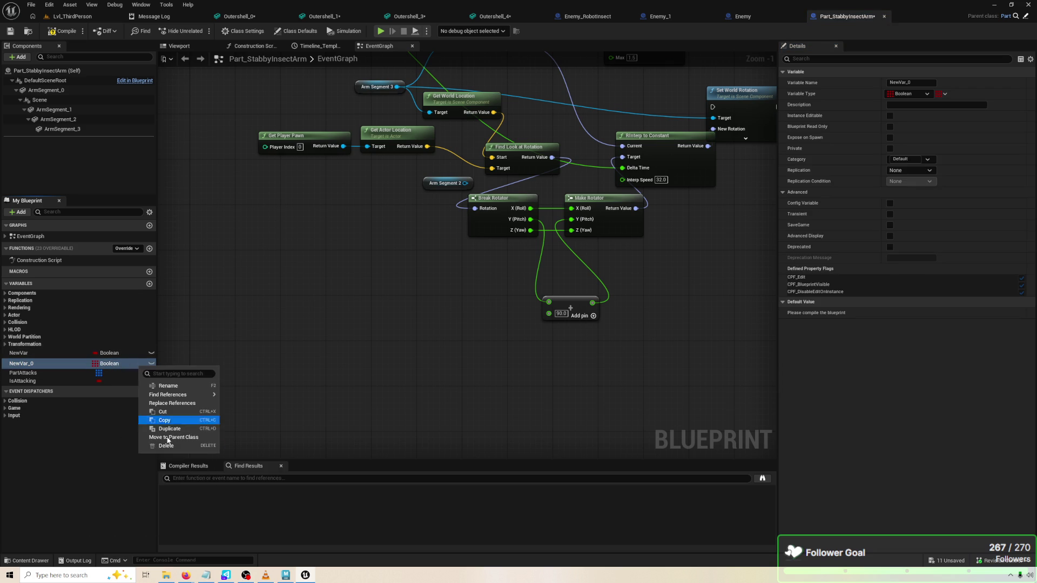
pyautogui.click(179, 447)
pyautogui.click(121, 354)
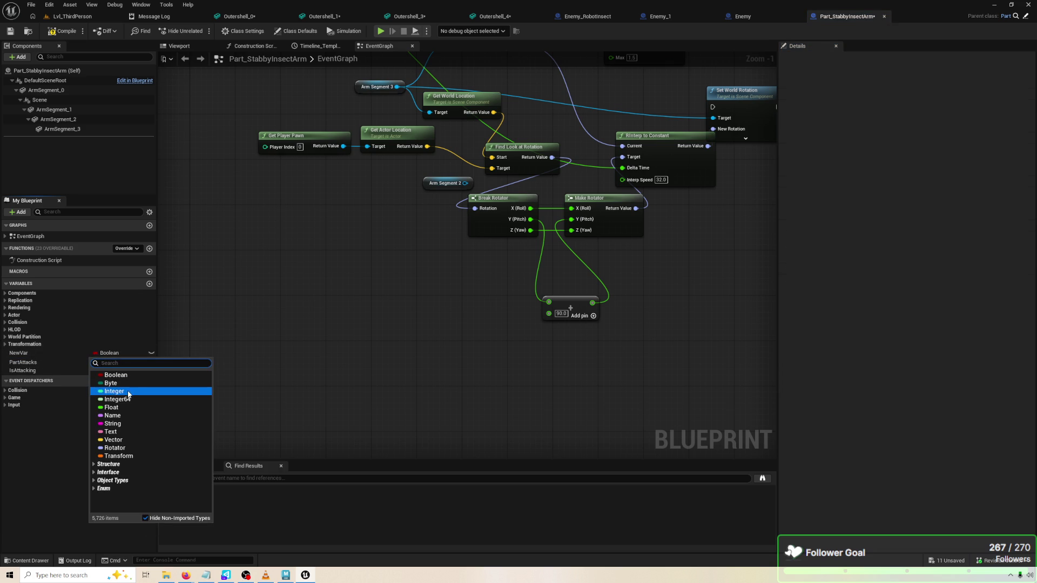
pyautogui.press('Escape')
# Name the Float variable ARM_SEG_2_MAX_ROT, then compile and save the blueprint
pyautogui.doubleClick(45, 354)
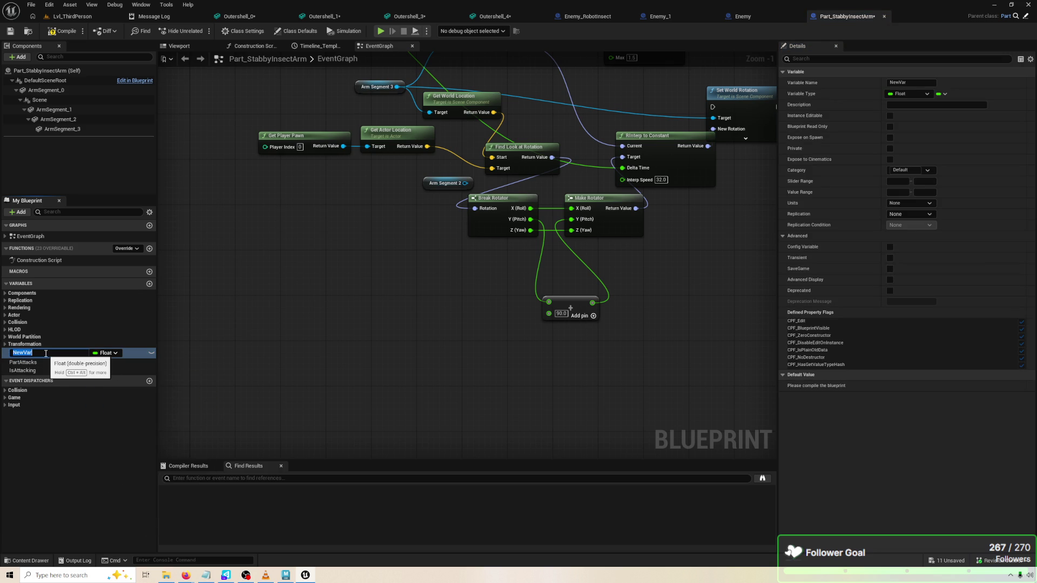
pyautogui.write('aRMsEG')
pyautogui.press('BackSpace')
pyautogui.press('BackSpace')
pyautogui.press('BackSpace')
pyautogui.write('RM_SEG')
pyautogui.write('_2_MAX_')
pyautogui.write('RO')
pyautogui.press('Return')
pyautogui.click(63, 30)
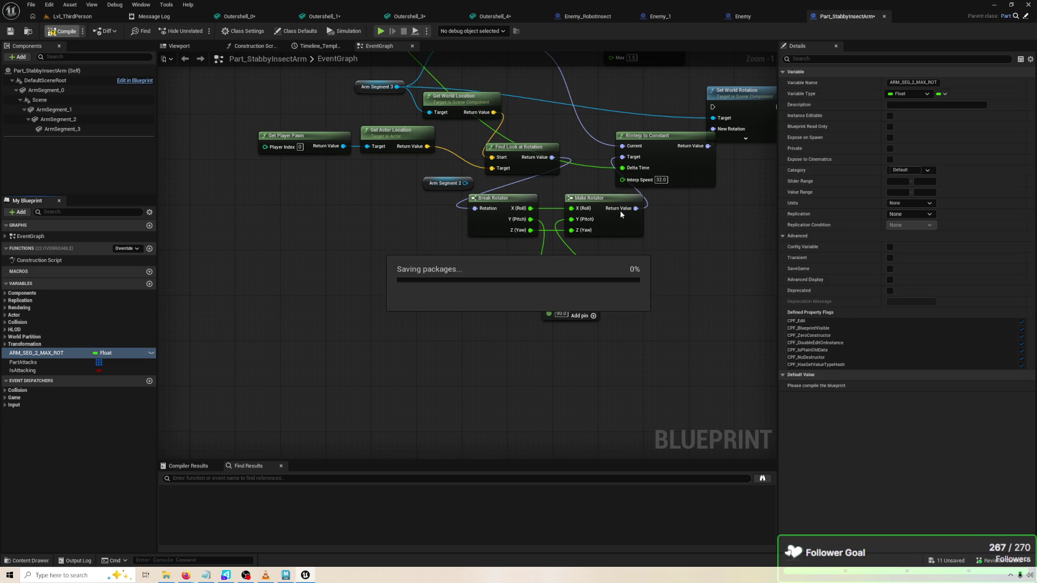
pyautogui.click(195, 48)
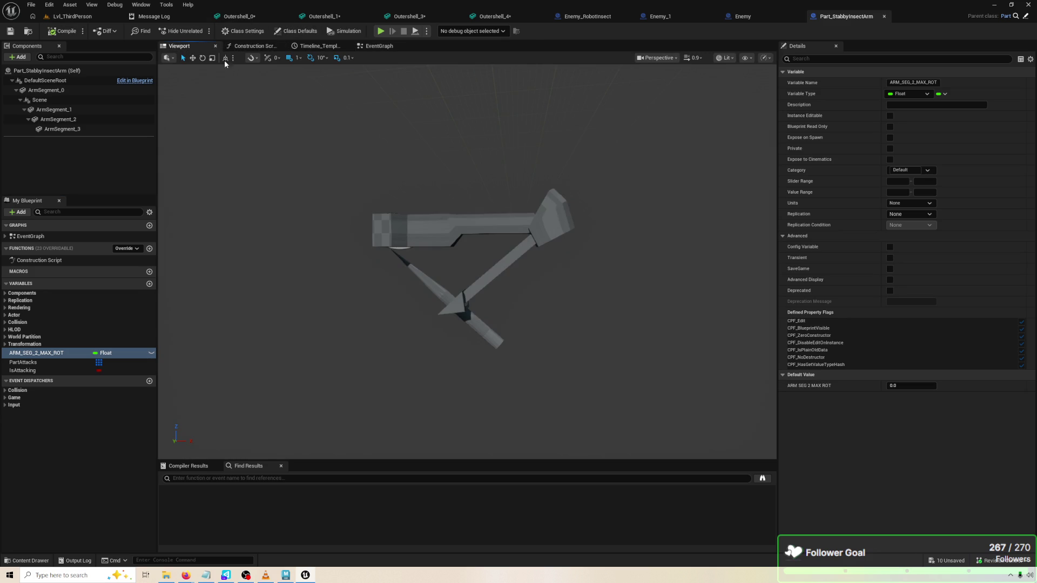
# Rename ARM_SEG_2_MAX_ROT to ARM_SEG_2_MAX_Y_ROT_OFFSET, compile, and start editing its default value
pyautogui.click(53, 110)
pyautogui.scroll(2, 467, 292)
pyautogui.moveTo(266, 354)
pyautogui.mouseDown()
pyautogui.moveTo(302, 354)
pyautogui.moveTo(266, 354)
pyautogui.mouseUp()
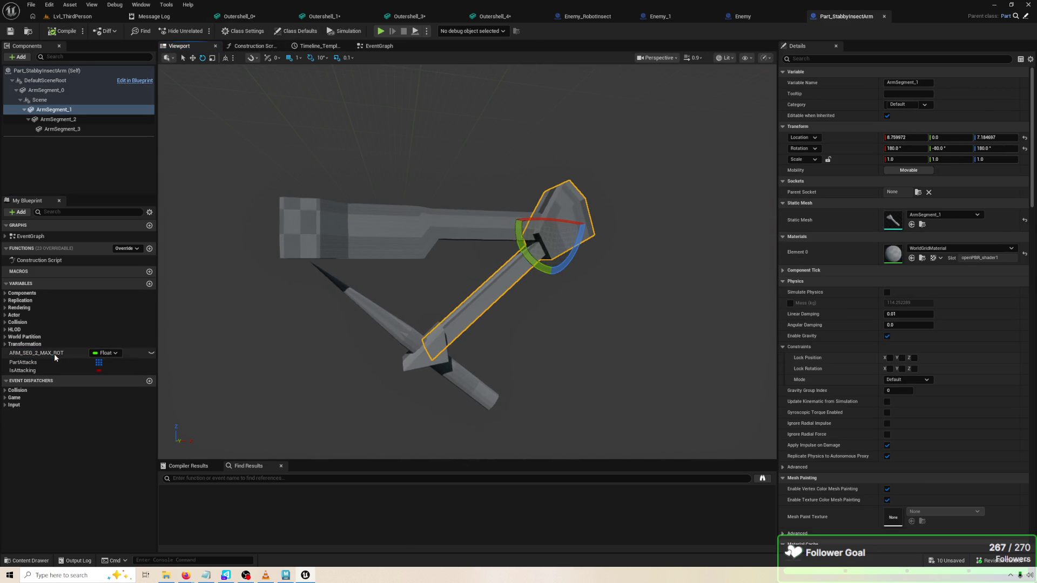
pyautogui.doubleClick(54, 354)
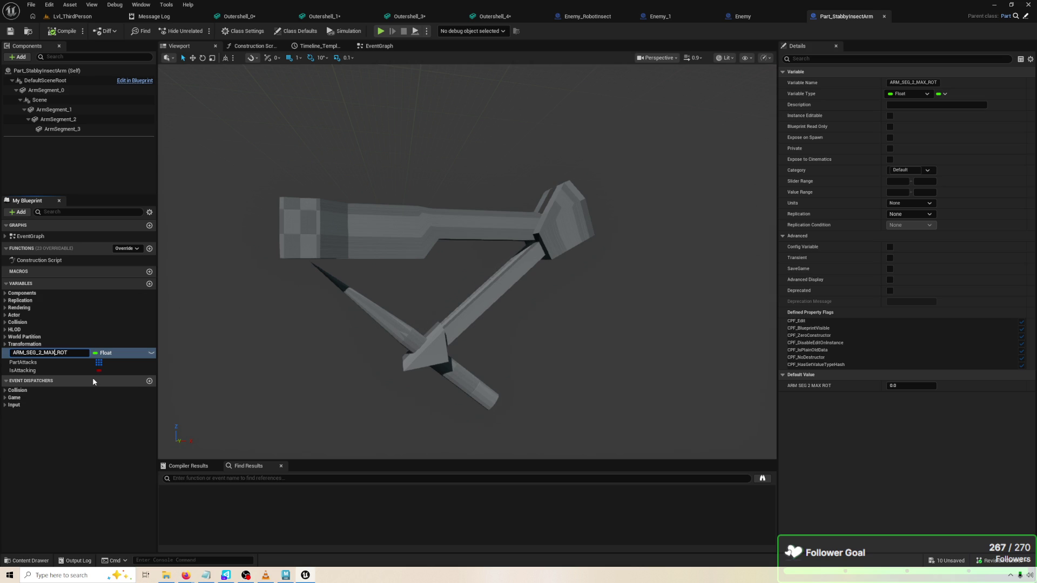
pyautogui.write('Y')
pyautogui.press('Left')
pyautogui.write('_')
pyautogui.write('OFFSET')
pyautogui.press('Return')
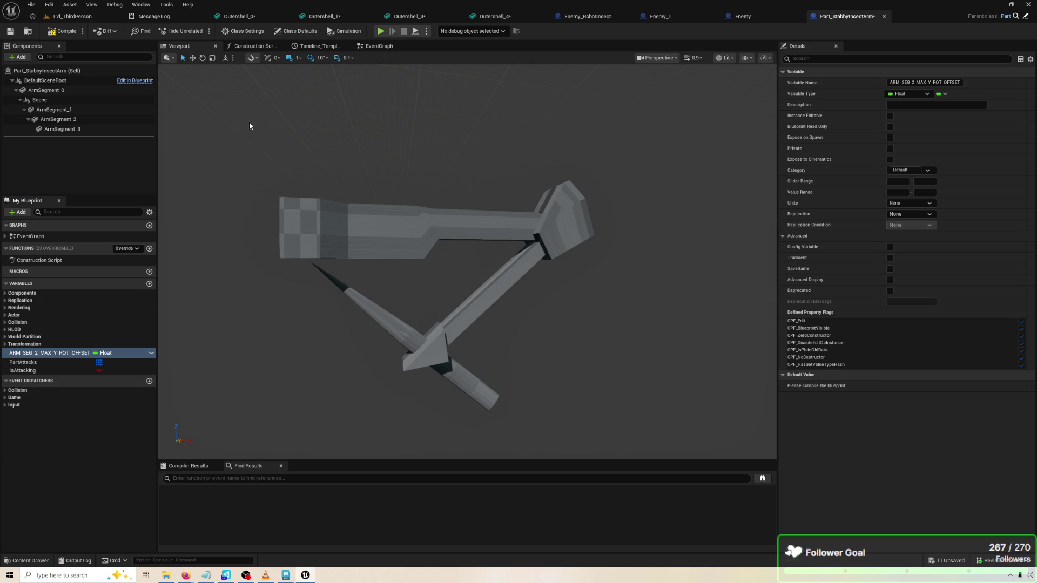
pyautogui.click(62, 33)
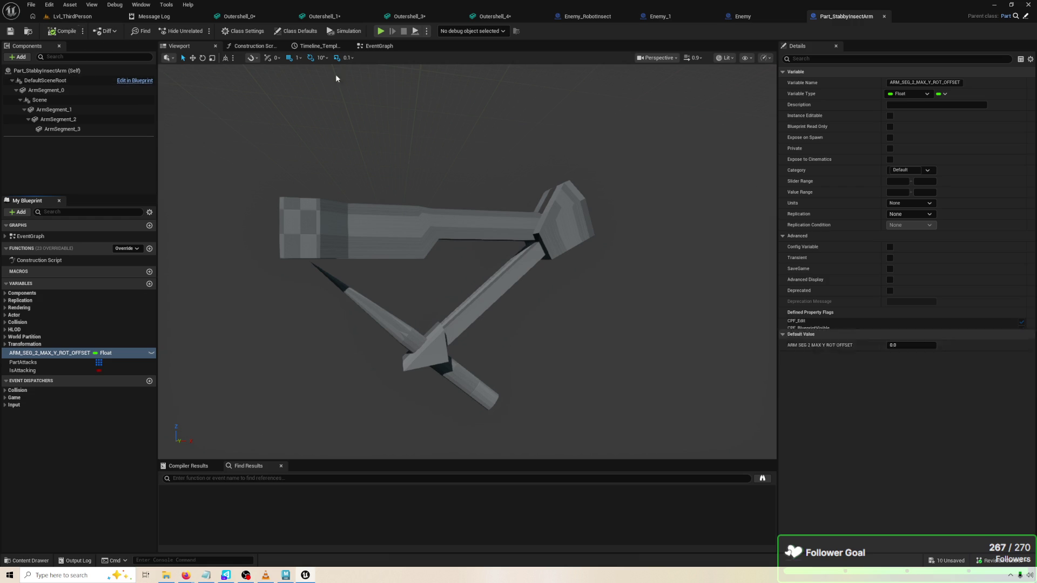
pyautogui.click(378, 48)
pyautogui.click(899, 386)
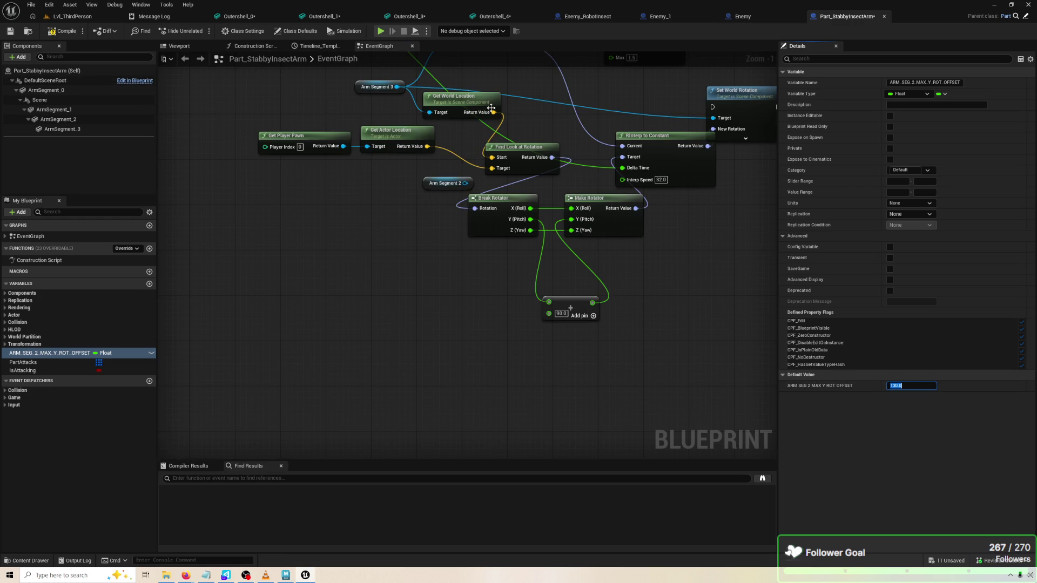
# Set the offset variable's default value to 130 and save the blueprint
pyautogui.press('Return')
pyautogui.hotkey('ctrl', 's')
pyautogui.moveTo(370, 247)
pyautogui.mouseDown()
pyautogui.moveTo(328, 254)
pyautogui.moveTo(271, 234)
pyautogui.moveTo(401, 459)
pyautogui.mouseUp()
pyautogui.scroll(-4, 362, 214)
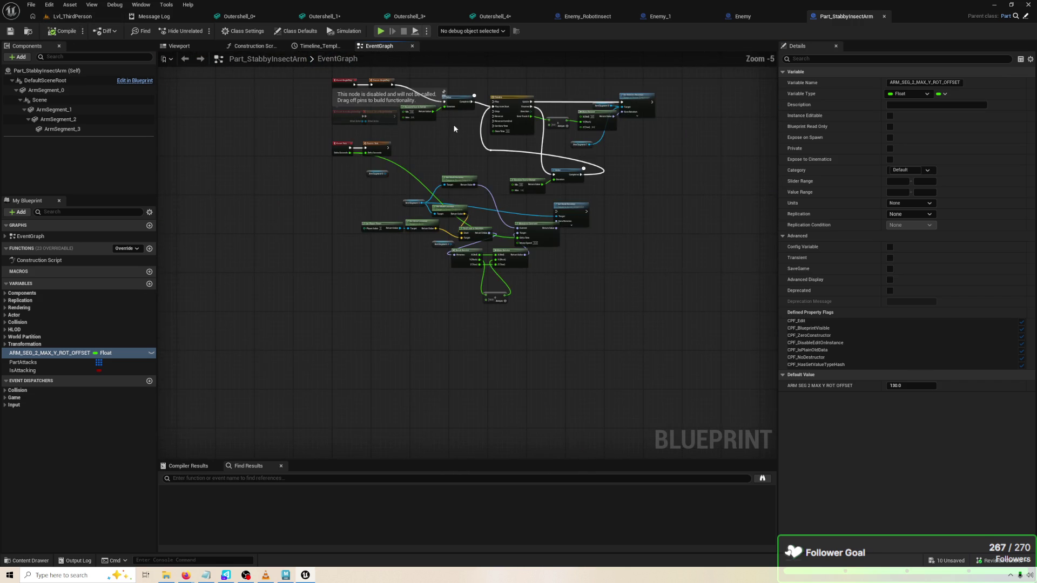
pyautogui.scroll(3, 363, 214)
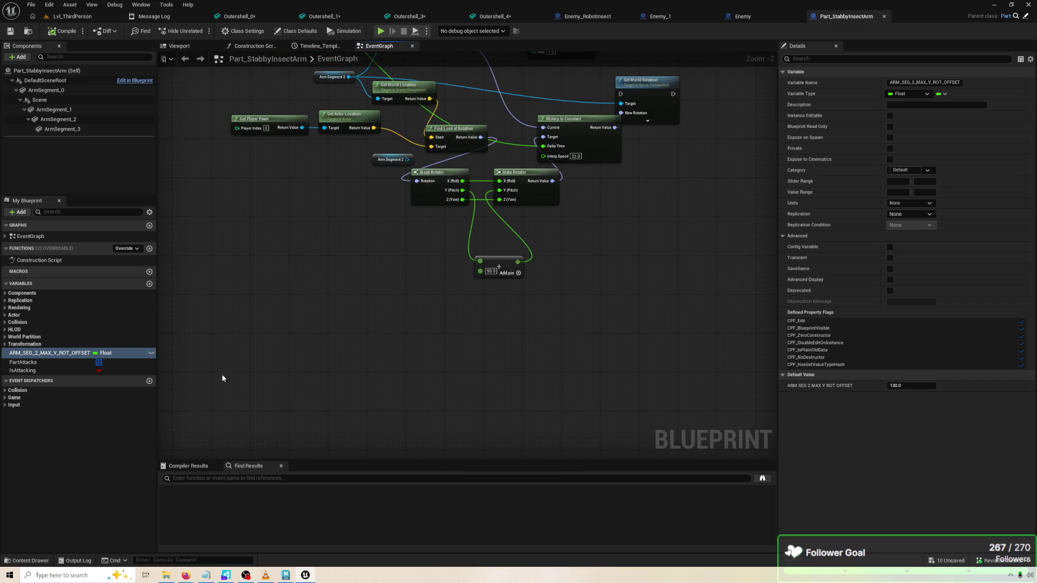
# Place an ARM_SEG_2_MAX_Y_ROT_OFFSET getter lower in the graph and add a new variable
pyautogui.moveTo(60, 353)
pyautogui.mouseDown()
pyautogui.moveTo(230, 361)
pyautogui.moveTo(339, 309)
pyautogui.moveTo(339, 356)
pyautogui.mouseUp()
pyautogui.click(388, 312)
pyautogui.scroll(2, 378, 359)
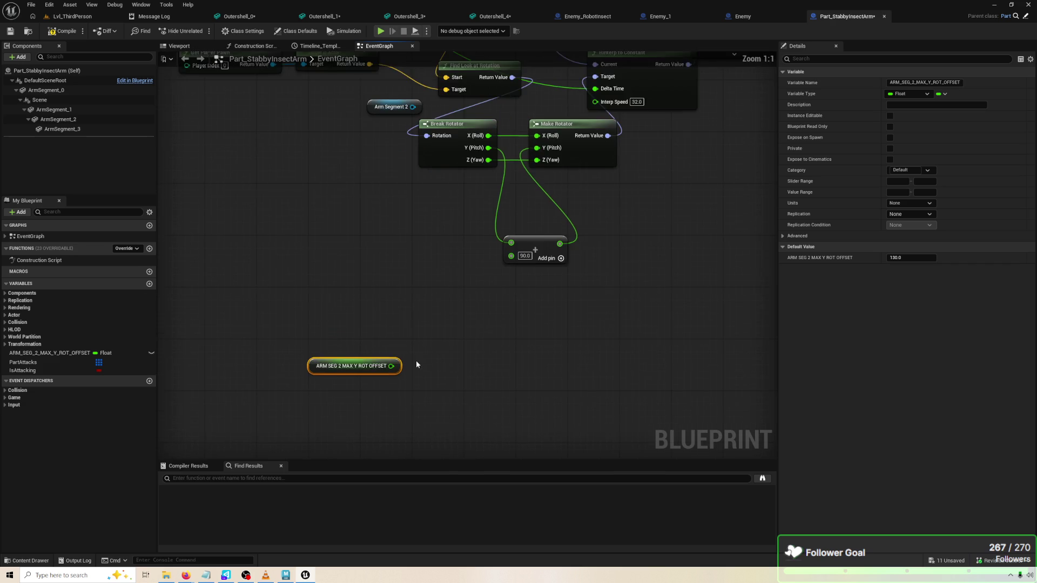
pyautogui.click(389, 343)
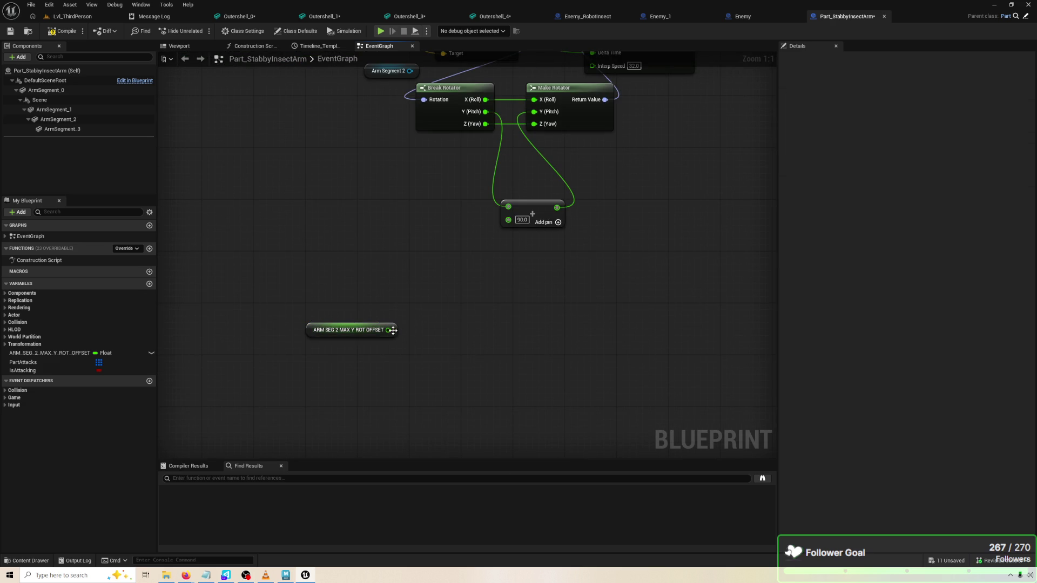
pyautogui.moveTo(349, 326); pyautogui.dragTo(346, 360)
pyautogui.click(352, 324)
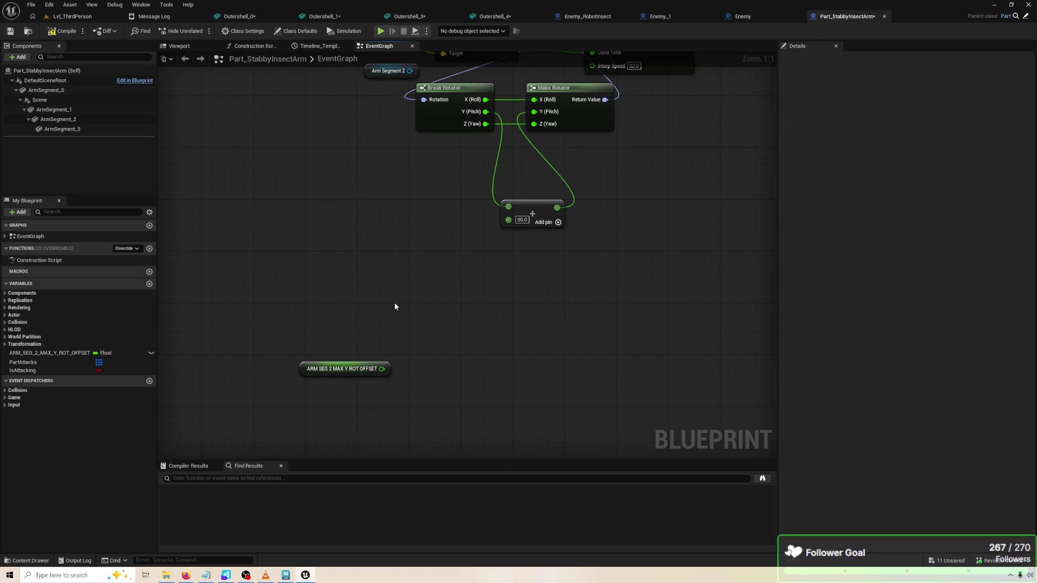
pyautogui.click(324, 365)
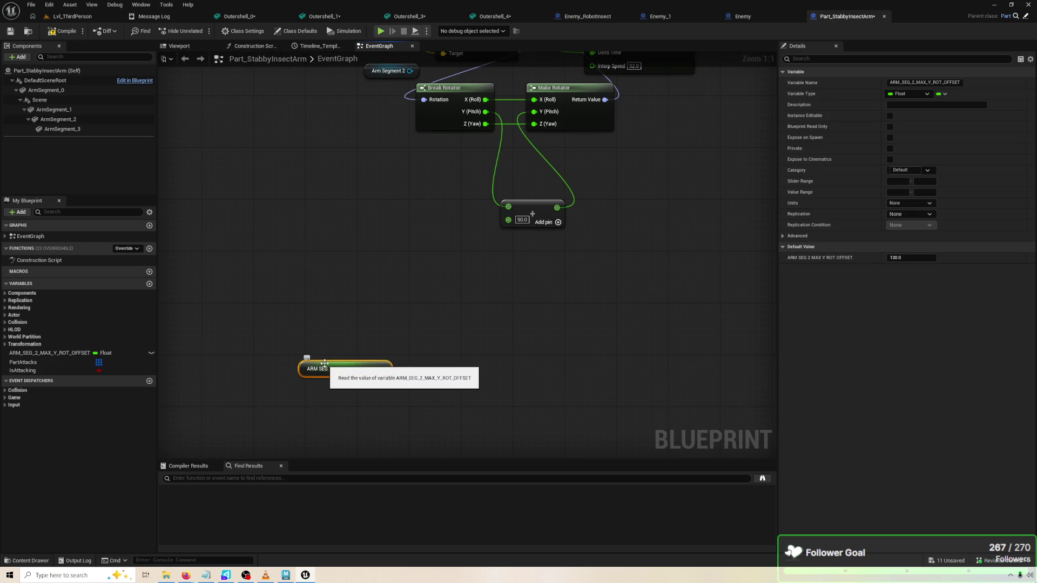
pyautogui.click(393, 348)
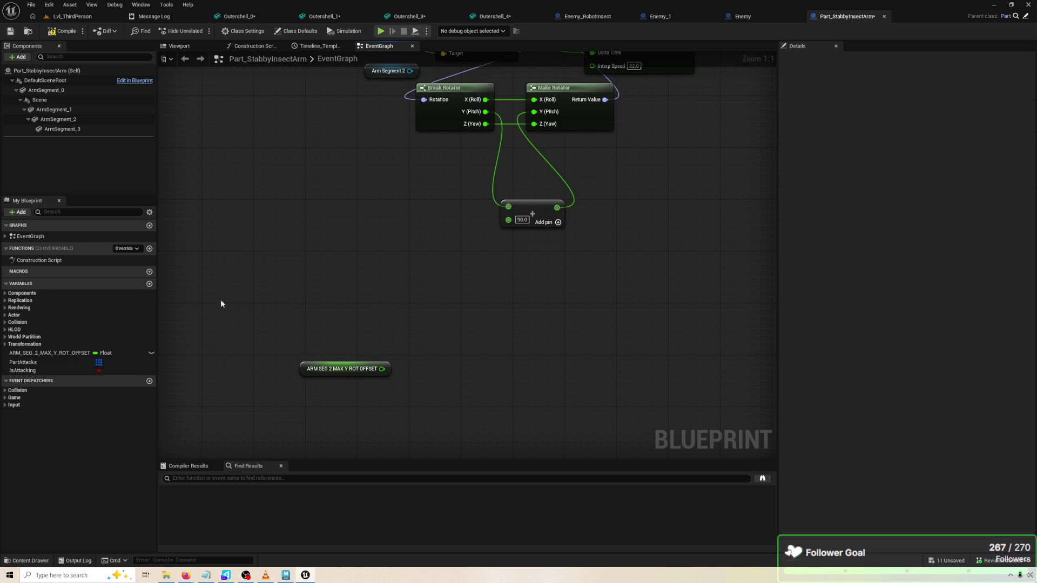
pyautogui.click(149, 283)
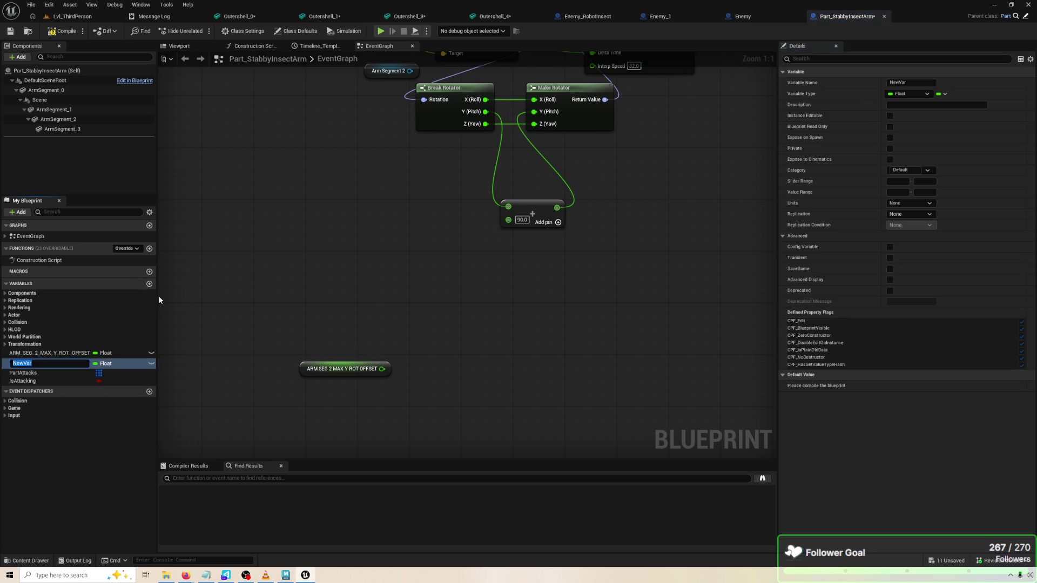
# Name the new float variable Arm_Seg_Retract
pyautogui.write('Arm')
pyautogui.write('Rot')
pyautogui.write('get')
pyautogui.write('Y')
pyautogui.press('Return')
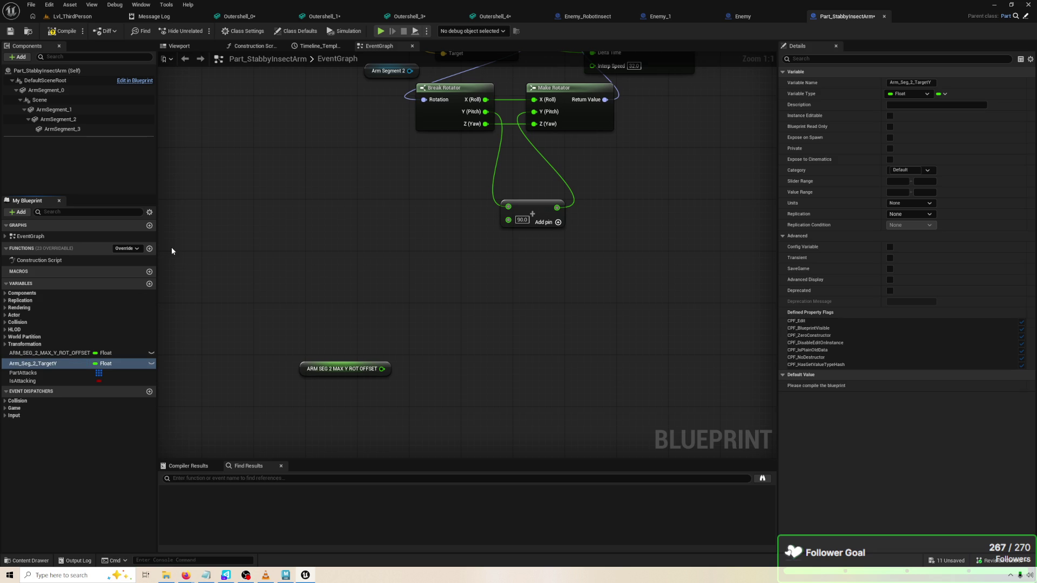
pyautogui.click(66, 363)
pyautogui.click(76, 365)
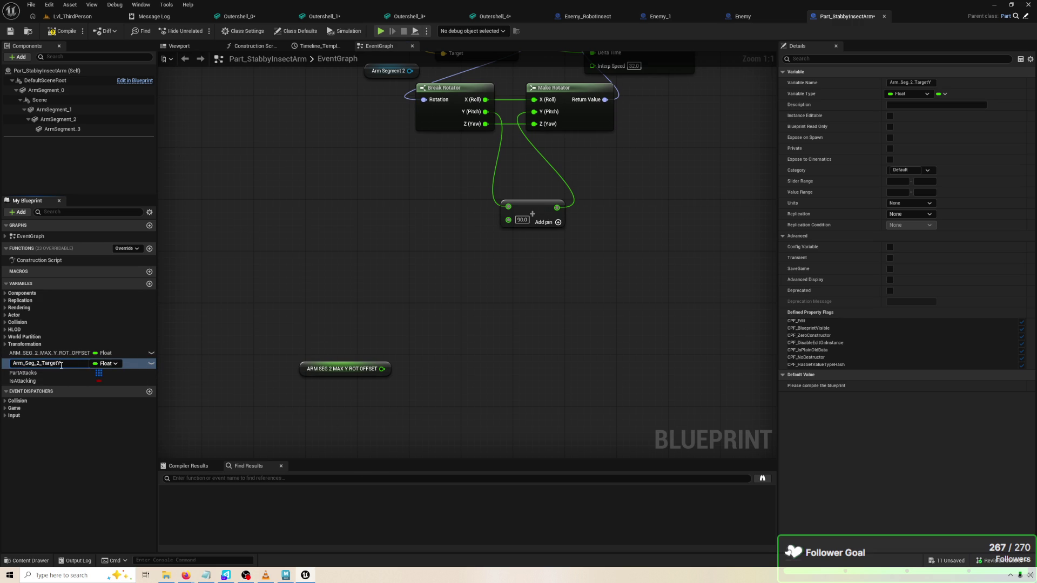
pyautogui.moveTo(61, 365); pyautogui.dragTo(44, 366)
pyautogui.press('BackSpace')
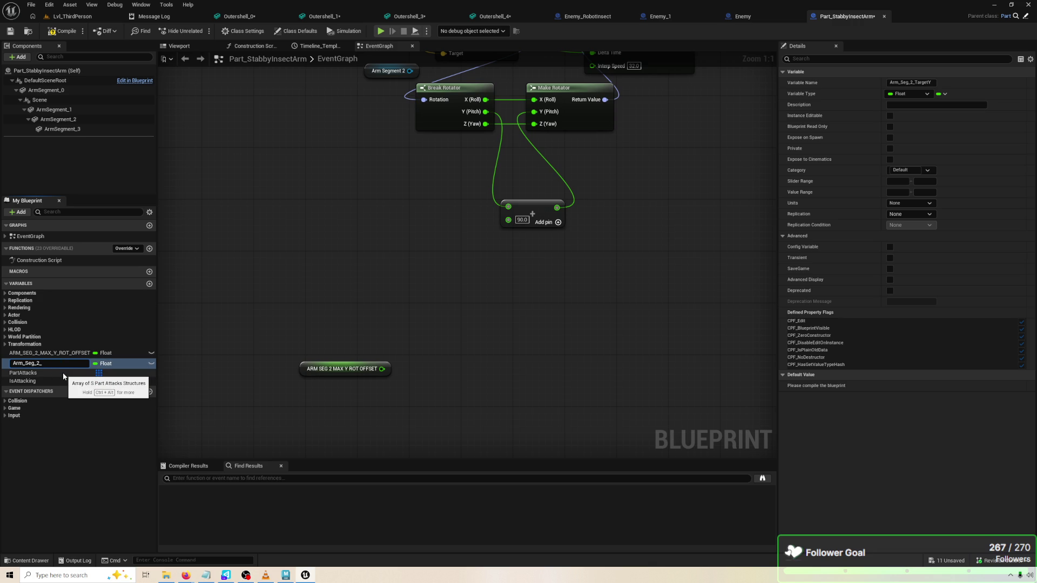
pyautogui.write('D')
pyautogui.press('BackSpace')
pyautogui.press('BackSpace')
pyautogui.press('BackSpace')
pyautogui.write('ract')
pyautogui.press('Return')
# Compile, give Arm_Seg_Retract a default value of 1, and save
pyautogui.click(63, 31)
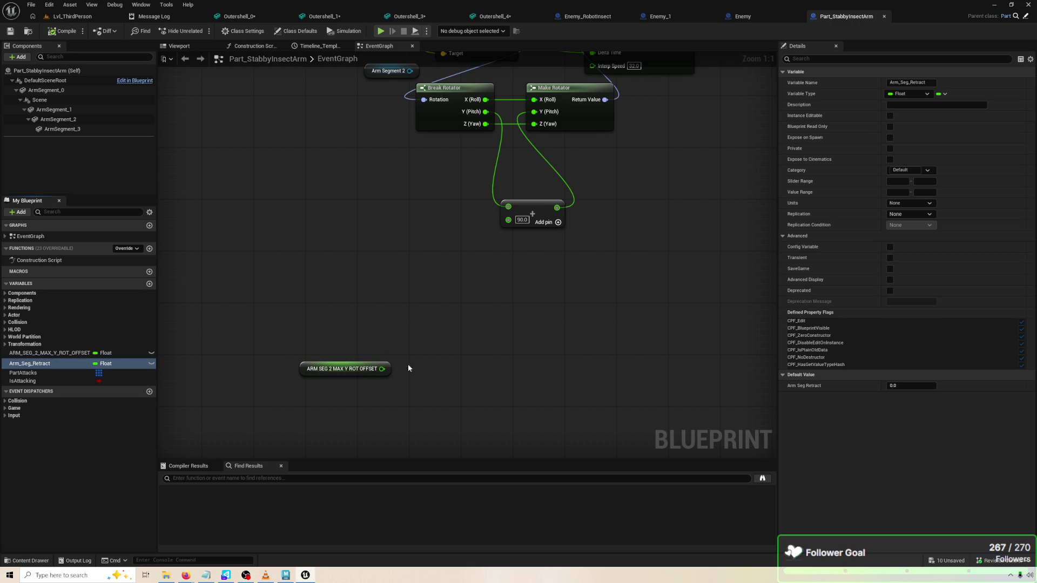
pyautogui.click(926, 383)
pyautogui.write('1')
pyautogui.press('Return')
pyautogui.click(63, 31)
pyautogui.moveTo(398, 239)
pyautogui.mouseDown()
pyautogui.moveTo(347, 257)
pyautogui.moveTo(346, 334)
pyautogui.mouseUp()
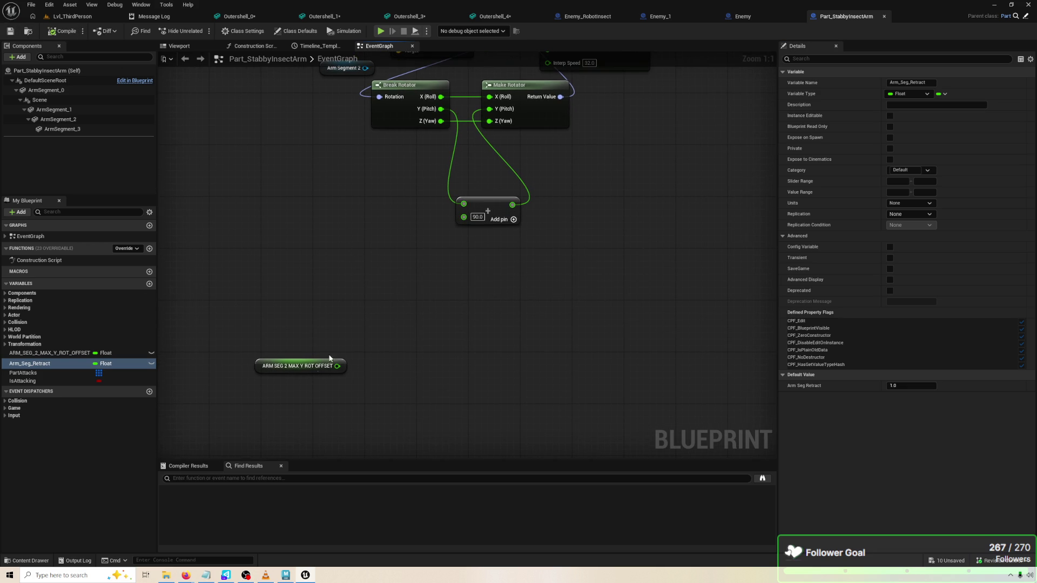
pyautogui.moveTo(289, 371); pyautogui.dragTo(338, 285)
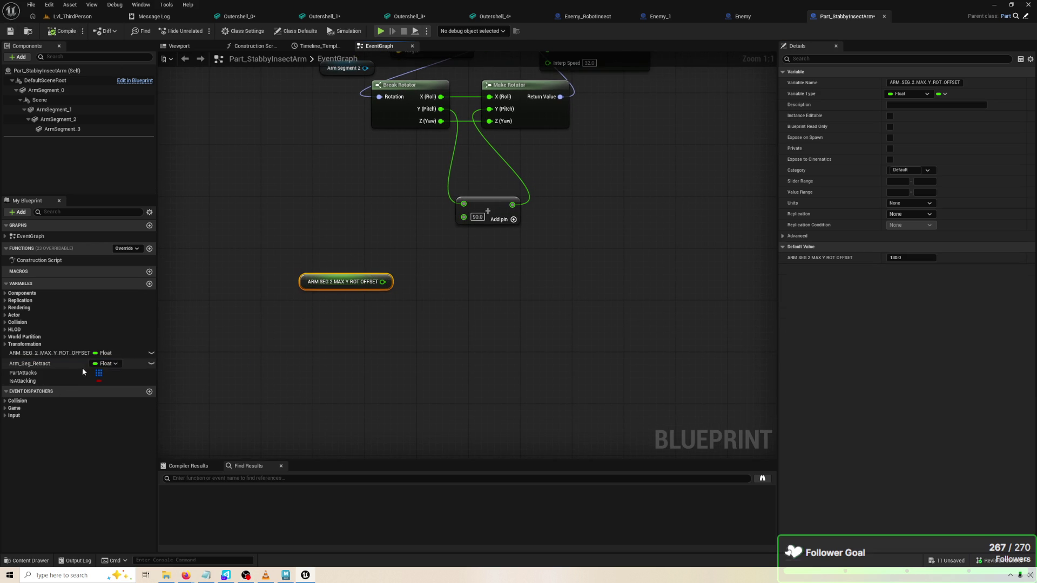
# Rename the variable to Arm_Seg_Target_Retract and compile
pyautogui.click(72, 354)
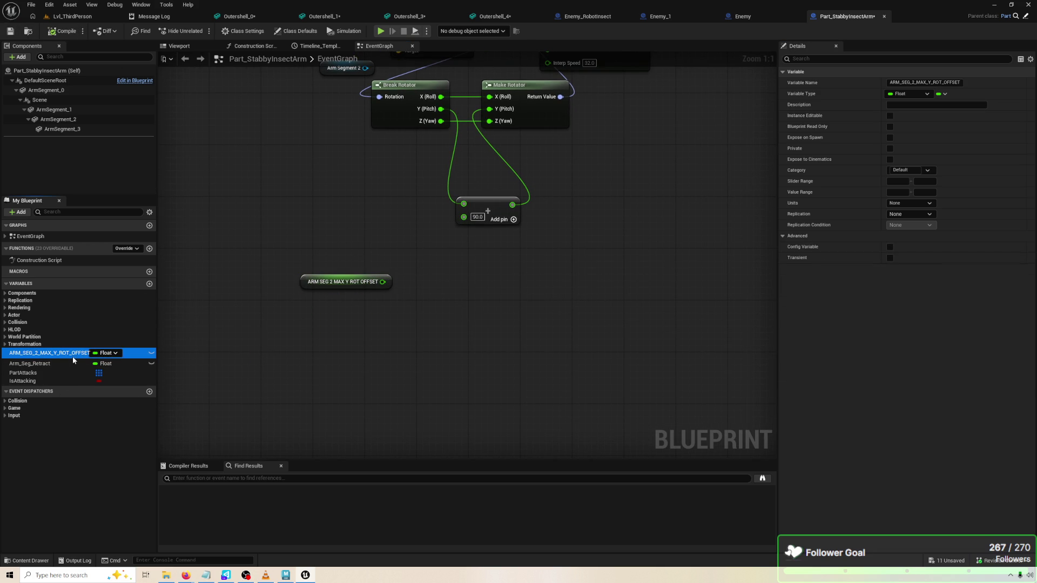
pyautogui.click(61, 367)
pyautogui.moveTo(346, 303); pyautogui.dragTo(332, 359)
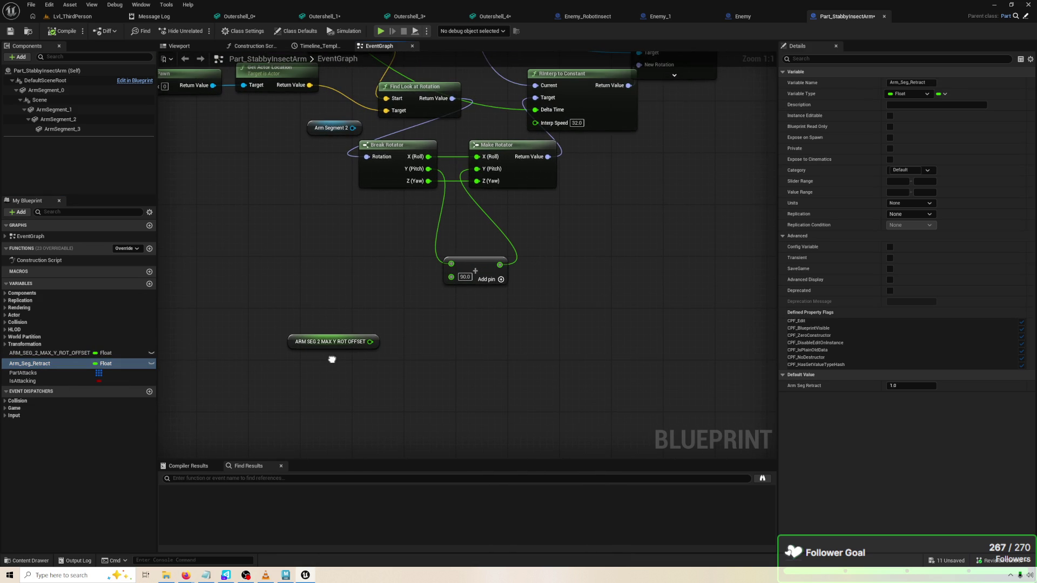
pyautogui.click(55, 364)
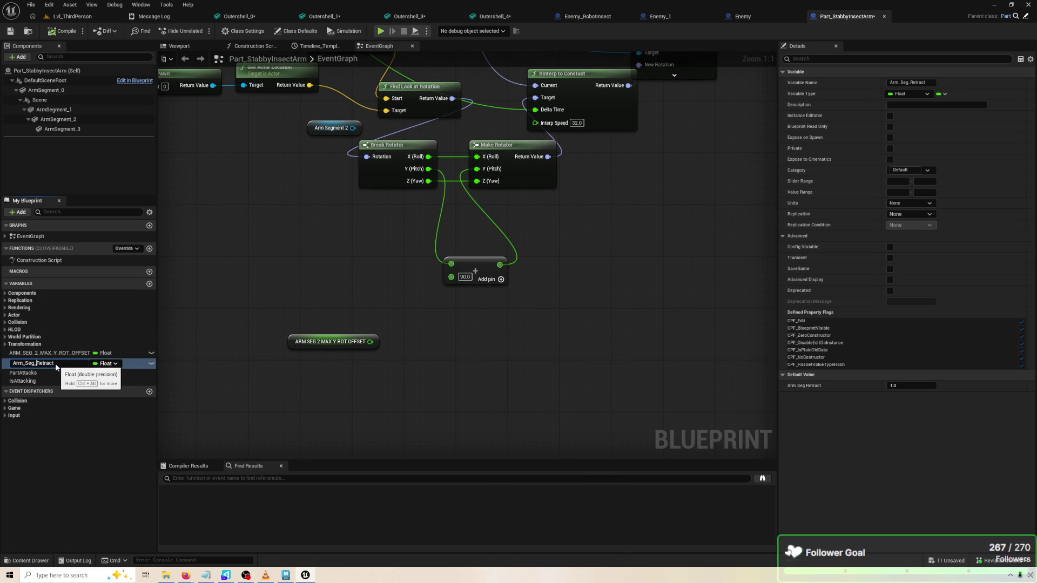
pyautogui.write('Target_')
pyautogui.press('Return')
pyautogui.click(63, 31)
# Place an Arm_Seg_Target_Retract getter node in the event graph
pyautogui.moveTo(329, 287); pyautogui.dragTo(338, 232)
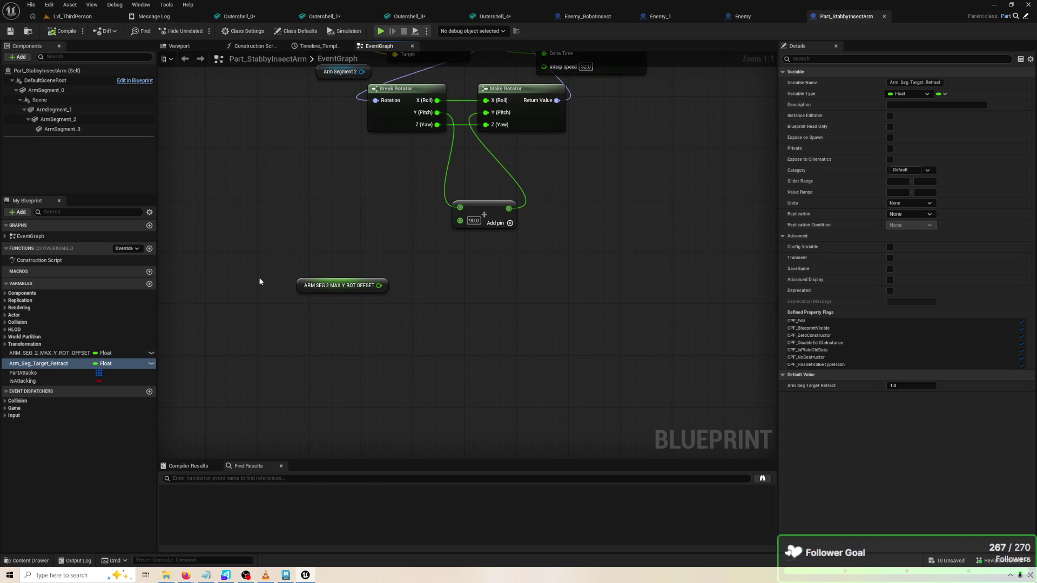
pyautogui.moveTo(38, 363)
pyautogui.mouseDown()
pyautogui.moveTo(183, 361)
pyautogui.moveTo(319, 331)
pyautogui.moveTo(336, 313)
pyautogui.mouseUp()
pyautogui.click(335, 345)
pyautogui.click(424, 318)
pyautogui.rightClick(425, 319)
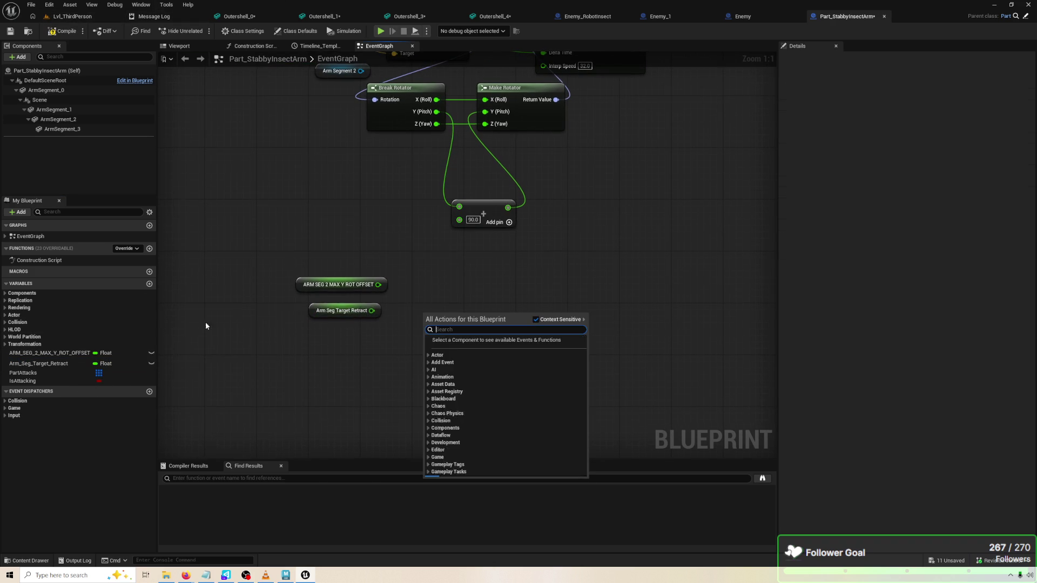
# Duplicate the retract variable and rename both copies with the Seg2 prefix
pyautogui.click(60, 364)
pyautogui.rightClick(59, 364)
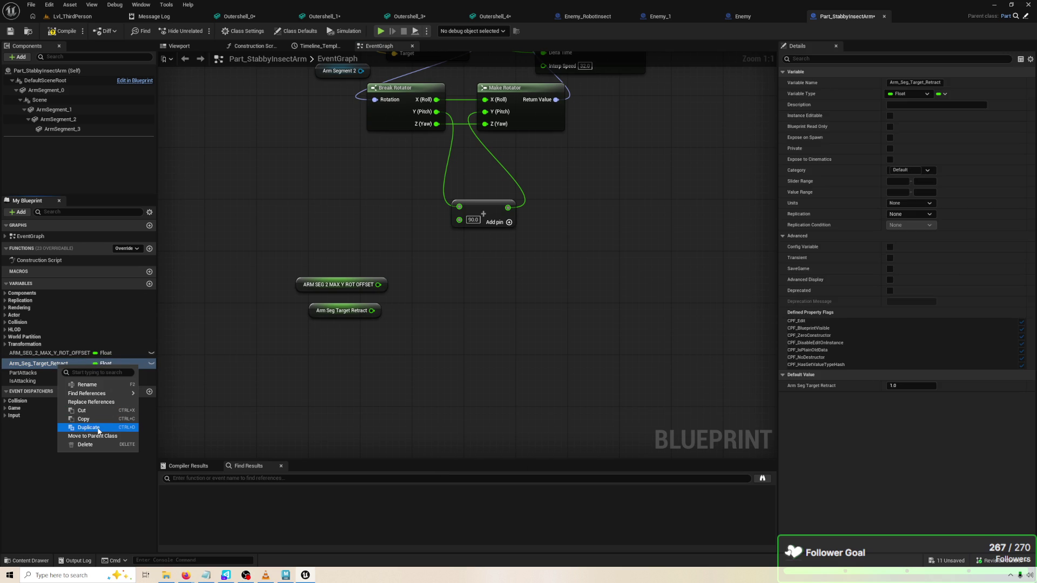
pyautogui.click(98, 428)
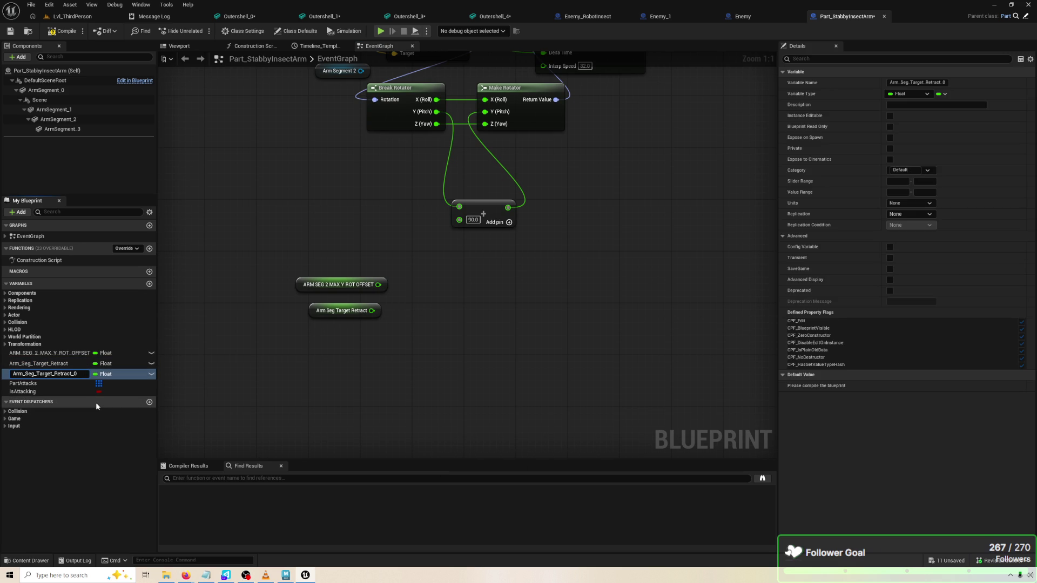
pyautogui.press('Left')
pyautogui.press('Left')
pyautogui.press('Left')
pyautogui.write('2')
pyautogui.press('Return')
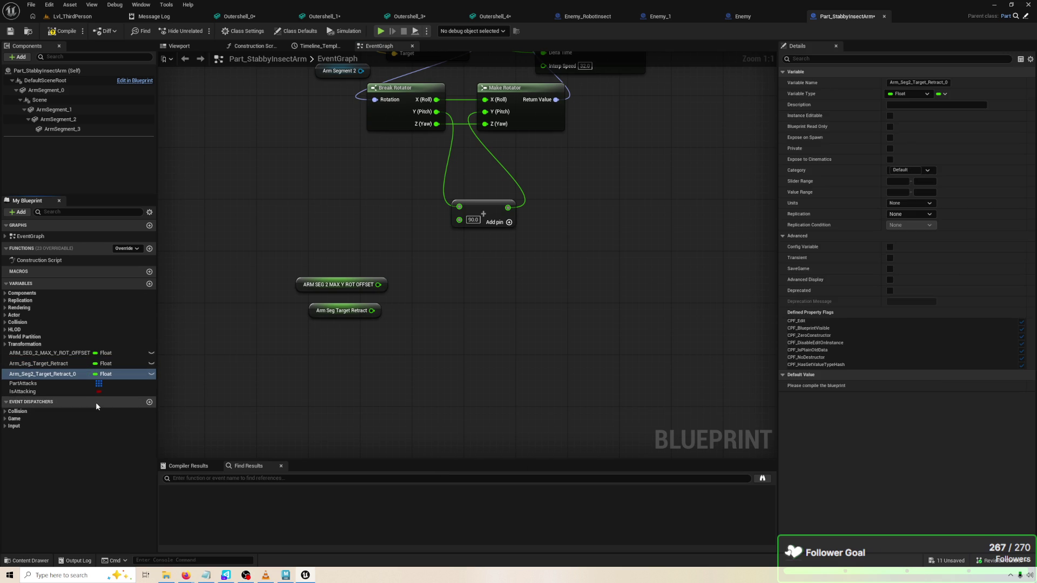
pyautogui.click(57, 364)
pyautogui.click(43, 363)
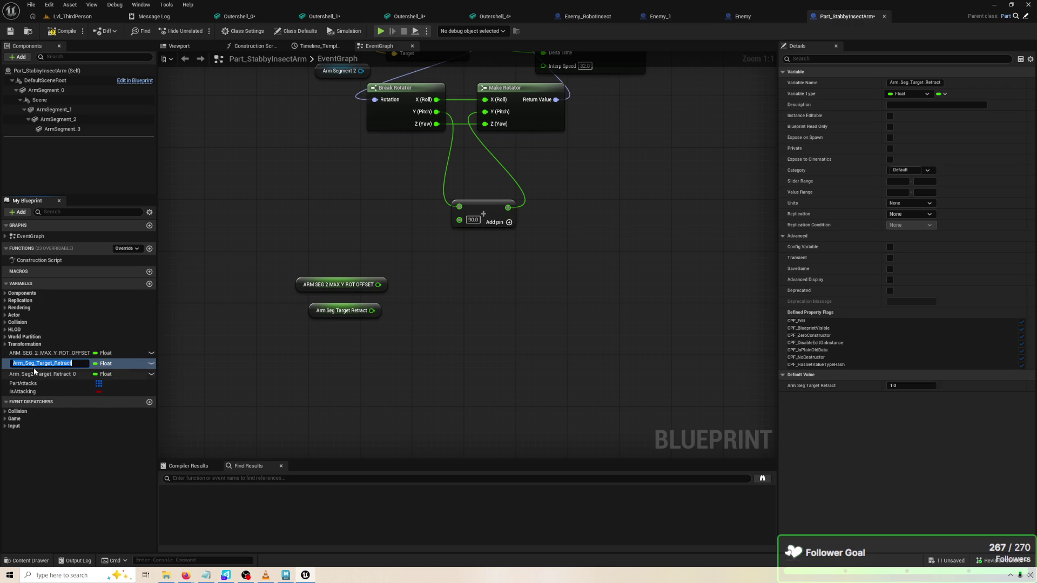
pyautogui.click(35, 363)
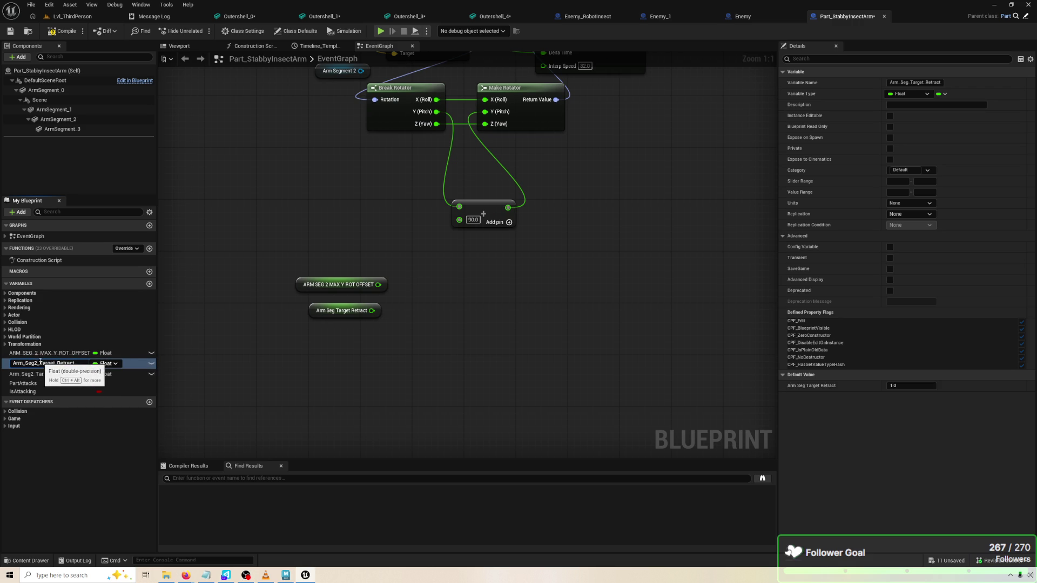
pyautogui.press('Return')
# Rename the offset variable to ARM_SEG2_MAX_Y_ROT_OFFSET
pyautogui.click(40, 356)
pyautogui.click(40, 356)
pyautogui.click(36, 354)
pyautogui.press('BackSpace')
pyautogui.press('Return')
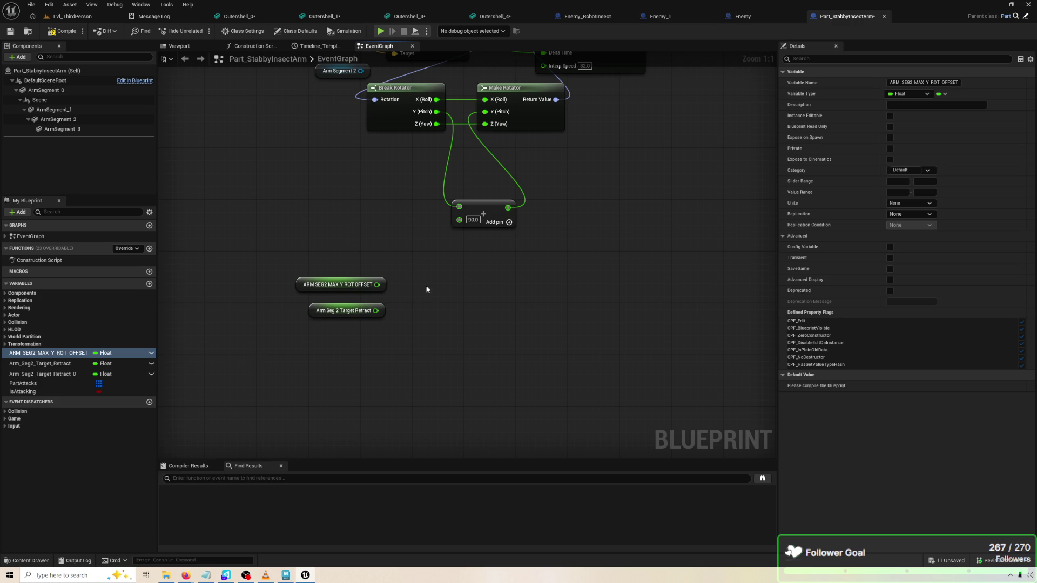
# Rename Arm_Seg2_Target_Retract_0 to Arm_Seg2_Target_RetractSpeed
pyautogui.click(47, 374)
pyautogui.click(85, 373)
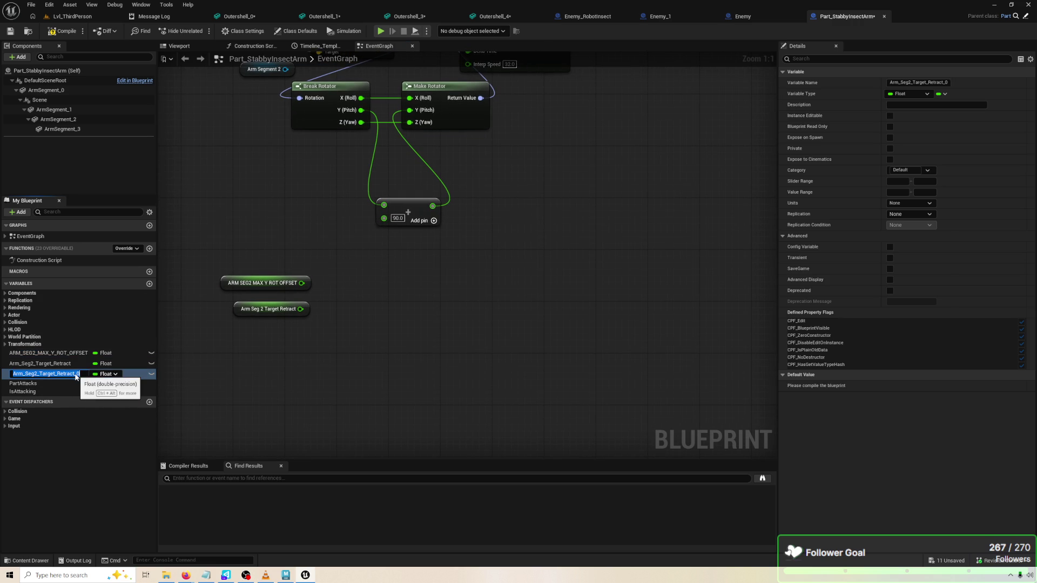
pyautogui.click(82, 374)
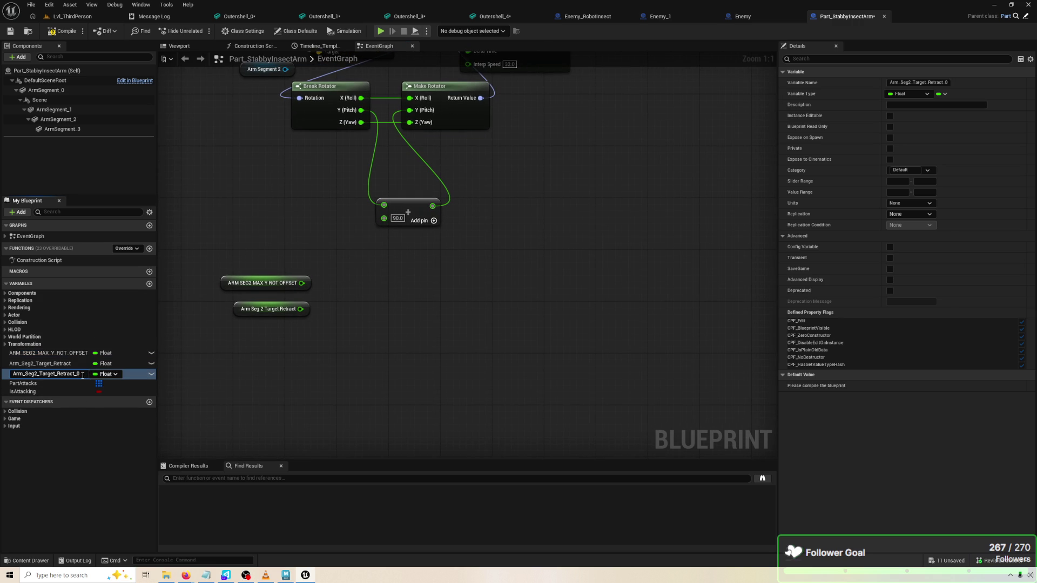
pyautogui.hotkey('ctrl', 'a')
pyautogui.write('peed')
pyautogui.press('Return')
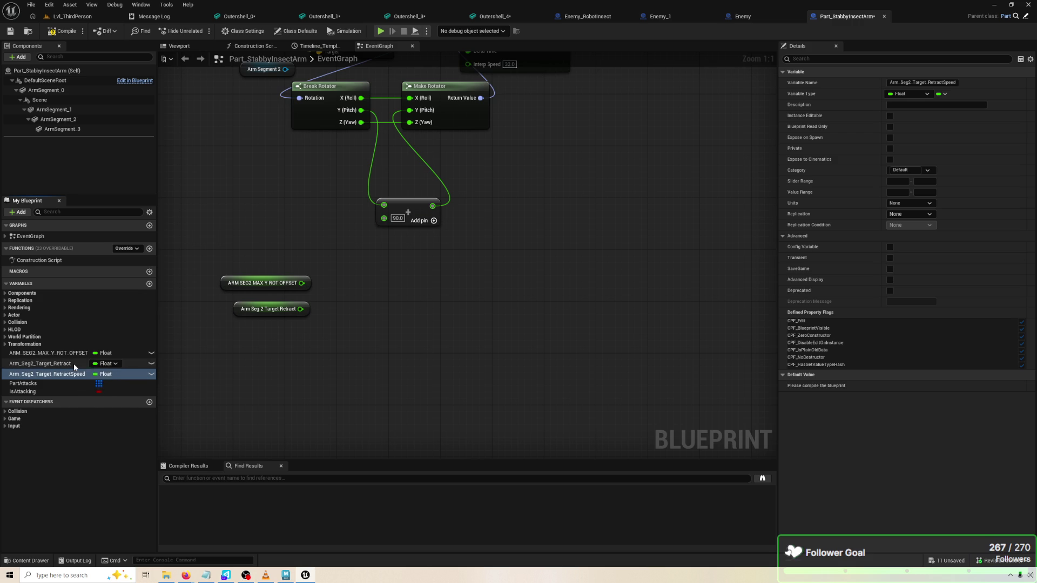
# Add an RInterp to Constant node, then drag in an ArmSegment_2 reference and search 'get relat'
pyautogui.rightClick(376, 359)
pyautogui.write('erp')
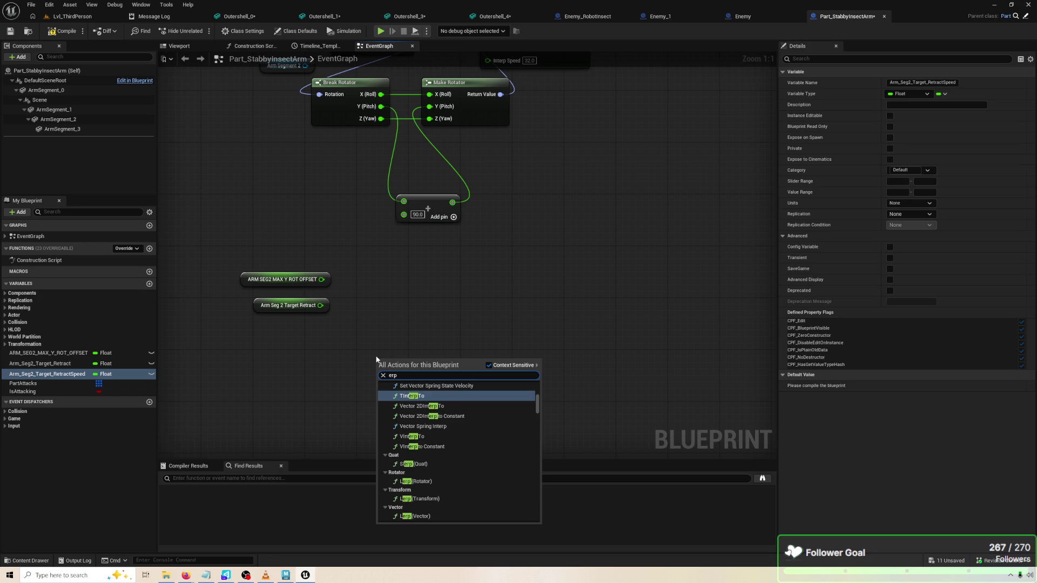
pyautogui.write(' cons')
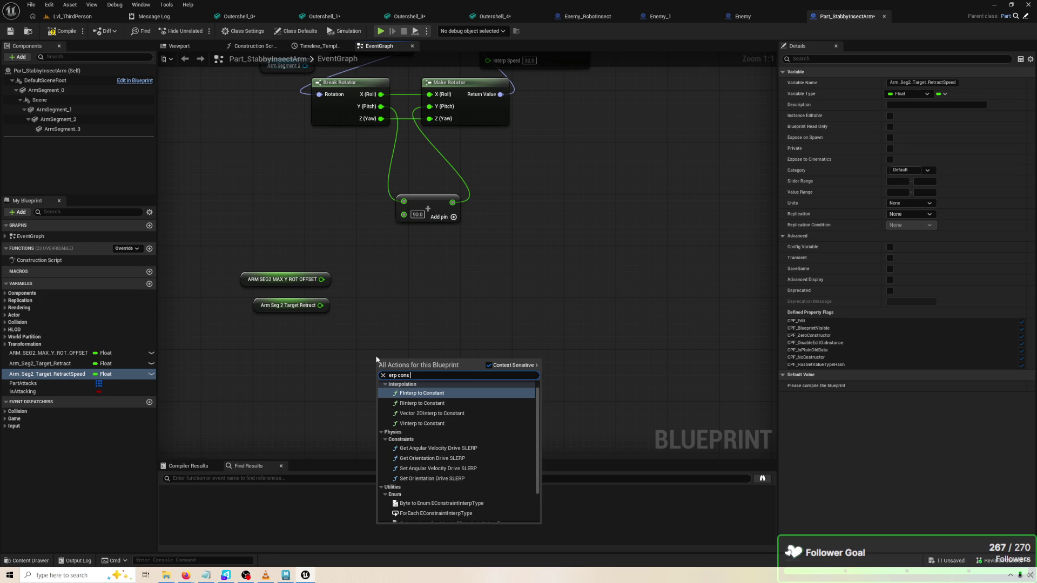
pyautogui.write(' rot')
pyautogui.press('Return')
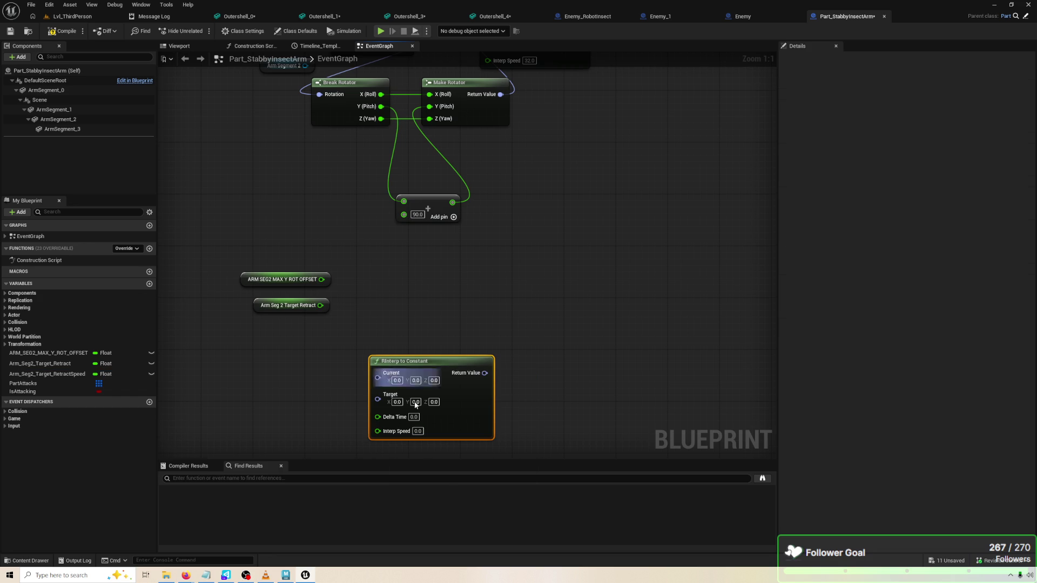
pyautogui.moveTo(464, 415); pyautogui.dragTo(644, 293)
pyautogui.moveTo(546, 287)
pyautogui.mouseDown()
pyautogui.moveTo(495, 305)
pyautogui.moveTo(623, 323)
pyautogui.mouseUp()
pyautogui.click(449, 322)
pyautogui.moveTo(449, 321); pyautogui.dragTo(371, 312)
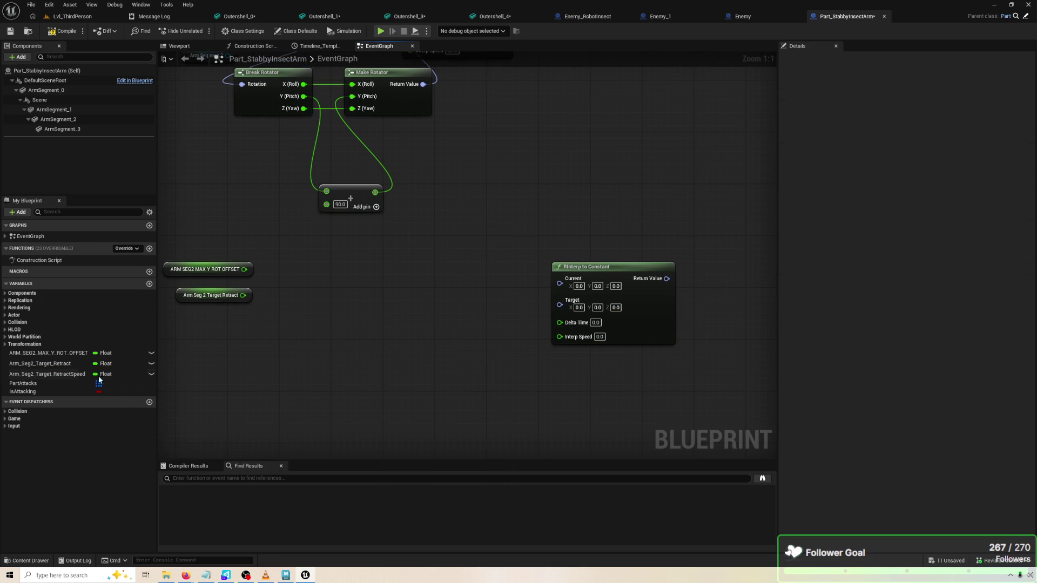
pyautogui.moveTo(60, 119)
pyautogui.mouseDown()
pyautogui.moveTo(282, 230)
pyautogui.moveTo(399, 303)
pyautogui.moveTo(474, 312)
pyautogui.moveTo(460, 304)
pyautogui.mouseUp()
pyautogui.write('get relat')
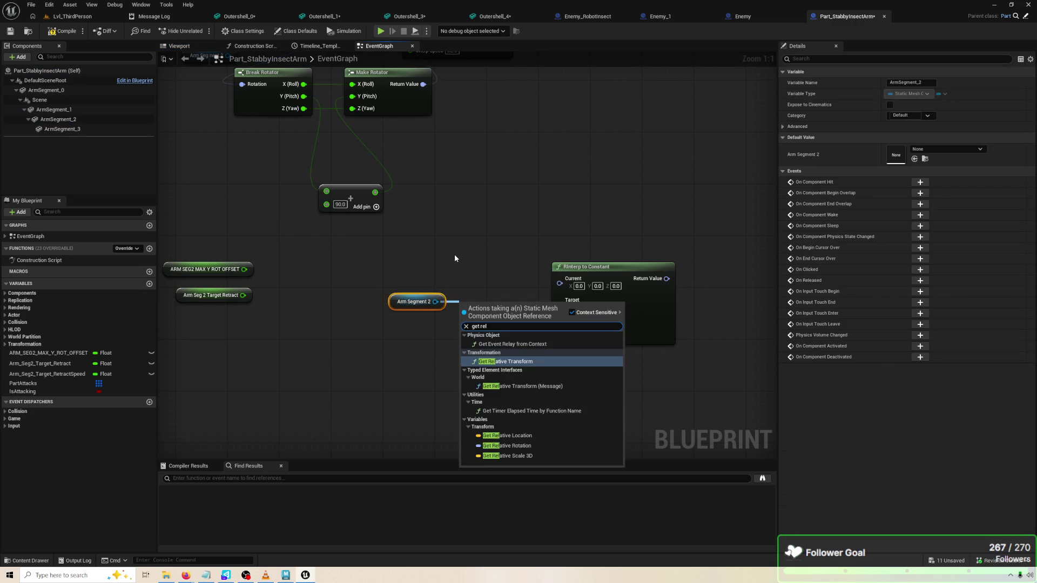
# Add Arm Segment 2's Get Relative Rotation and wire it into RInterp's Current input
pyautogui.press('Down')
pyautogui.press('Down')
pyautogui.press('Down')
pyautogui.press('Return')
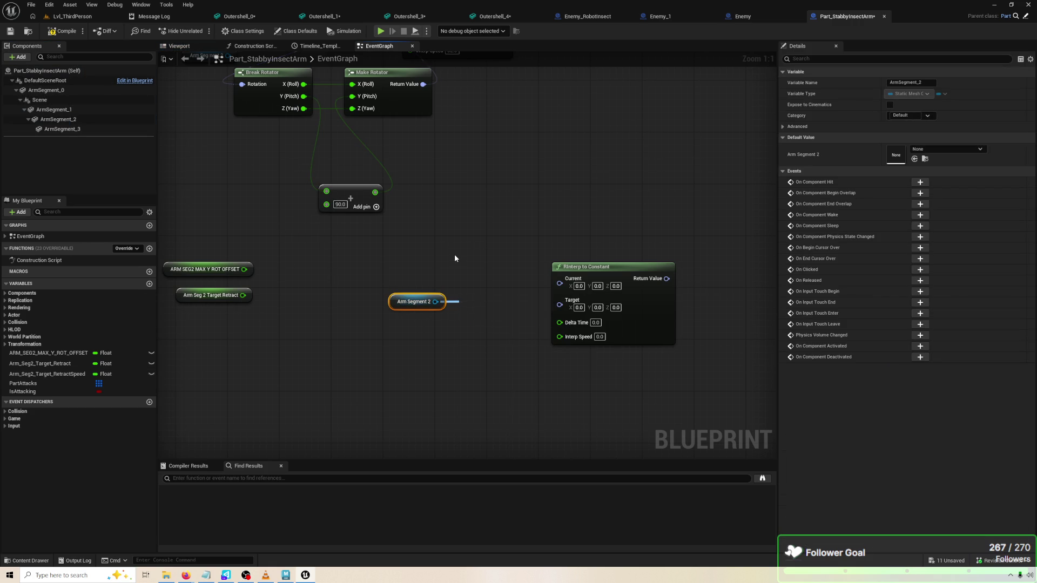
pyautogui.moveTo(540, 308); pyautogui.dragTo(560, 278)
pyautogui.moveTo(356, 276)
pyautogui.mouseDown()
pyautogui.moveTo(440, 355)
pyautogui.moveTo(484, 336)
pyautogui.moveTo(456, 269)
pyautogui.mouseUp()
# Wire an Arm_Seg2_Target_RetractSpeed getter into Interp Speed and tidy the nearby nodes
pyautogui.moveTo(216, 295)
pyautogui.mouseDown()
pyautogui.moveTo(321, 341)
pyautogui.moveTo(430, 347)
pyautogui.mouseUp()
pyautogui.moveTo(74, 372)
pyautogui.mouseDown()
pyautogui.moveTo(688, 353)
pyautogui.moveTo(555, 329)
pyautogui.mouseUp()
pyautogui.moveTo(54, 373)
pyautogui.mouseDown()
pyautogui.moveTo(490, 344)
pyautogui.moveTo(560, 327)
pyautogui.moveTo(476, 393)
pyautogui.mouseUp()
pyautogui.moveTo(431, 341); pyautogui.dragTo(431, 335)
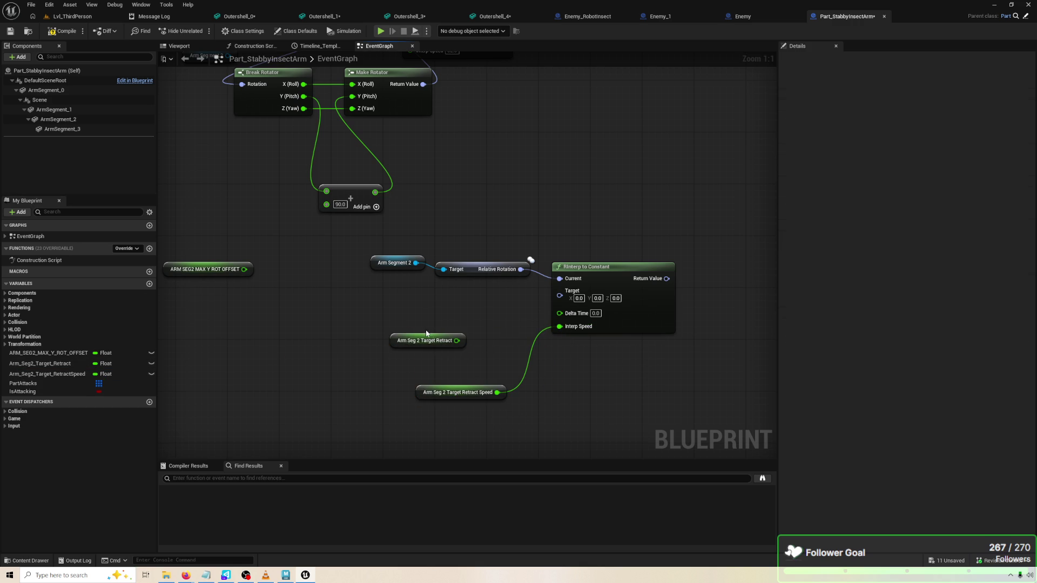
pyautogui.moveTo(491, 270); pyautogui.dragTo(491, 264)
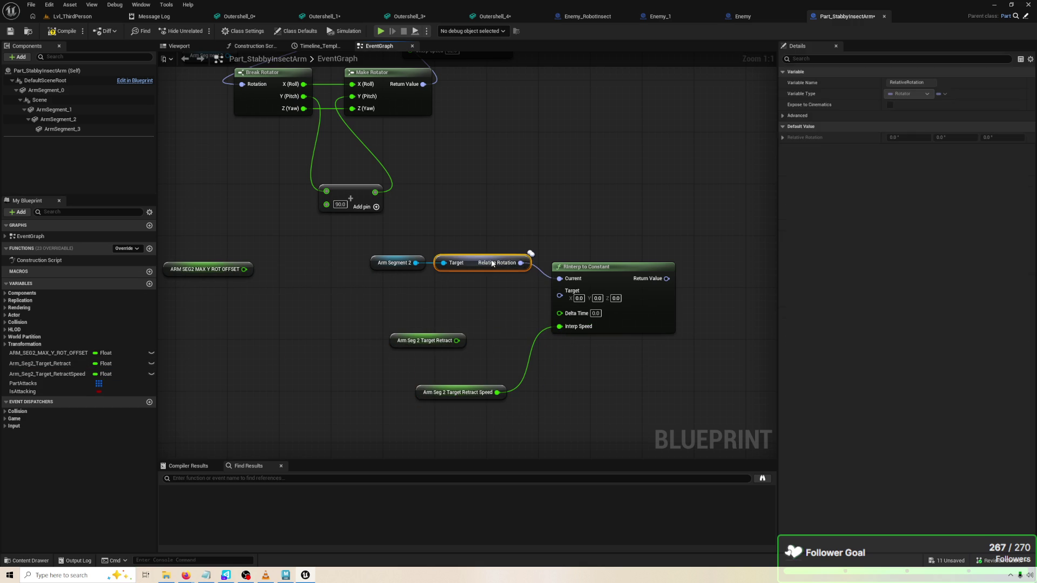
pyautogui.click(484, 308)
pyautogui.moveTo(208, 270); pyautogui.dragTo(396, 296)
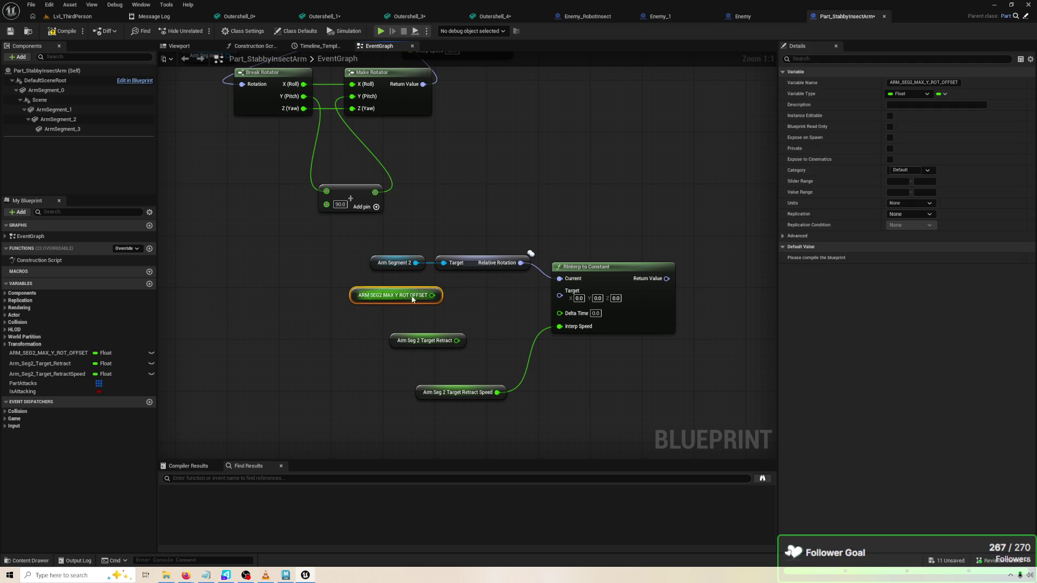
# Search for a 'make' node, then switch to Maya and select the ArmSegment_1 piece
pyautogui.moveTo(559, 296); pyautogui.dragTo(499, 346)
pyautogui.write('make')
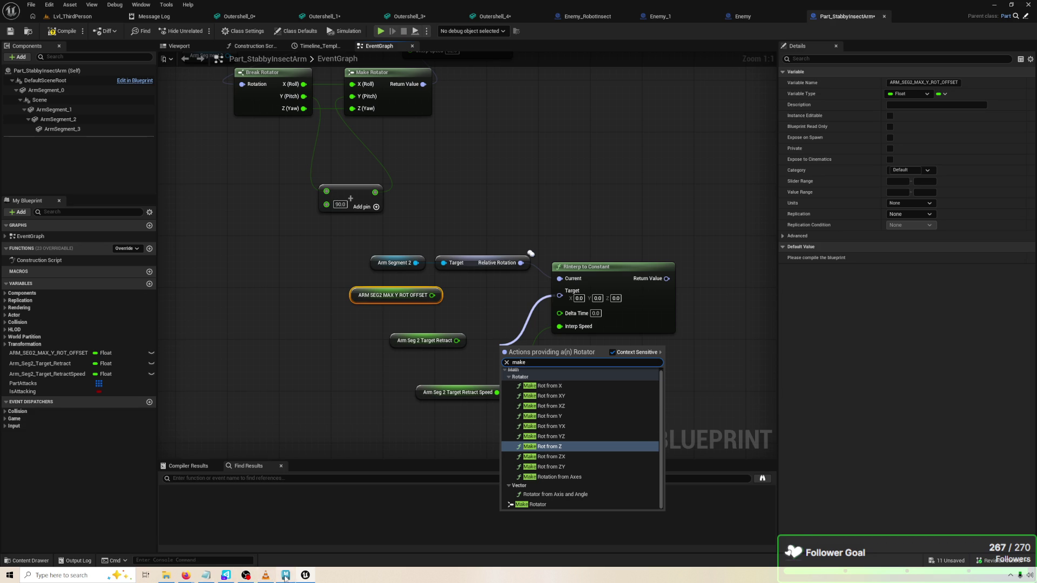
pyautogui.click(285, 576)
pyautogui.click(447, 339)
# In the front view, rotate ArmSegment_1 about its elbow pivot to test it
pyautogui.press('e')
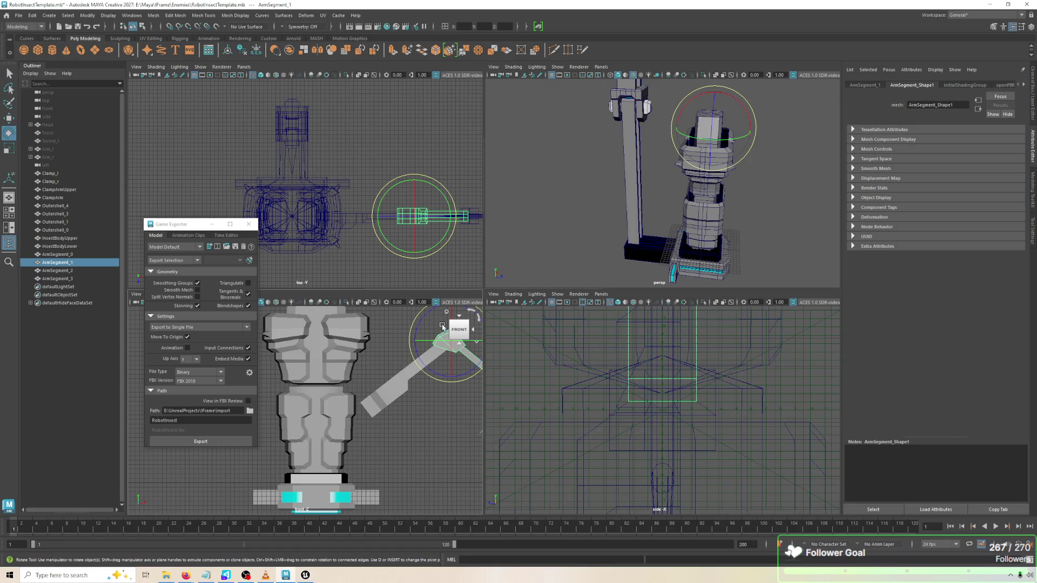
pyautogui.click(604, 234)
pyautogui.press('space')
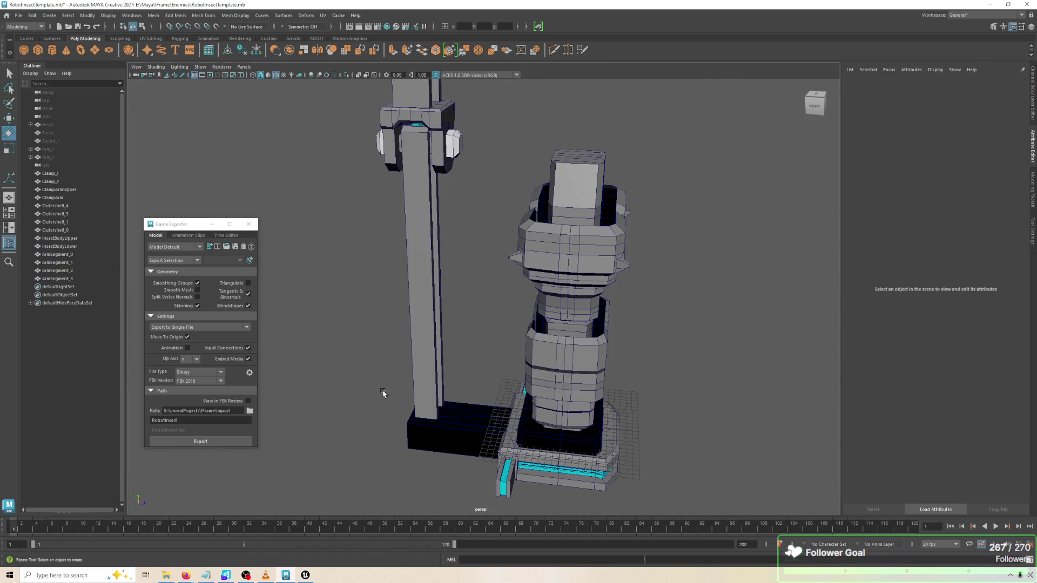
pyautogui.press('space')
pyautogui.press('space')
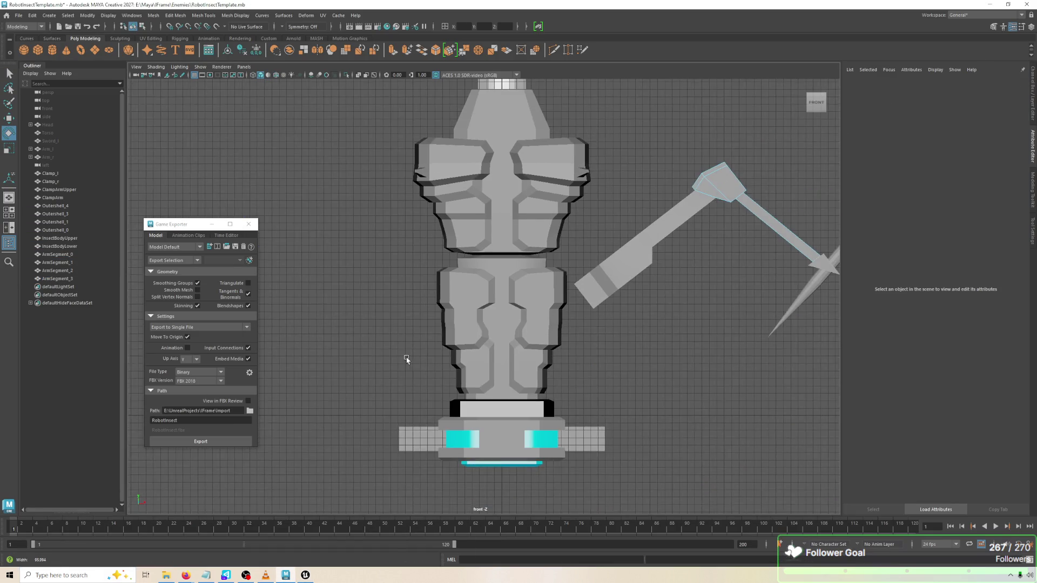
pyautogui.click(729, 187)
pyautogui.rightClick(729, 187)
pyautogui.click(741, 150)
pyautogui.moveTo(741, 150)
pyautogui.mouseDown()
pyautogui.moveTo(767, 162)
pyautogui.moveTo(802, 224)
pyautogui.moveTo(765, 165)
pyautogui.moveTo(570, 156)
pyautogui.moveTo(643, 158)
pyautogui.moveTo(675, 205)
pyautogui.moveTo(642, 226)
pyautogui.moveTo(557, 157)
pyautogui.moveTo(986, 181)
pyautogui.moveTo(615, 89)
pyautogui.moveTo(632, 97)
pyautogui.mouseUp()
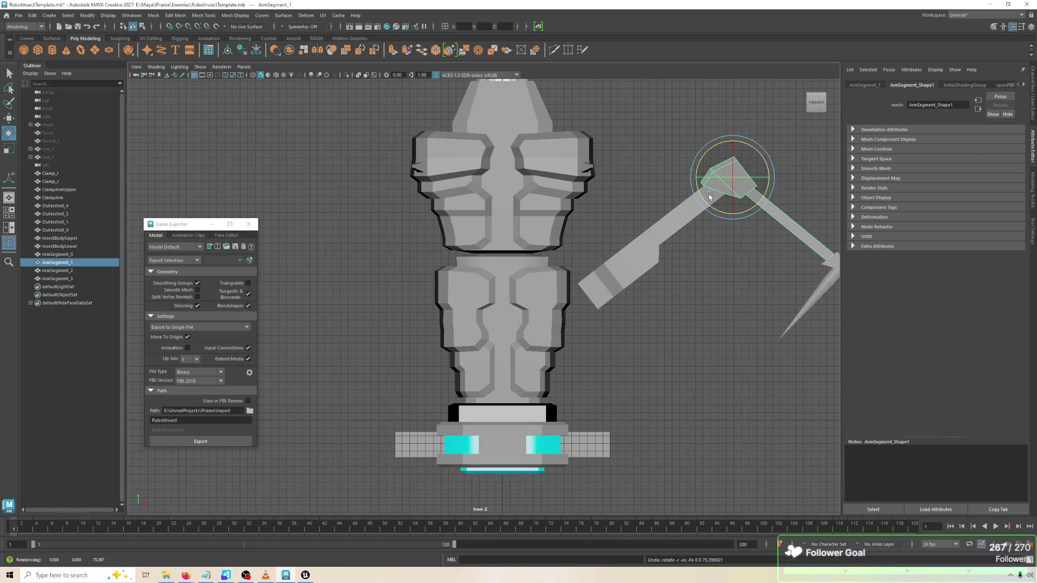
pyautogui.click(667, 211)
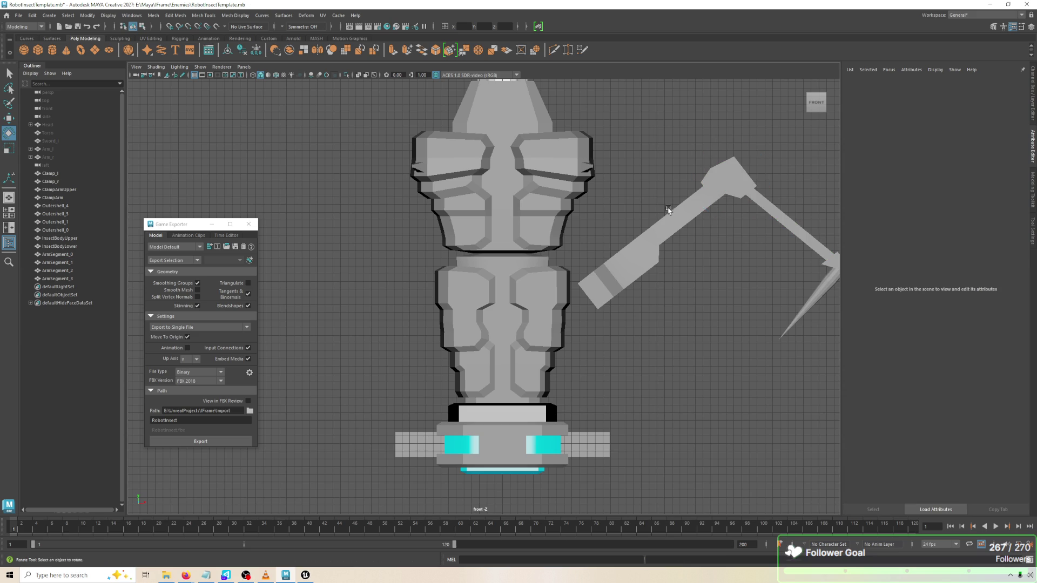
# In vertex mode, select a vertex on the ArmSegment_1 elbow and hide that piece
pyautogui.click(721, 206)
pyautogui.scroll(5, 433, 214)
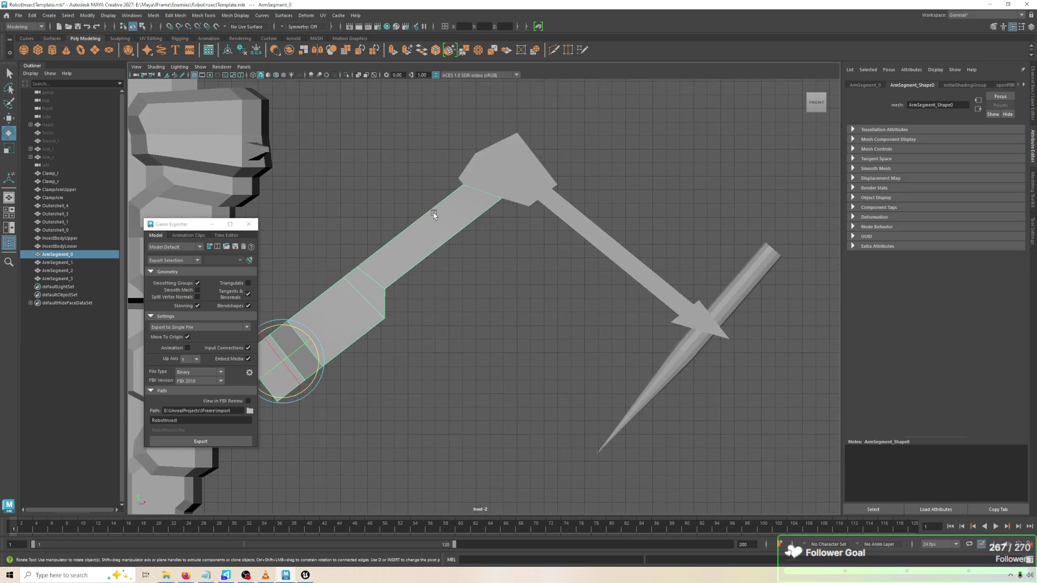
pyautogui.moveTo(434, 215); pyautogui.dragTo(453, 233)
pyautogui.rightClick(459, 251)
pyautogui.click(419, 256)
pyautogui.scroll(1, 409, 208)
pyautogui.rightClick(434, 242)
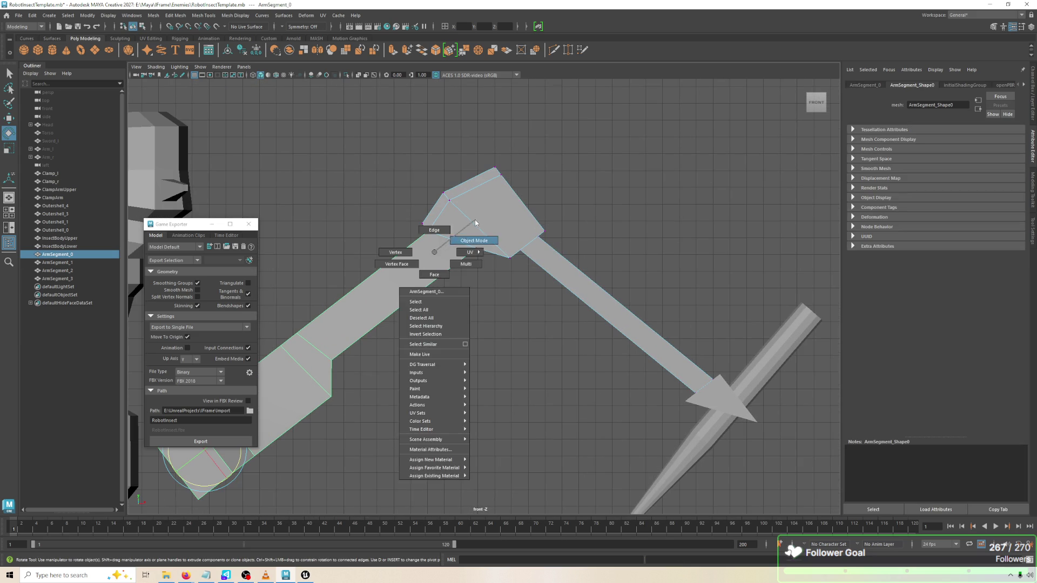
pyautogui.click(476, 219)
pyautogui.hotkey('ctrl', 'h')
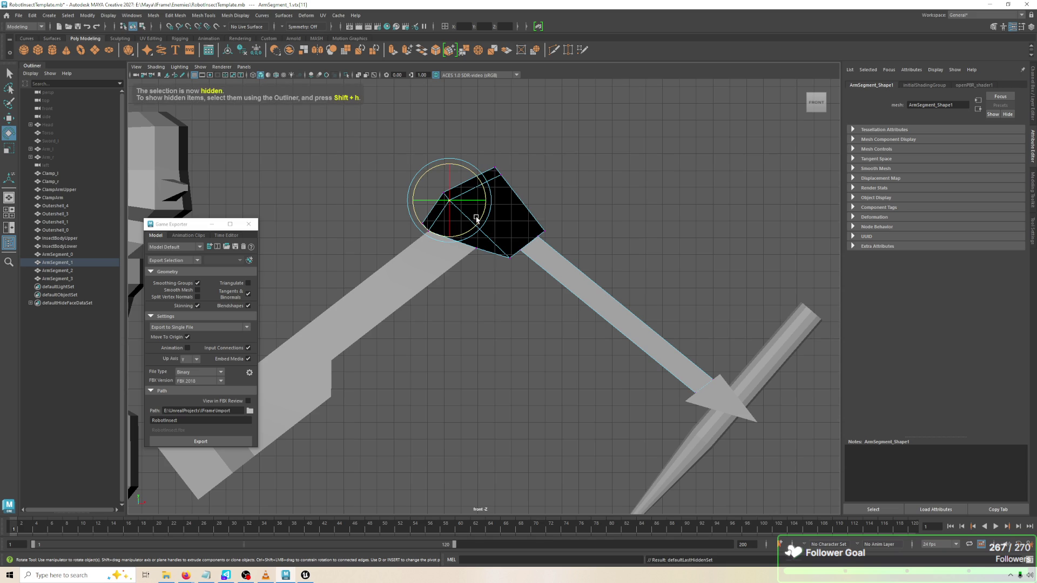
# Back in object selection, select the ArmSegment_1 arm piece and hide it with Ctrl+H
pyautogui.click(470, 336)
pyautogui.rightClick(504, 231)
pyautogui.click(491, 224)
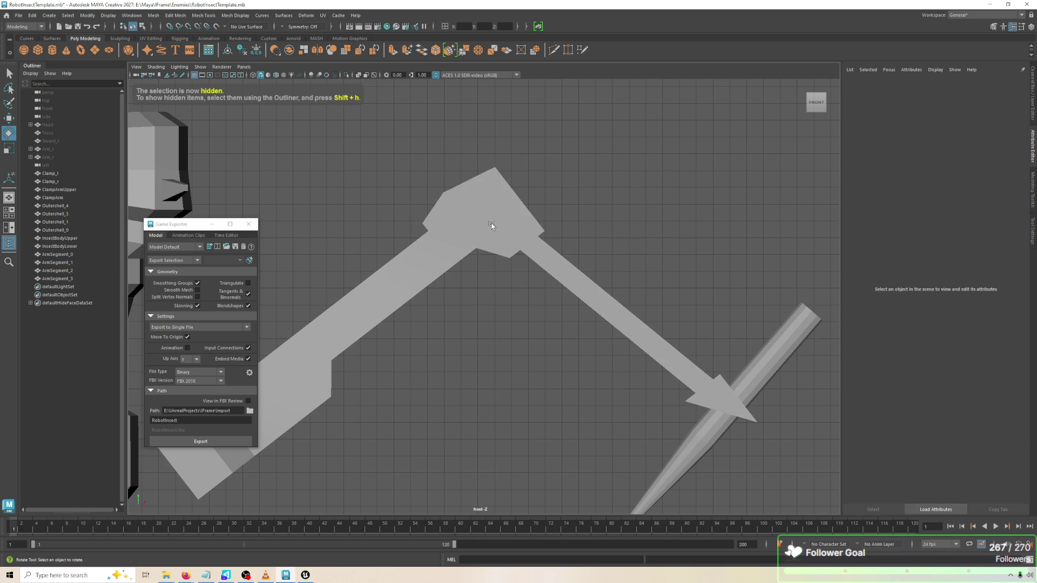
pyautogui.click(491, 225)
pyautogui.hotkey('ctrl', 'h')
pyautogui.press('space')
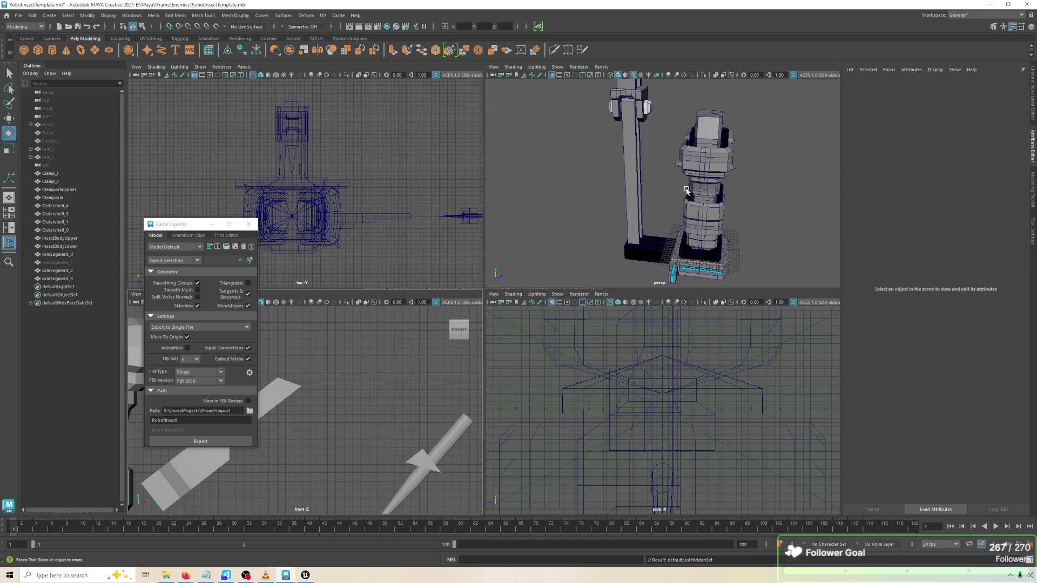
# Push the upper arm's end face outward along X in the perspective view
pyautogui.scroll(-3, 675, 201)
pyautogui.press('space')
pyautogui.moveTo(768, 220)
pyautogui.mouseDown()
pyautogui.moveTo(664, 259)
pyautogui.moveTo(689, 272)
pyautogui.moveTo(621, 291)
pyautogui.mouseUp()
pyautogui.scroll(4, 581, 314)
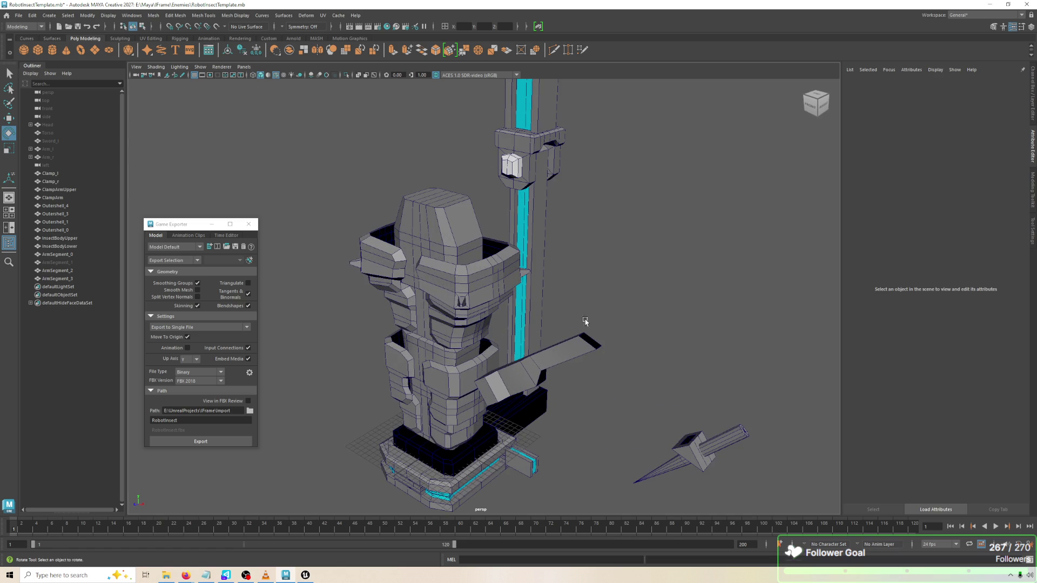
pyautogui.scroll(3, 597, 283)
pyautogui.rightClick(577, 314)
pyautogui.scroll(2, 576, 283)
pyautogui.click(612, 296)
pyautogui.press('w')
pyautogui.moveTo(634, 280)
pyautogui.mouseDown()
pyautogui.moveTo(658, 262)
pyautogui.moveTo(689, 324)
pyautogui.moveTo(670, 367)
pyautogui.mouseUp()
pyautogui.click(670, 367)
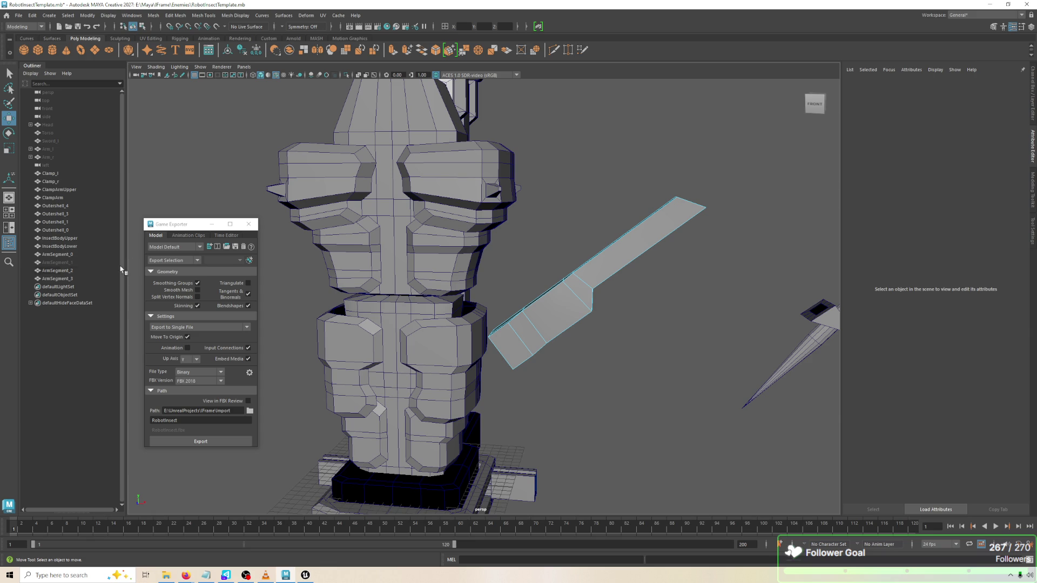
# Unhide ArmSegment_1 with Shift+H and reselect it
pyautogui.click(82, 287)
pyautogui.click(80, 263)
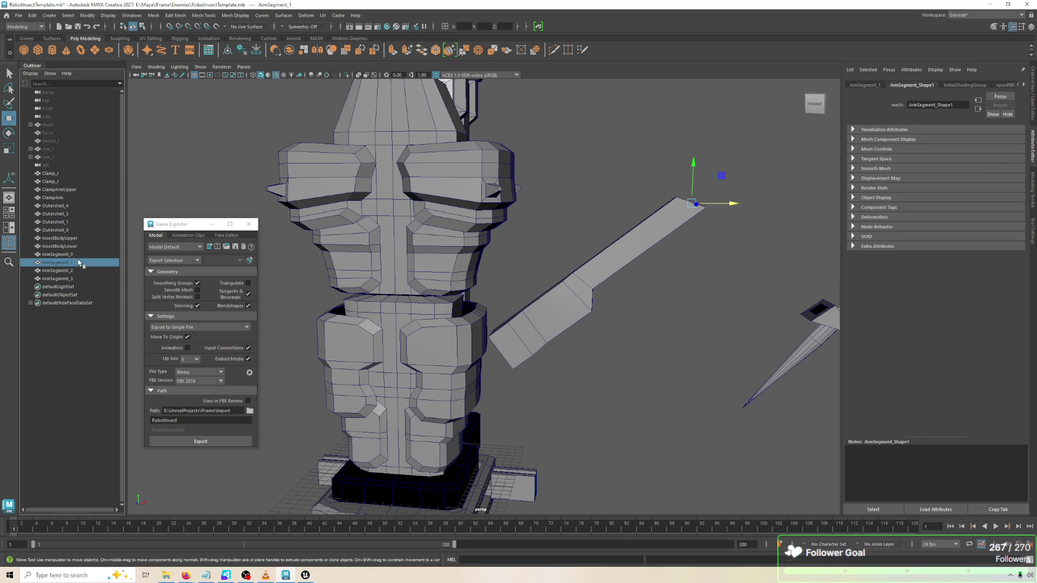
pyautogui.hotkey('ctrl', 'h')
pyautogui.hotkey('shift', 'h')
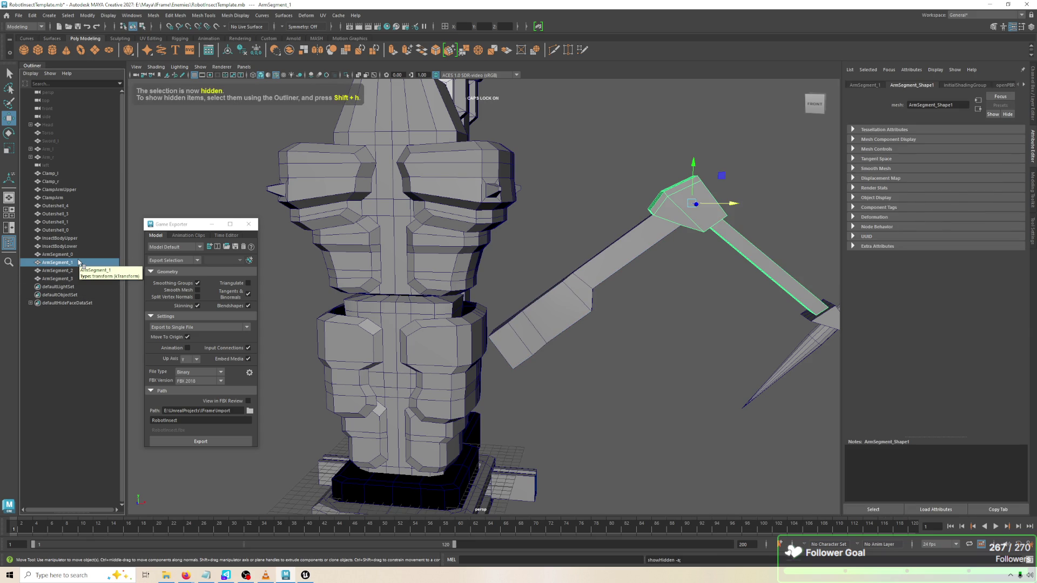
pyautogui.click(405, 347)
pyautogui.click(593, 405)
pyautogui.click(697, 213)
# Swing ArmSegment_1 around its elbow pivot in the front view
pyautogui.press('e')
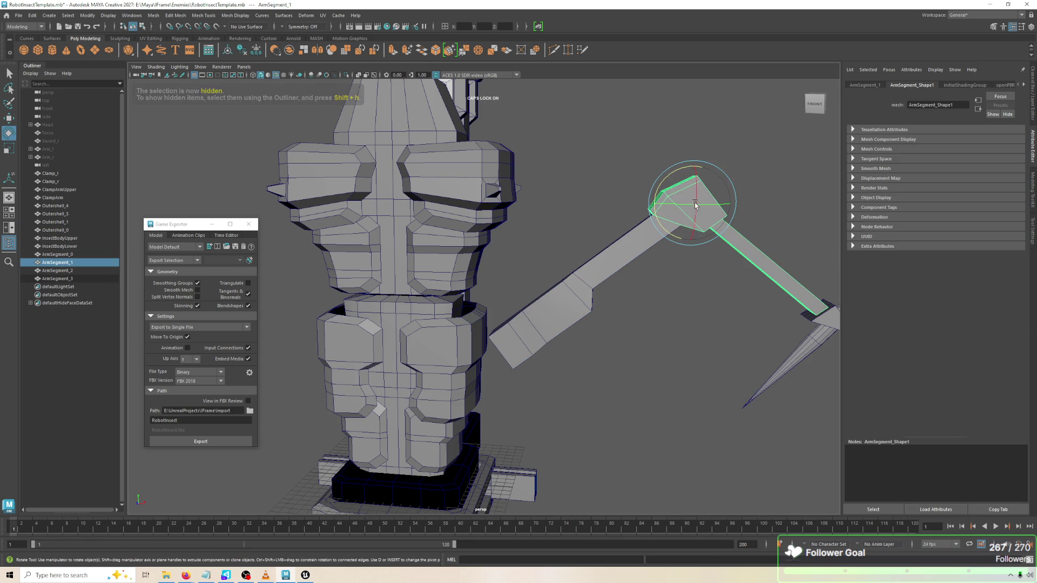
pyautogui.moveTo(697, 212); pyautogui.dragTo(694, 220)
pyautogui.press('space')
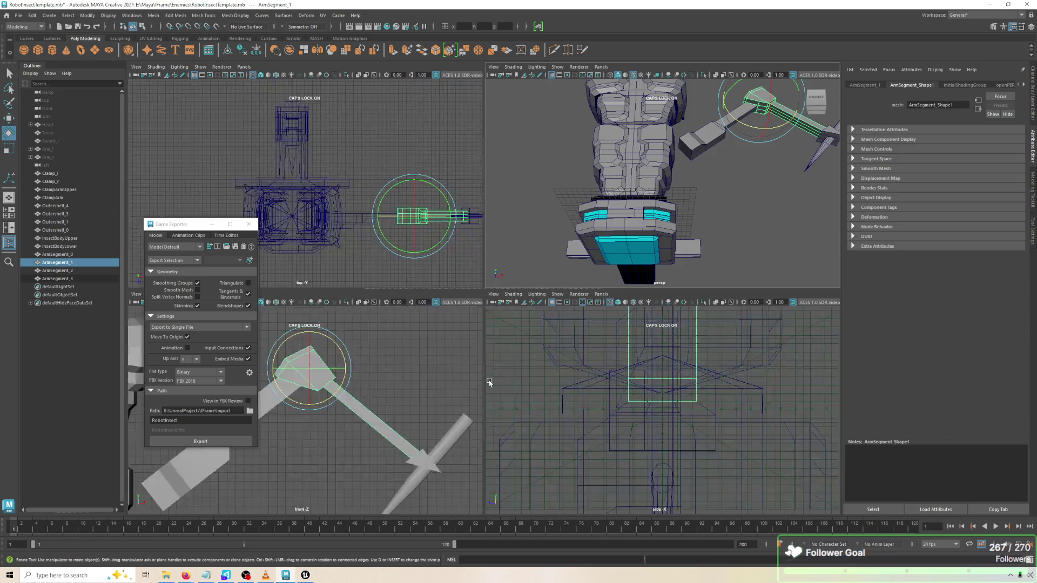
pyautogui.press('space')
pyautogui.moveTo(526, 193)
pyautogui.mouseDown()
pyautogui.moveTo(525, 242)
pyautogui.moveTo(535, 231)
pyautogui.moveTo(523, 245)
pyautogui.mouseUp()
pyautogui.press('space')
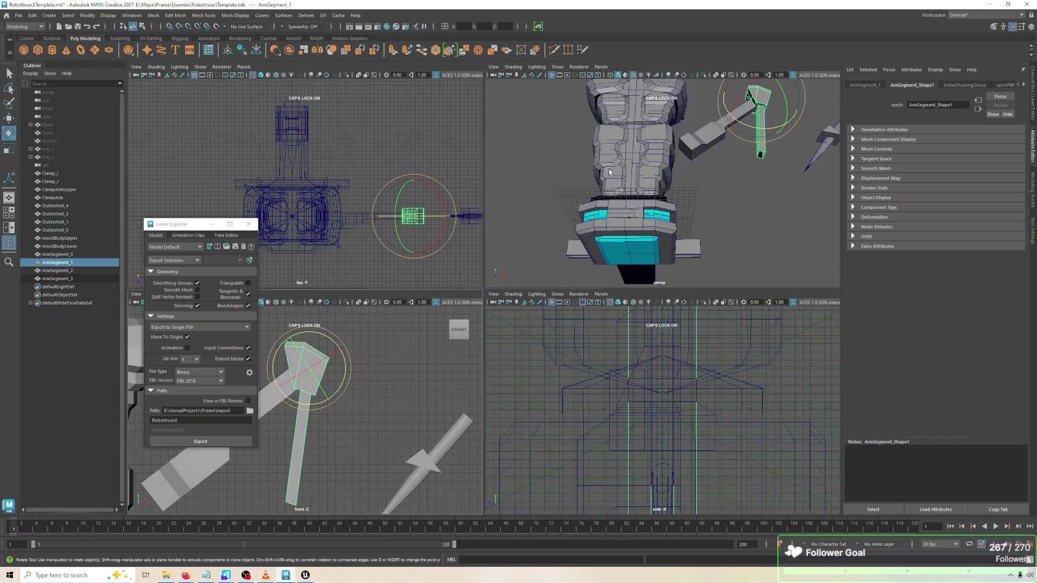
pyautogui.press('space')
pyautogui.moveTo(664, 162)
pyautogui.mouseDown()
pyautogui.moveTo(662, 215)
pyautogui.moveTo(688, 216)
pyautogui.moveTo(666, 194)
pyautogui.mouseUp()
pyautogui.press('space')
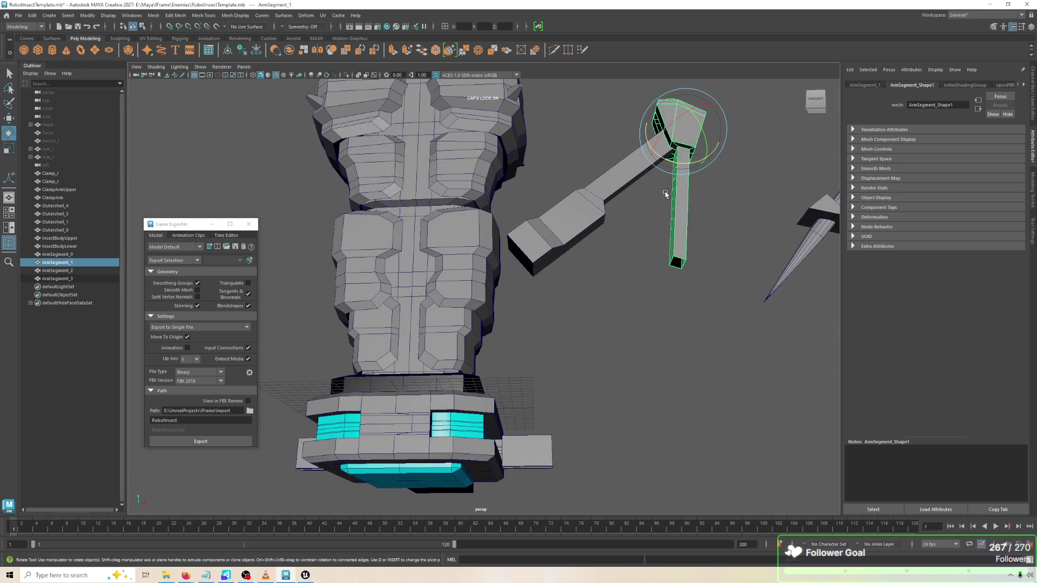
pyautogui.press('space')
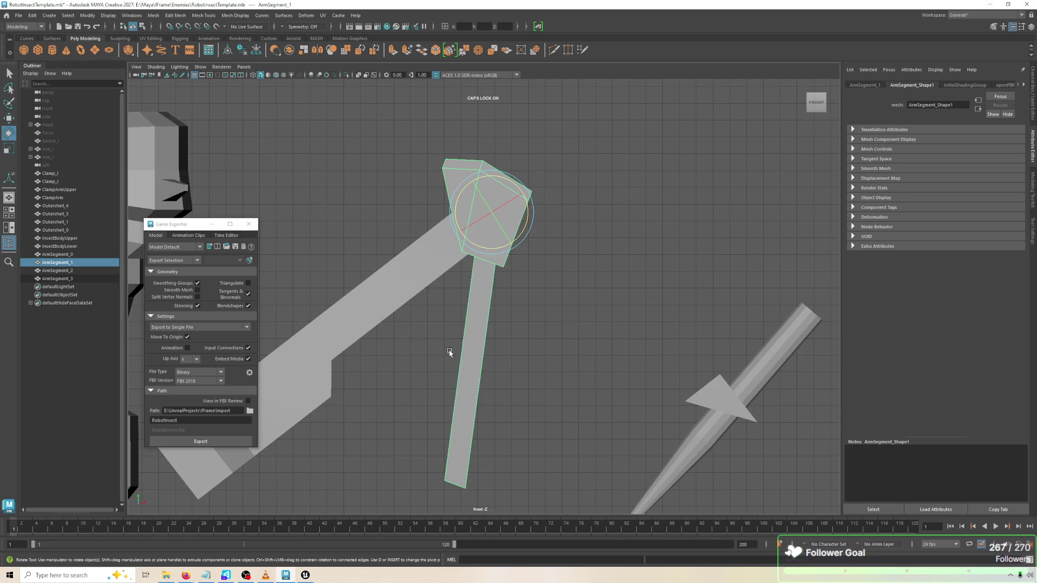
# Turn on wireframe display and tilt the lower arm slightly about its pivot
pyautogui.click(511, 273)
pyautogui.press('4')
pyautogui.press('5')
pyautogui.press('4')
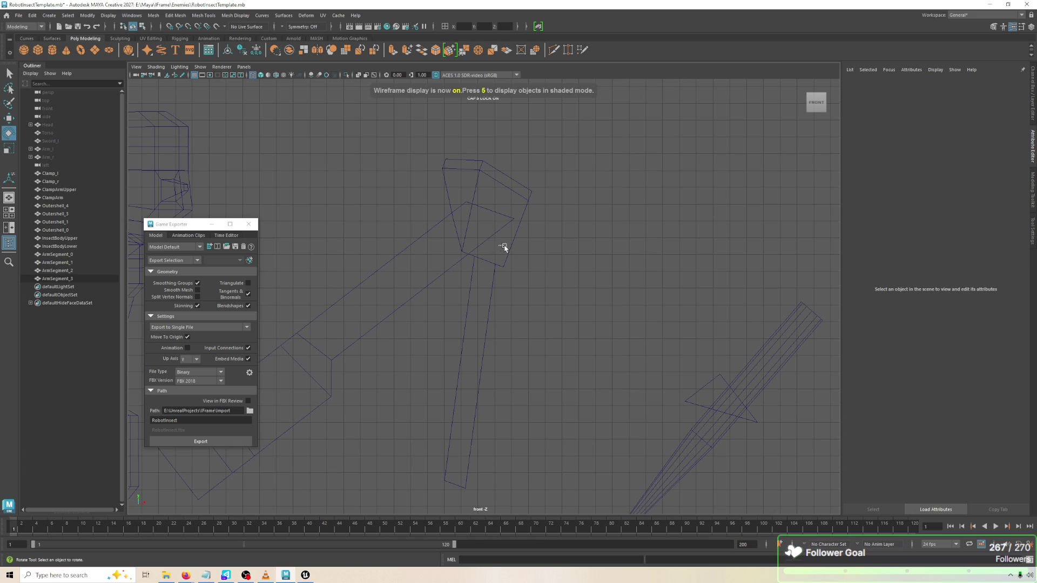
pyautogui.click(501, 247)
pyautogui.moveTo(513, 266)
pyautogui.mouseDown()
pyautogui.moveTo(516, 238)
pyautogui.moveTo(518, 250)
pyautogui.mouseUp()
pyautogui.click(521, 265)
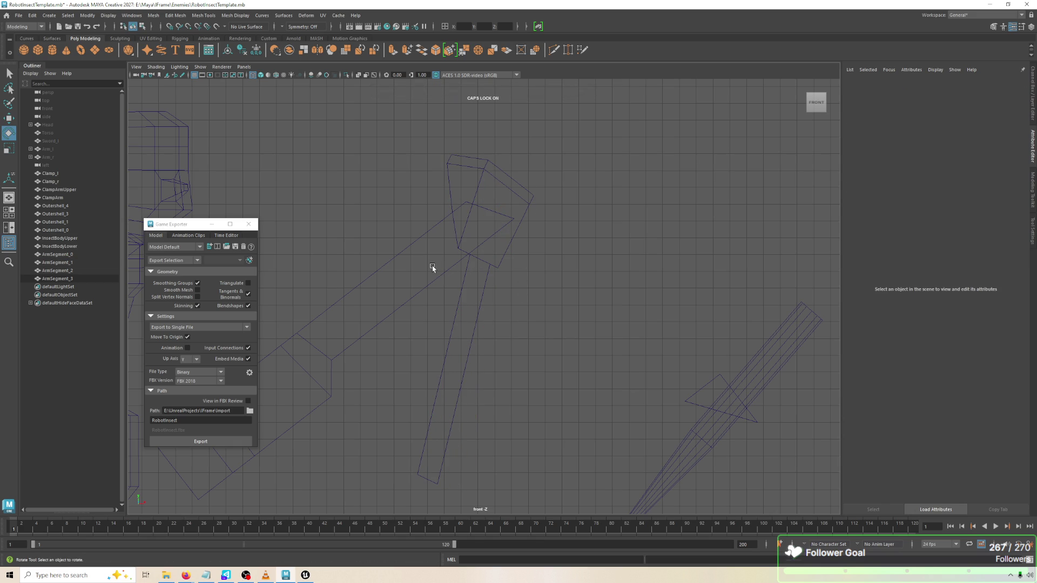
pyautogui.scroll(-3, 550, 244)
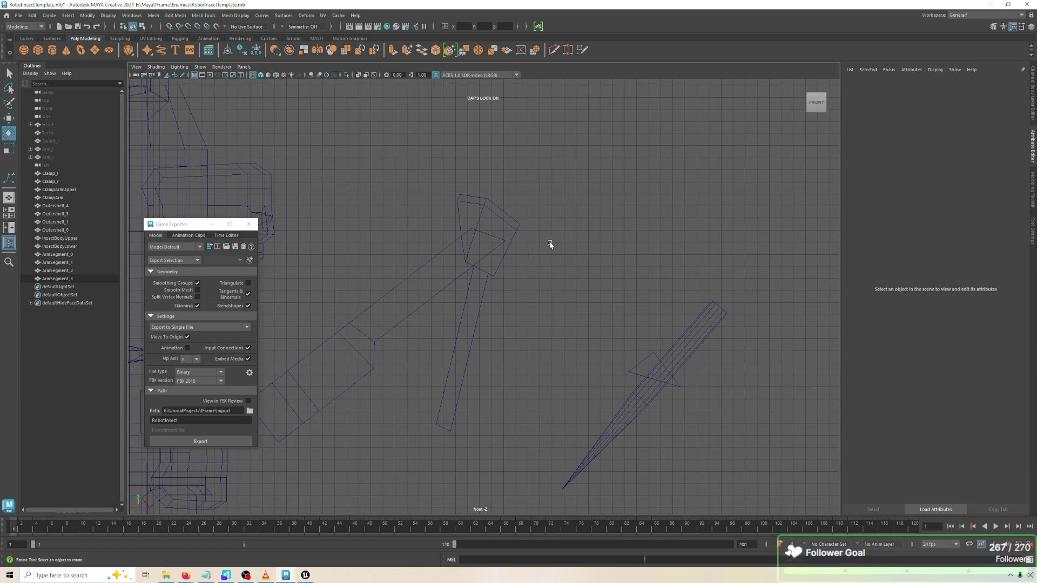
pyautogui.click(499, 238)
pyautogui.click(516, 246)
pyautogui.press('space')
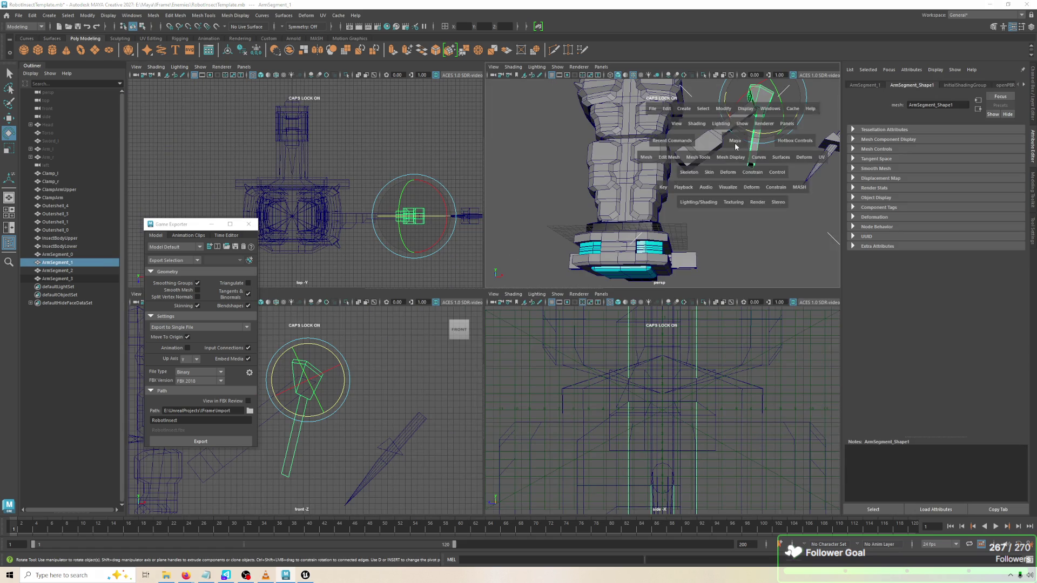
# Apply Modify > Freeze Transformations to ArmSegment_1
pyautogui.press('space')
pyautogui.scroll(5, 729, 167)
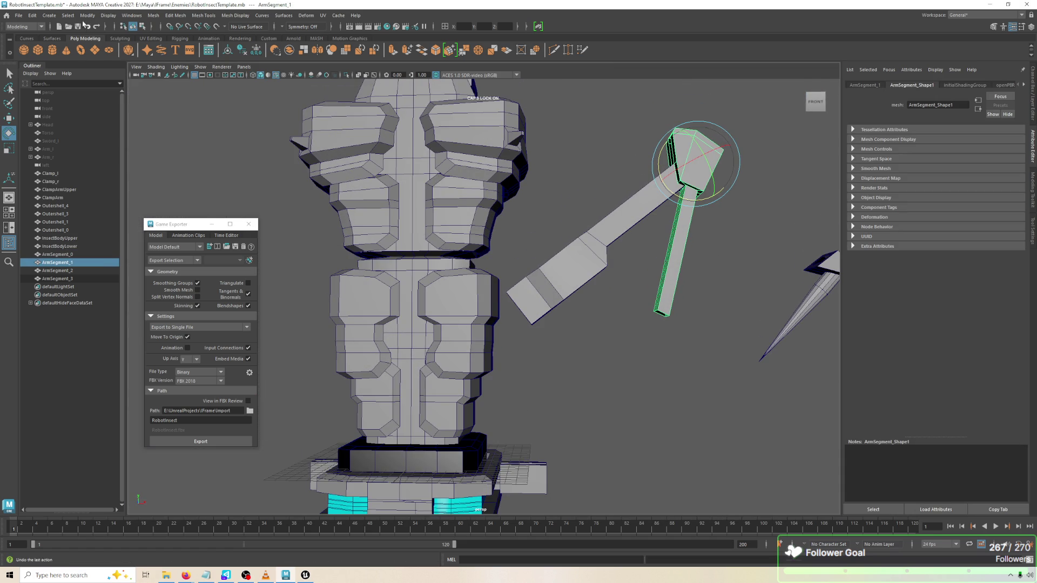
pyautogui.click(87, 15)
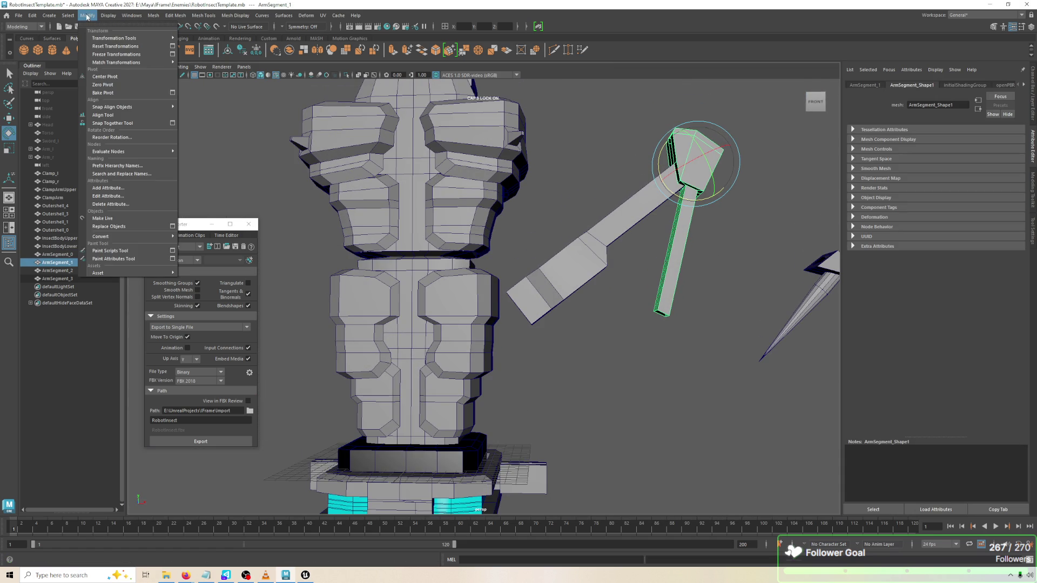
pyautogui.click(117, 54)
pyautogui.scroll(-3, 549, 164)
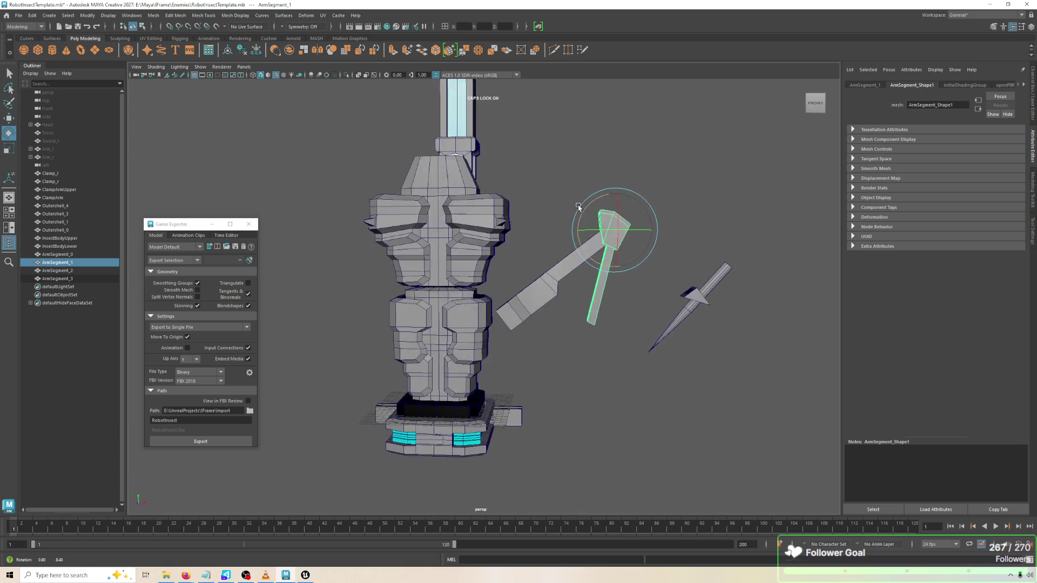
# Orbit around the robot to check the raised arm pose and save the scene
pyautogui.keyDown('alt'); pyautogui.moveTo(578, 206); pyautogui.dragTo(574, 217); pyautogui.keyUp('alt')
pyautogui.moveTo(372, 346)
pyautogui.keyDown('alt'); pyautogui.mouseDown()
pyautogui.moveTo(470, 324)
pyautogui.moveTo(510, 276)
pyautogui.moveTo(597, 354)
pyautogui.mouseUp(); pyautogui.keyUp('alt')
pyautogui.moveTo(594, 353)
pyautogui.keyDown('alt'); pyautogui.mouseDown()
pyautogui.moveTo(523, 339)
pyautogui.moveTo(571, 356)
pyautogui.mouseUp(); pyautogui.keyUp('alt')
pyautogui.hotkey('ctrl', 's')
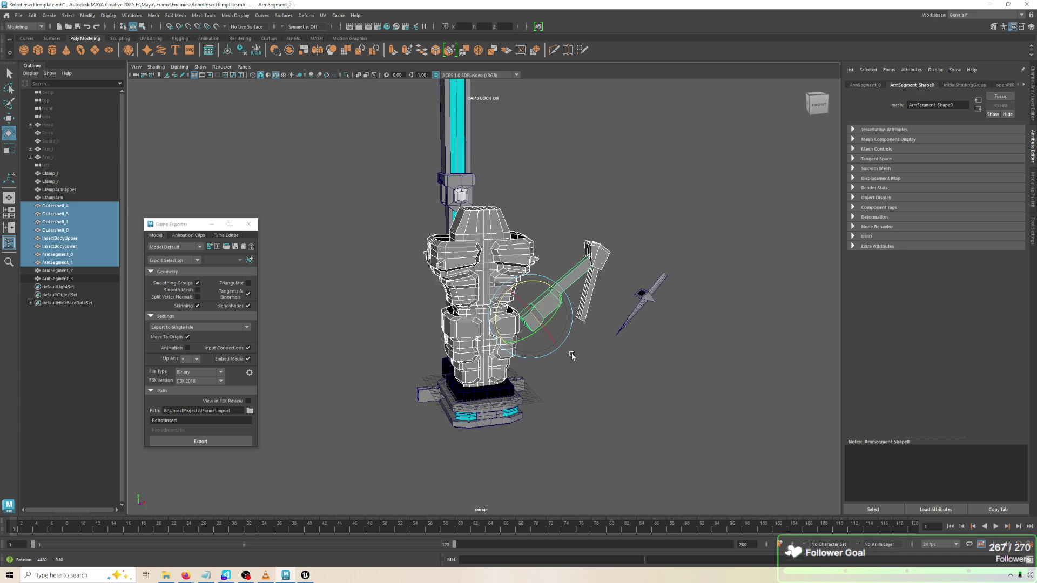
pyautogui.click(572, 356)
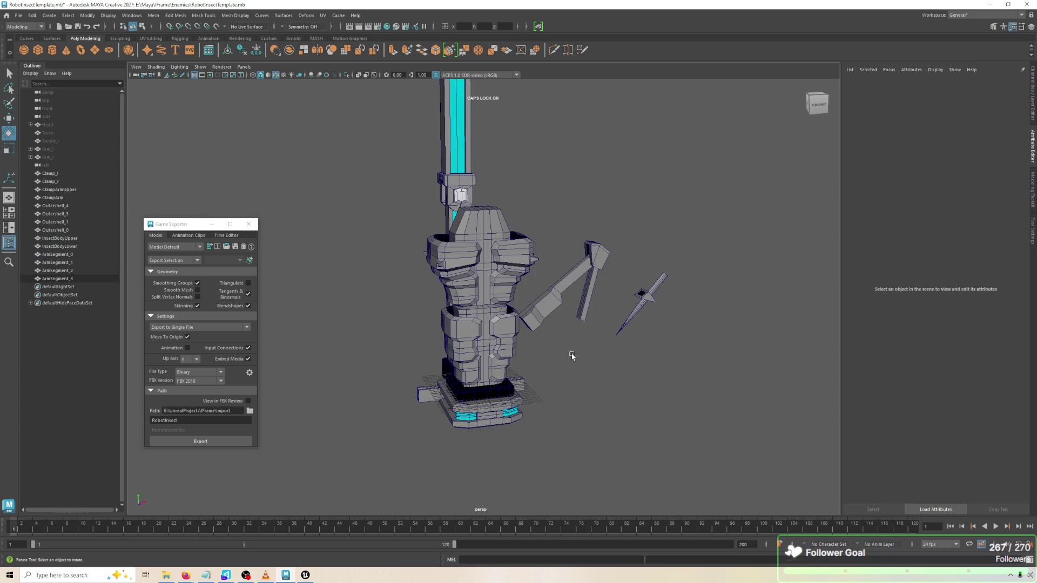
pyautogui.click(549, 314)
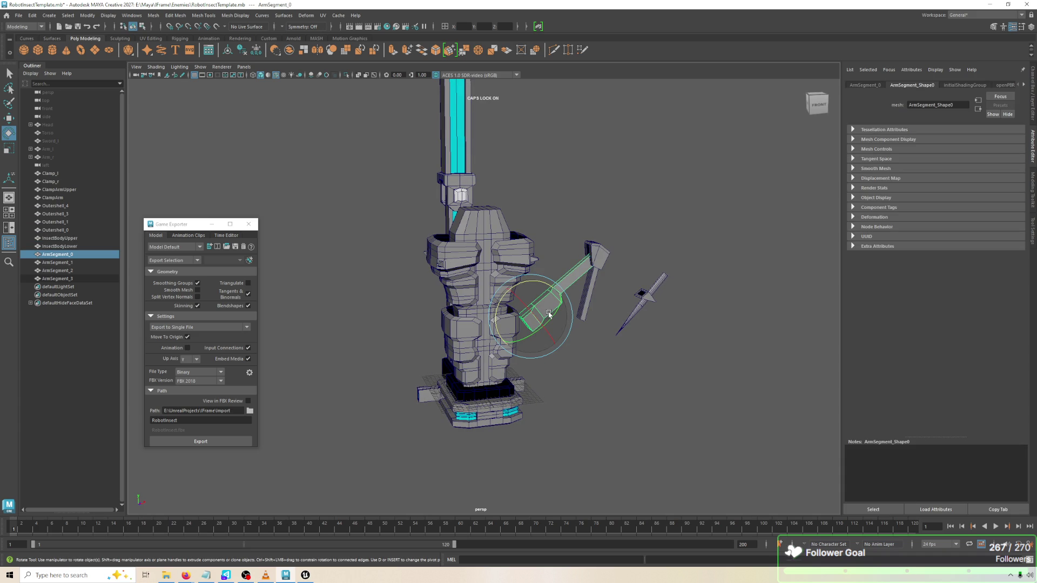
pyautogui.moveTo(549, 315)
pyautogui.keyDown('alt'); pyautogui.mouseDown()
pyautogui.moveTo(535, 176)
pyautogui.moveTo(562, 263)
pyautogui.mouseUp(); pyautogui.keyUp('alt')
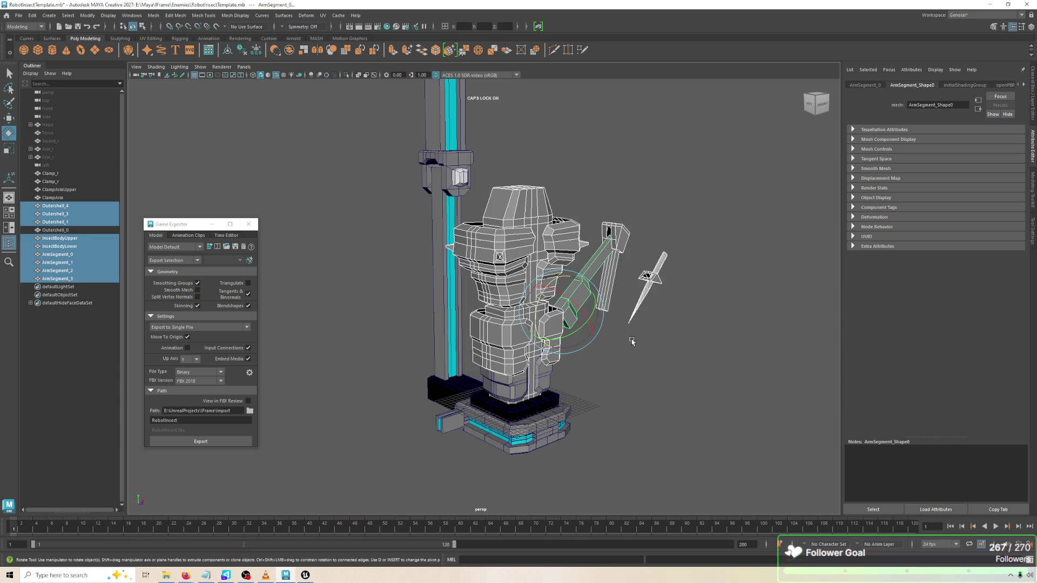
# Marquee-select the torso, shell and arm meshes
pyautogui.keyDown('shift'); pyautogui.click(534, 369); pyautogui.keyUp('shift')
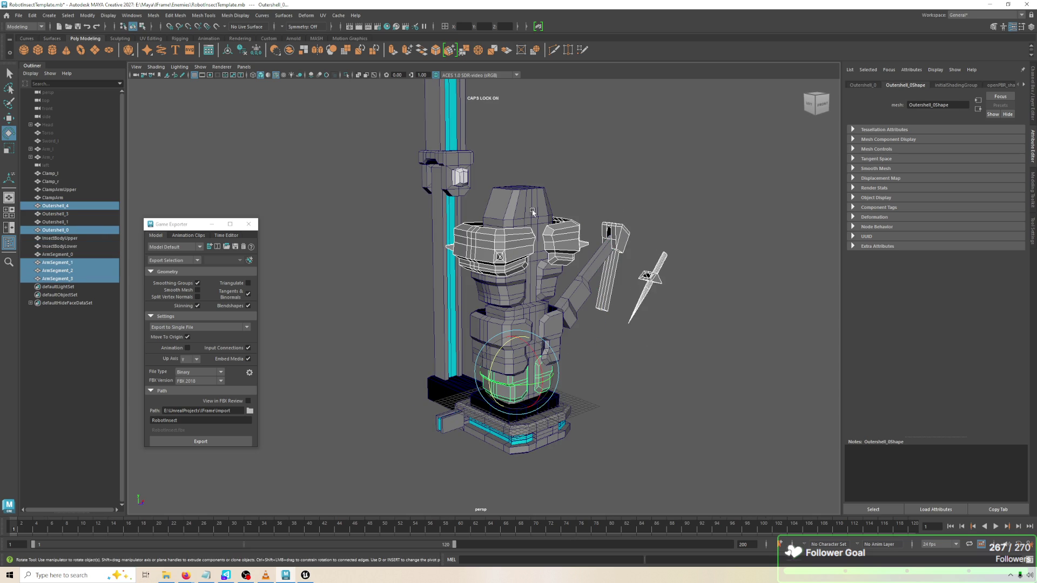
pyautogui.keyDown('alt'); pyautogui.moveTo(523, 213); pyautogui.dragTo(641, 215); pyautogui.keyUp('alt')
pyautogui.click(635, 182)
pyautogui.moveTo(554, 163)
pyautogui.mouseDown()
pyautogui.moveTo(653, 430)
pyautogui.moveTo(608, 347)
pyautogui.moveTo(635, 352)
pyautogui.mouseUp()
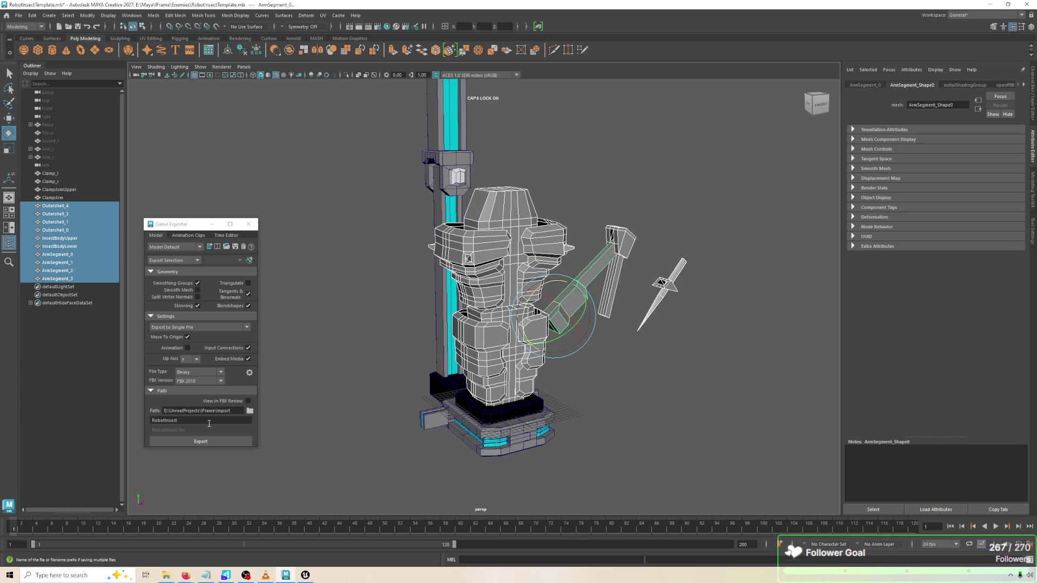
# Export the selection through Game Exporter, overwriting RobotInsect.fbx, then go back to Unreal
pyautogui.click(197, 441)
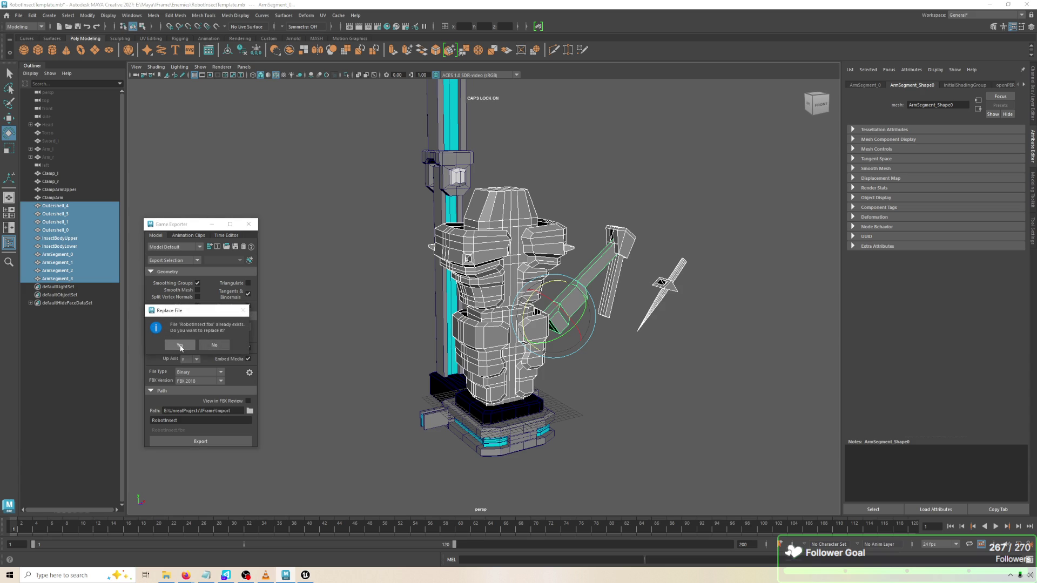
pyautogui.click(181, 348)
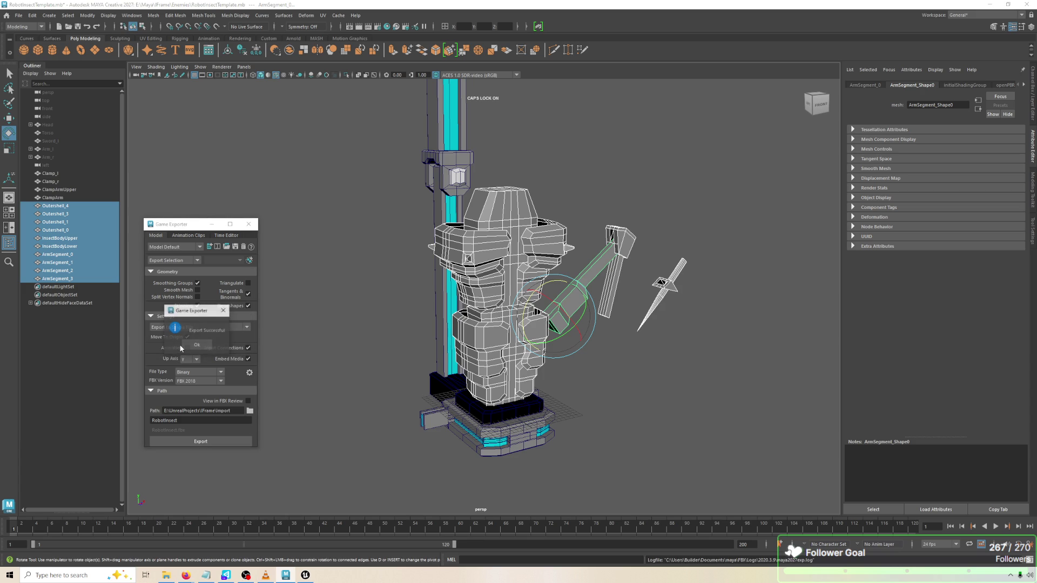
pyautogui.hotkey('alt', 'Tab')
pyautogui.click(196, 347)
pyautogui.hotkey('alt', 'Tab')
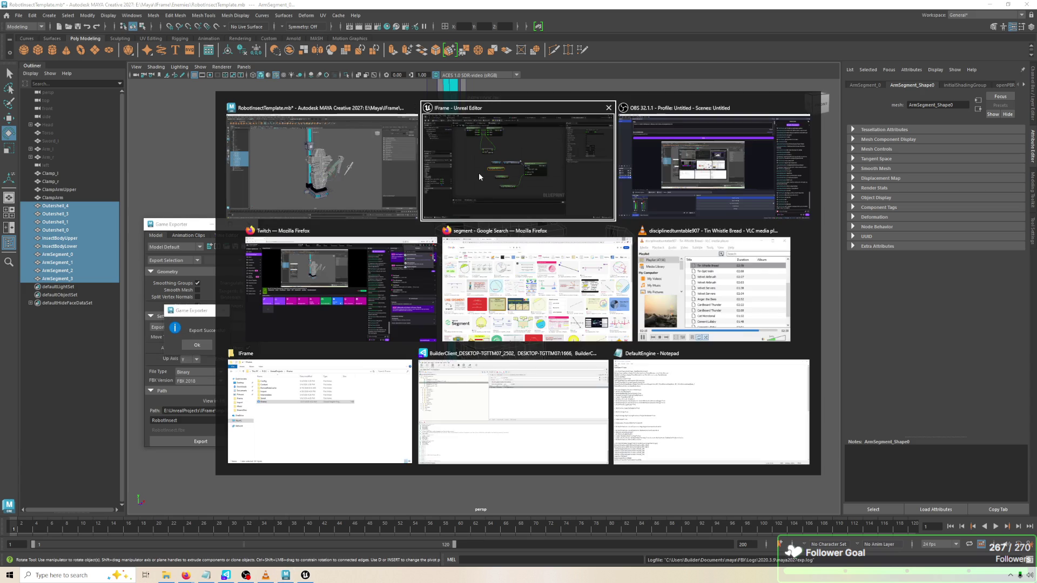
# Open the RobotInsect Content Browser folder and reimport ArmSegment_1 from the updated FBX
pyautogui.click(119, 19)
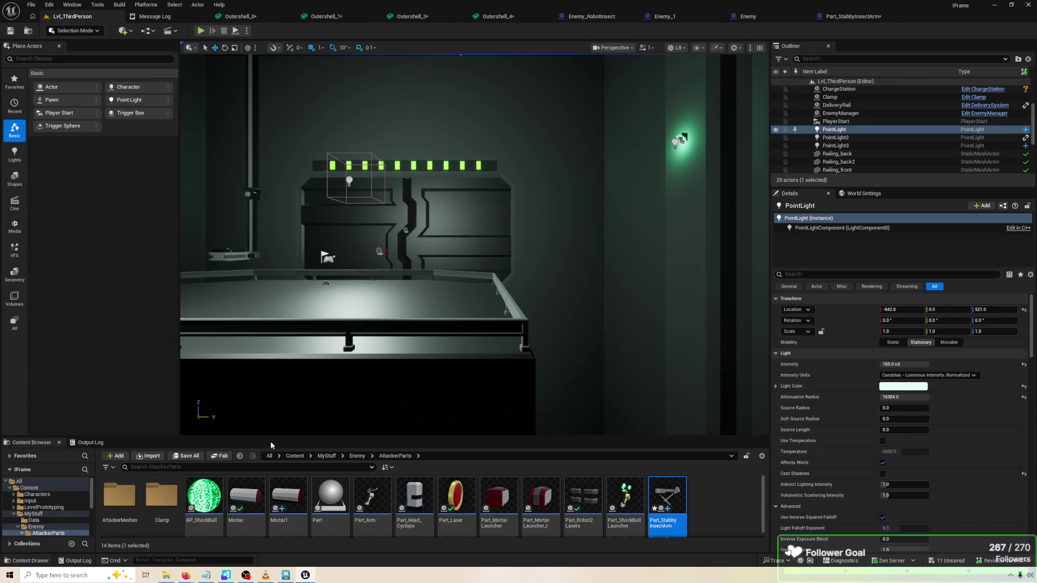
pyautogui.doubleClick(204, 496)
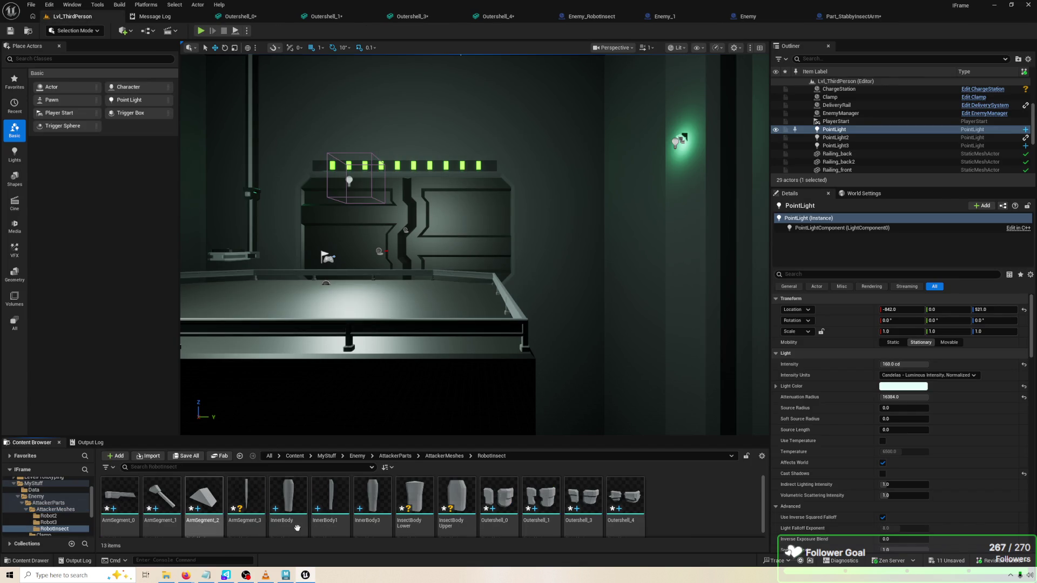
pyautogui.rightClick(165, 485)
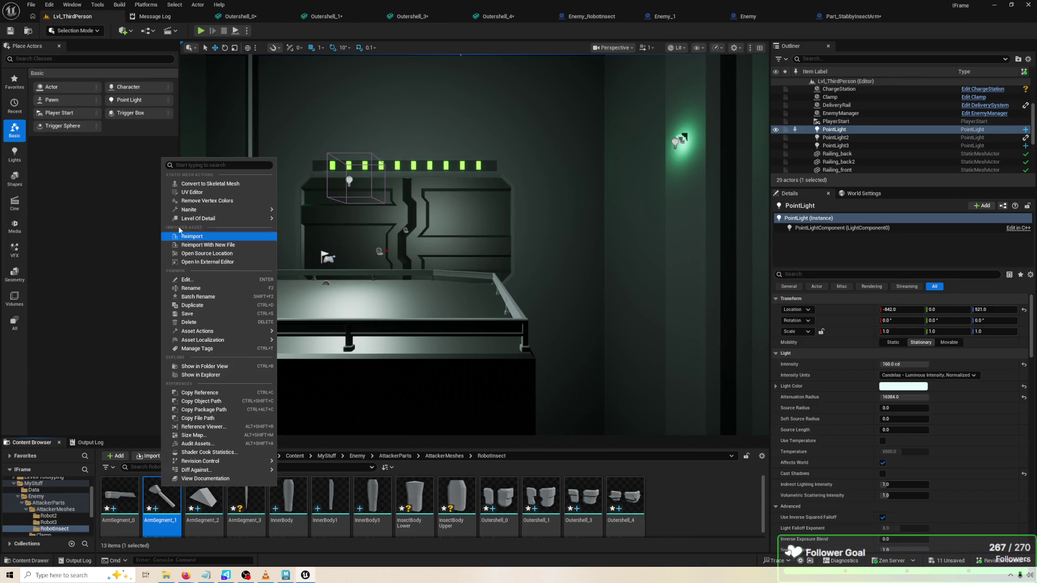
pyautogui.click(205, 236)
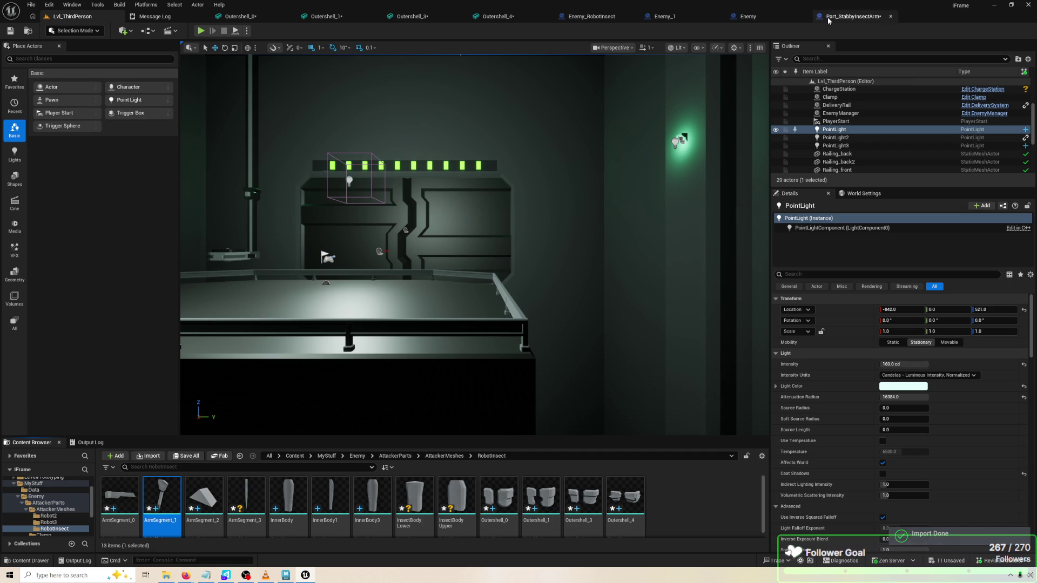
pyautogui.click(829, 21)
# Rename the Target_Retract, Target_RetractSpeed and MAX_Y_ROT_OFFSET variables from Seg2 to Seg1
pyautogui.doubleClick(37, 363)
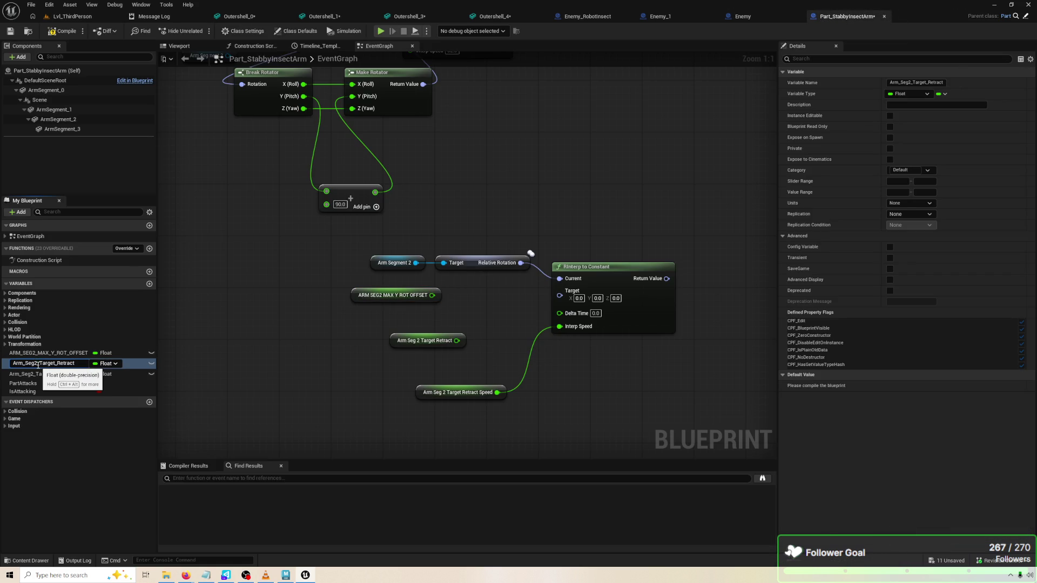
pyautogui.write('1')
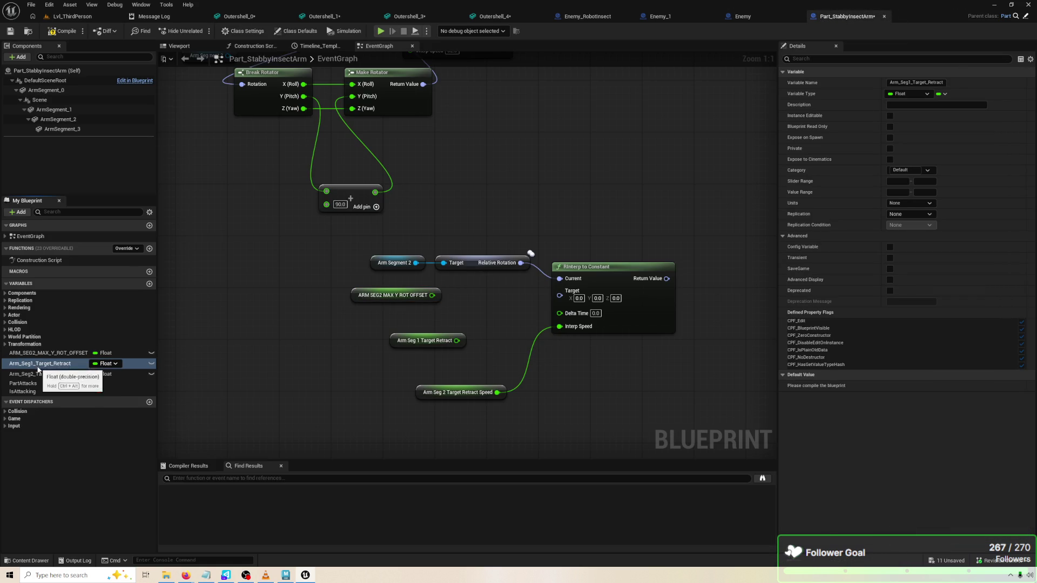
pyautogui.doubleClick(40, 374)
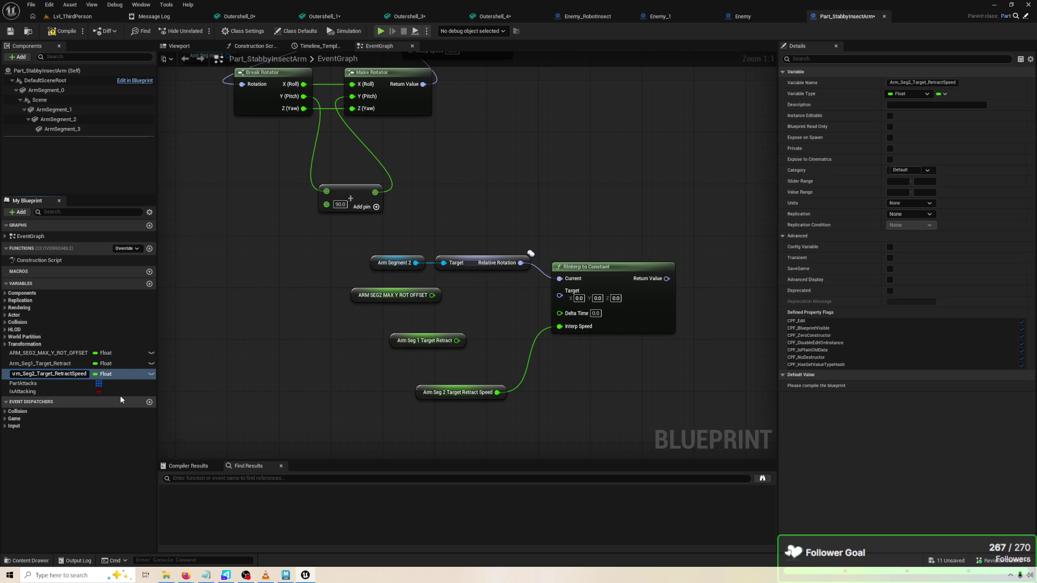
pyautogui.write('1')
pyautogui.press('Return')
pyautogui.doubleClick(57, 354)
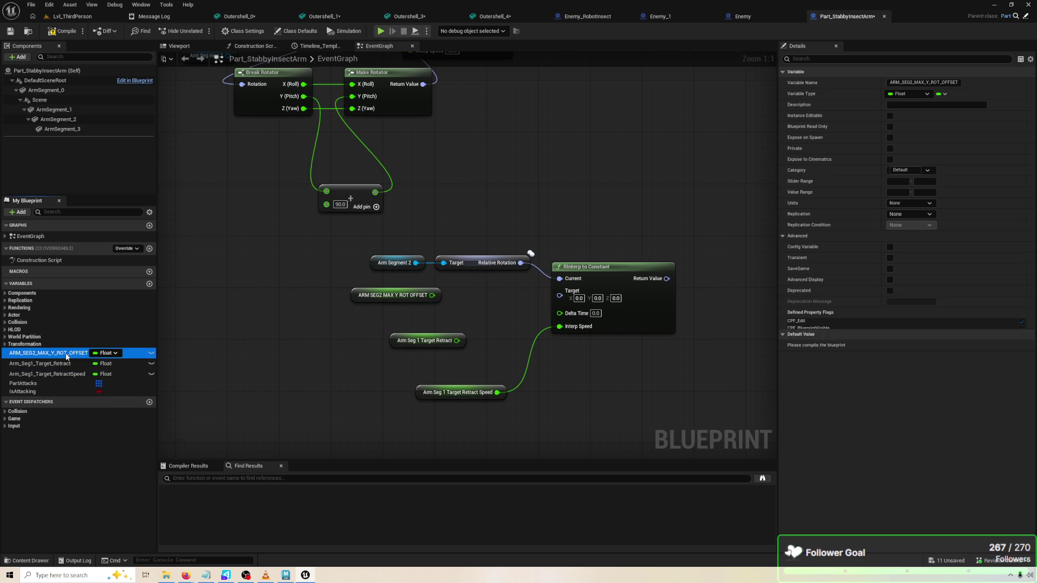
pyautogui.click(56, 353)
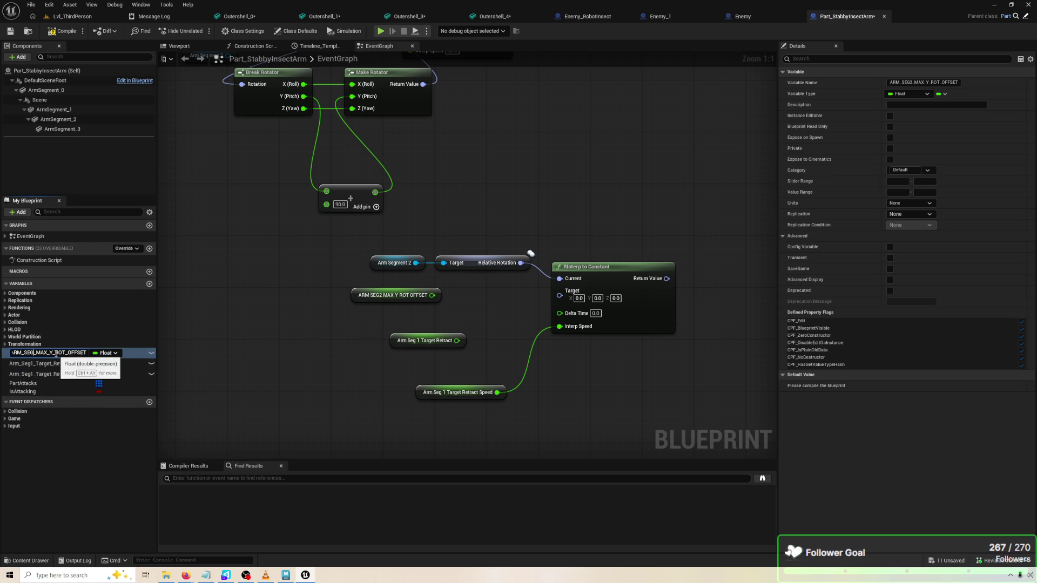
pyautogui.write('1')
pyautogui.press('Return')
# Replace the Arm Segment 2 reference in the graph with ArmSegment_1
pyautogui.click(426, 340)
pyautogui.click(386, 270)
pyautogui.moveTo(54, 109)
pyautogui.mouseDown()
pyautogui.moveTo(290, 190)
pyautogui.moveTo(400, 264)
pyautogui.mouseUp()
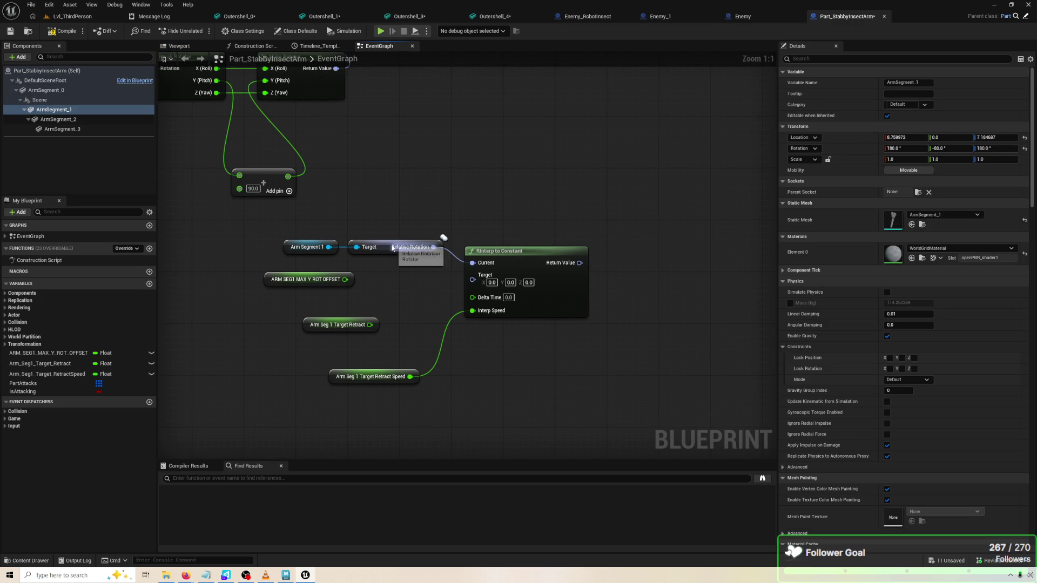
pyautogui.moveTo(385, 297); pyautogui.dragTo(427, 283)
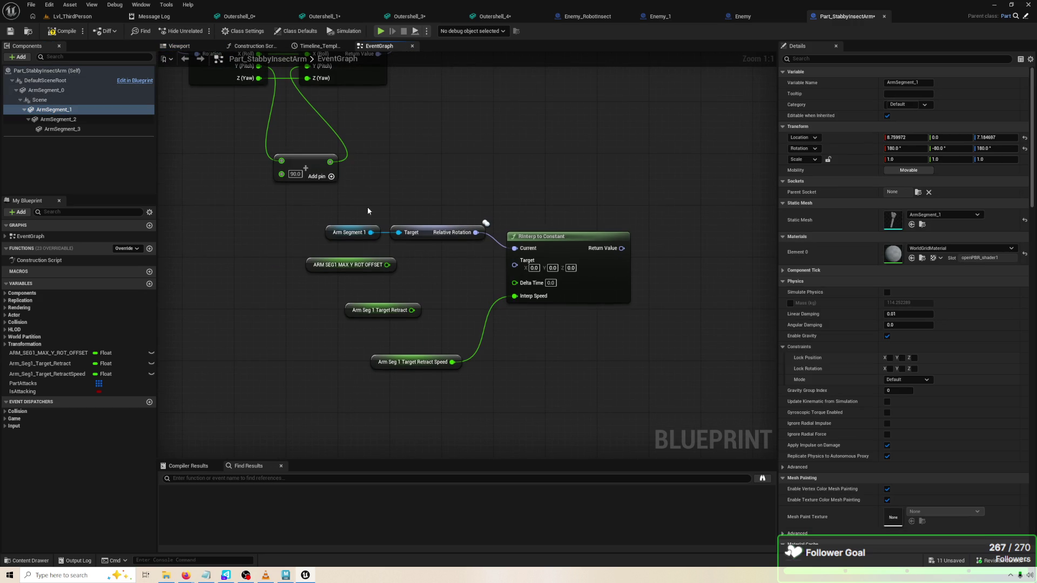
# In the blueprint viewport, zero ArmSegment_1's rotation, test a -30 pitch, then undo it
pyautogui.click(192, 49)
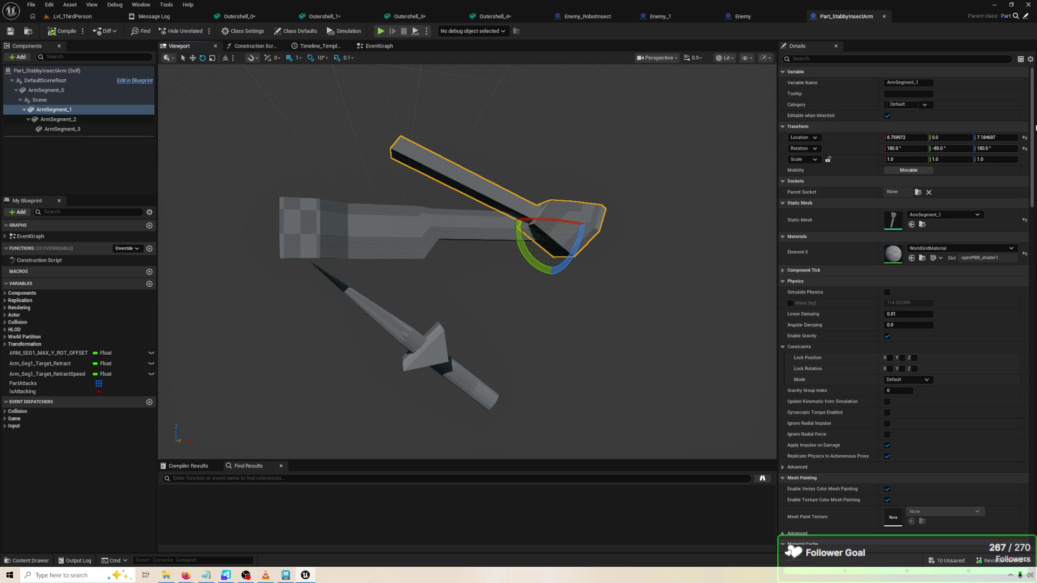
pyautogui.click(1024, 150)
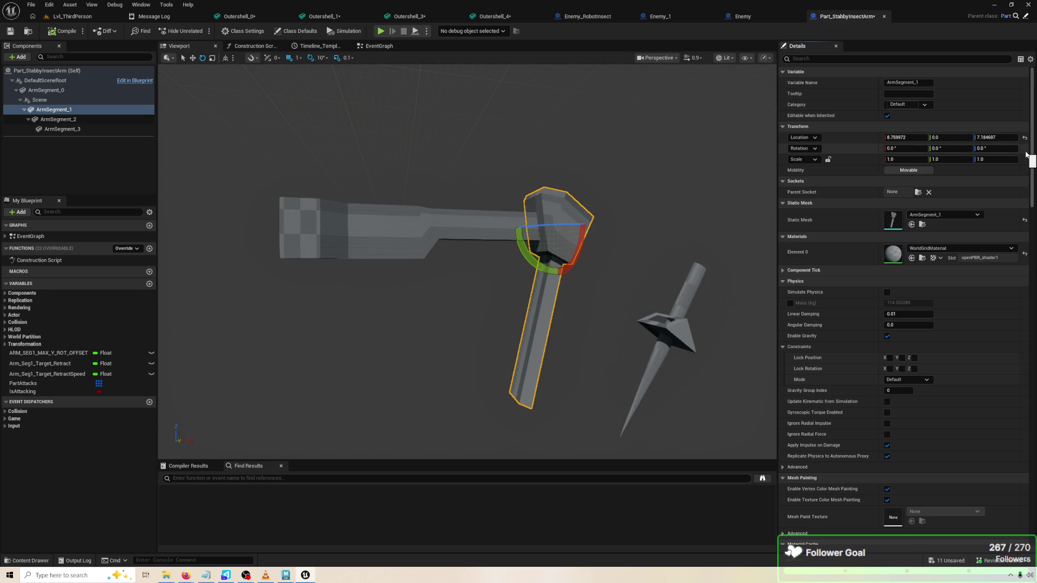
pyautogui.click(416, 342)
pyautogui.moveTo(416, 343); pyautogui.dragTo(416, 302)
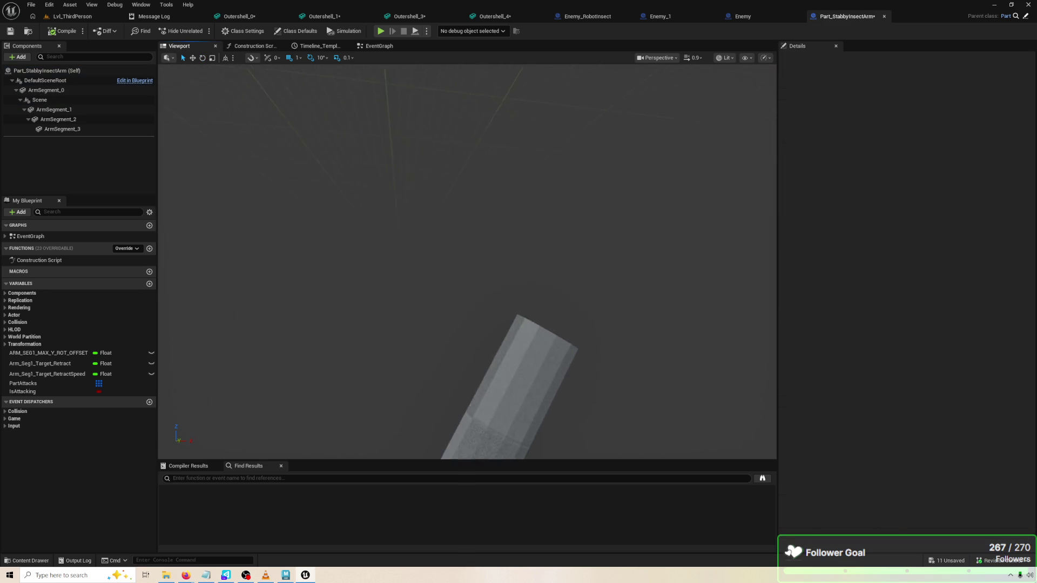
pyautogui.scroll(-5, 532, 319)
pyautogui.click(489, 277)
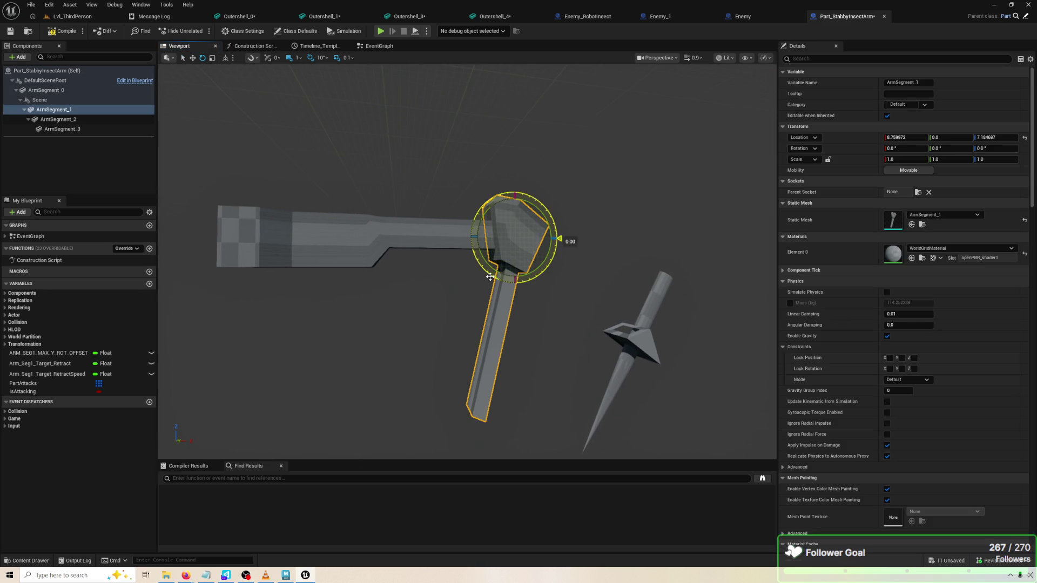
pyautogui.moveTo(489, 276); pyautogui.dragTo(470, 303)
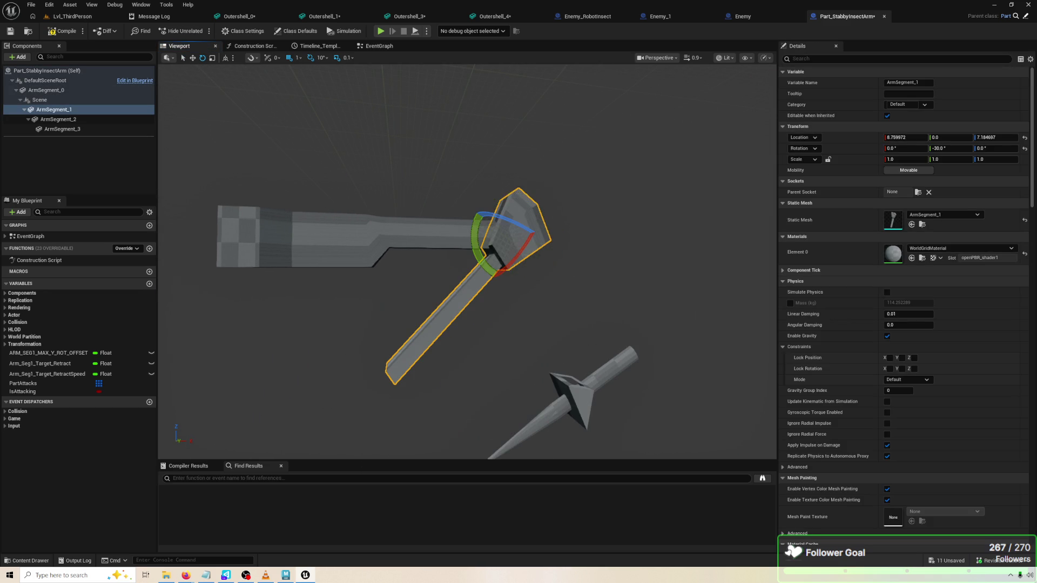
pyautogui.click(611, 323)
pyautogui.click(466, 307)
pyautogui.hotkey('ctrl', 'z')
pyautogui.click(514, 307)
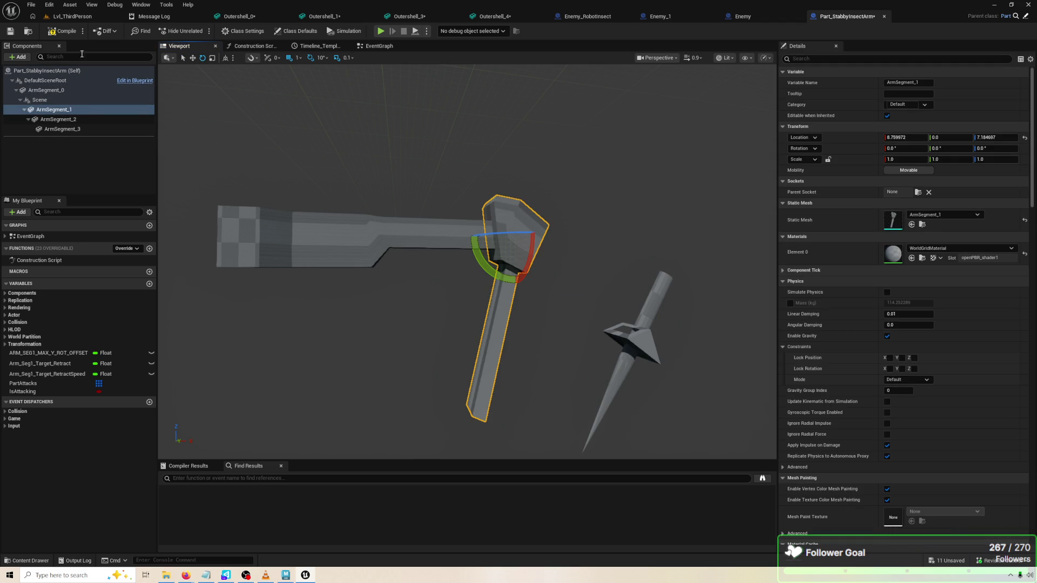
# Compile the blueprint and switch the viewport to Wireframe shading
pyautogui.click(75, 33)
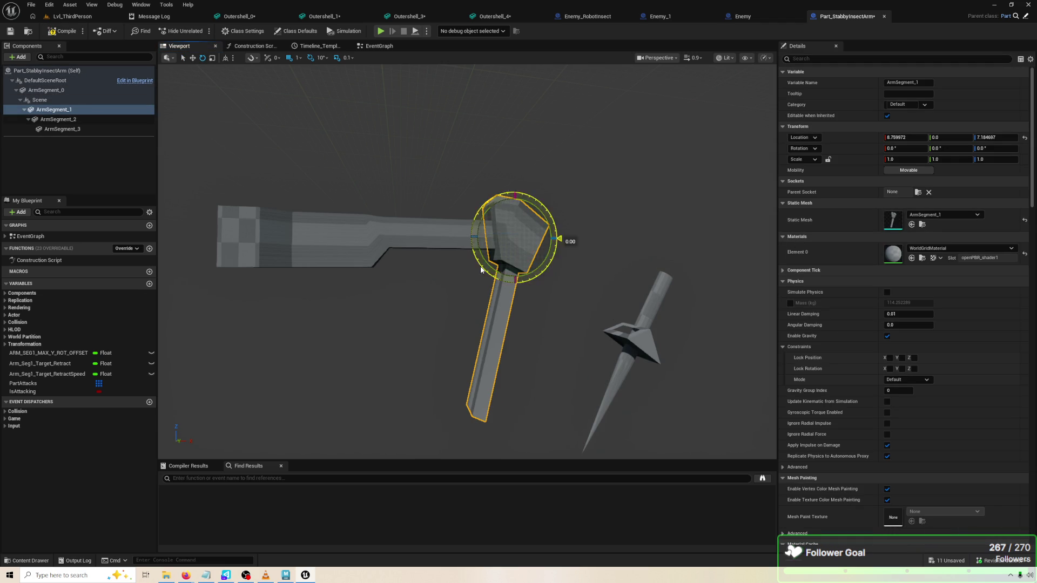
pyautogui.click(529, 324)
pyautogui.moveTo(529, 323)
pyautogui.mouseDown()
pyautogui.moveTo(554, 325)
pyautogui.moveTo(542, 324)
pyautogui.moveTo(543, 291)
pyautogui.moveTo(543, 302)
pyautogui.mouseUp()
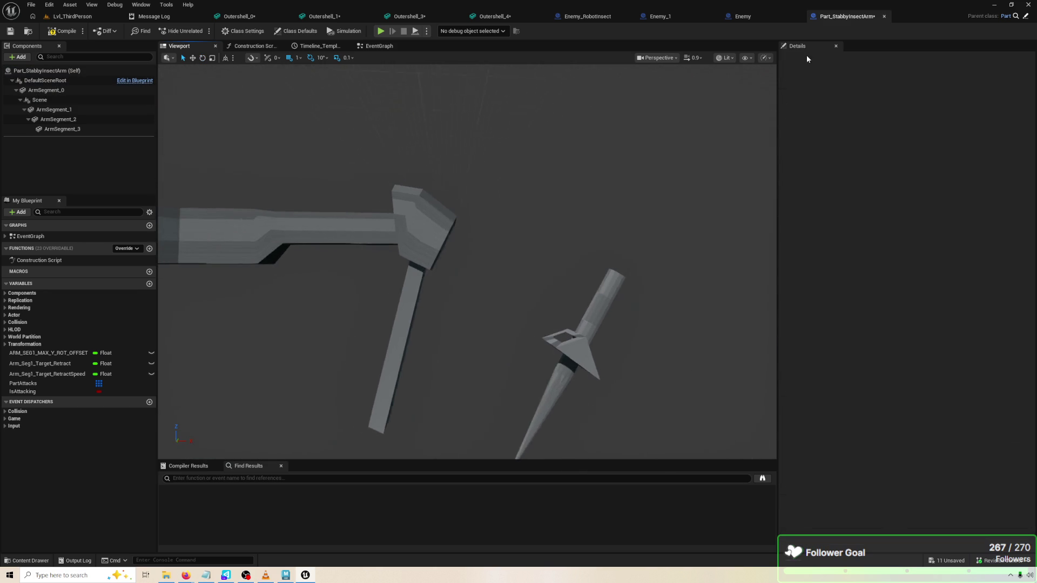
pyautogui.click(660, 58)
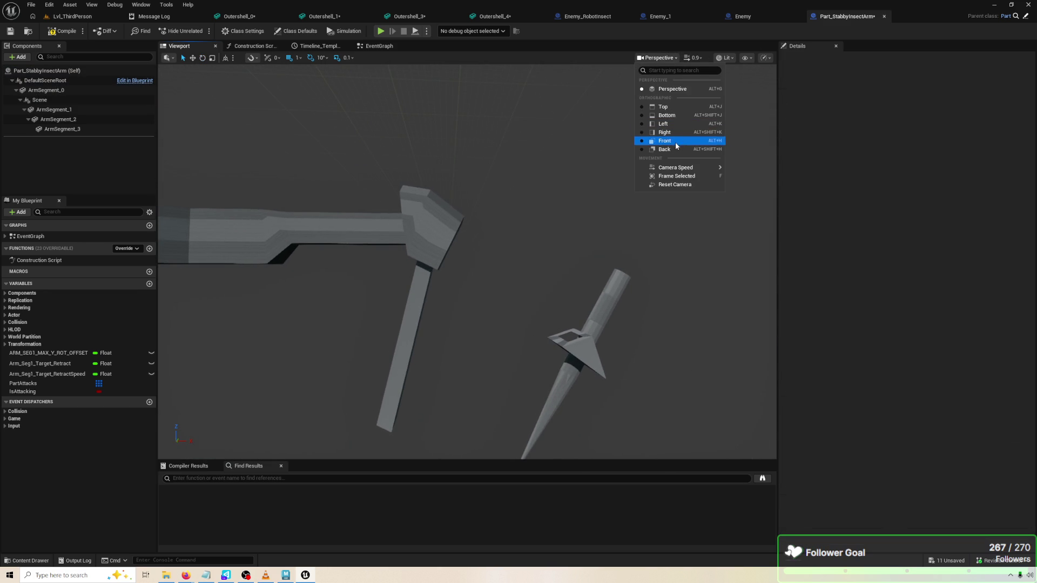
pyautogui.click(724, 58)
pyautogui.click(740, 97)
# Pitch ArmSegment_1 in wireframe to check its pivot, undo, and return to Maya
pyautogui.scroll(5, 454, 204)
pyautogui.click(453, 204)
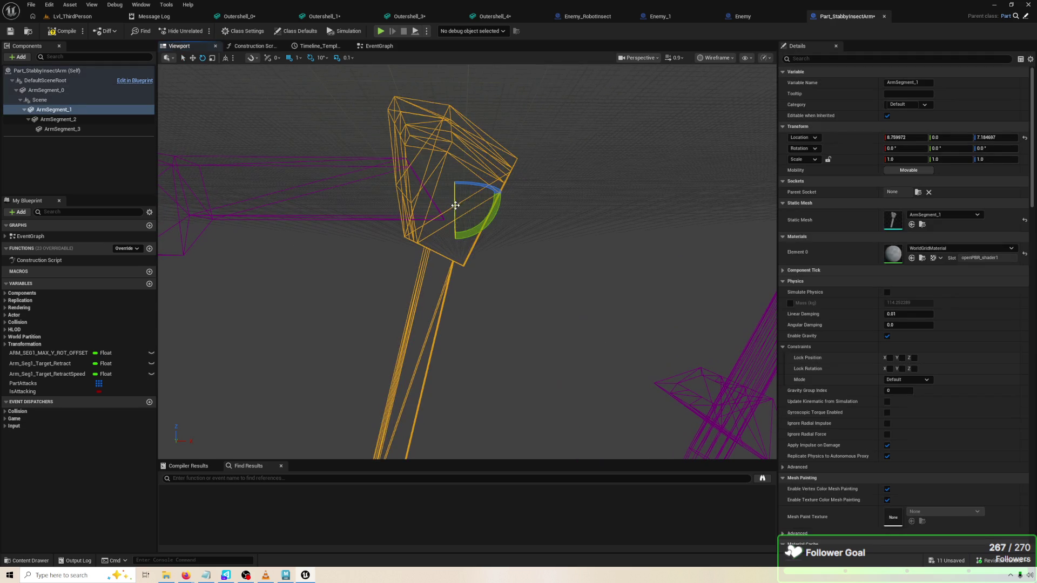
pyautogui.moveTo(488, 219)
pyautogui.mouseDown()
pyautogui.moveTo(501, 210)
pyautogui.moveTo(537, 225)
pyautogui.moveTo(520, 228)
pyautogui.mouseUp()
pyautogui.hotkey('ctrl', 'z')
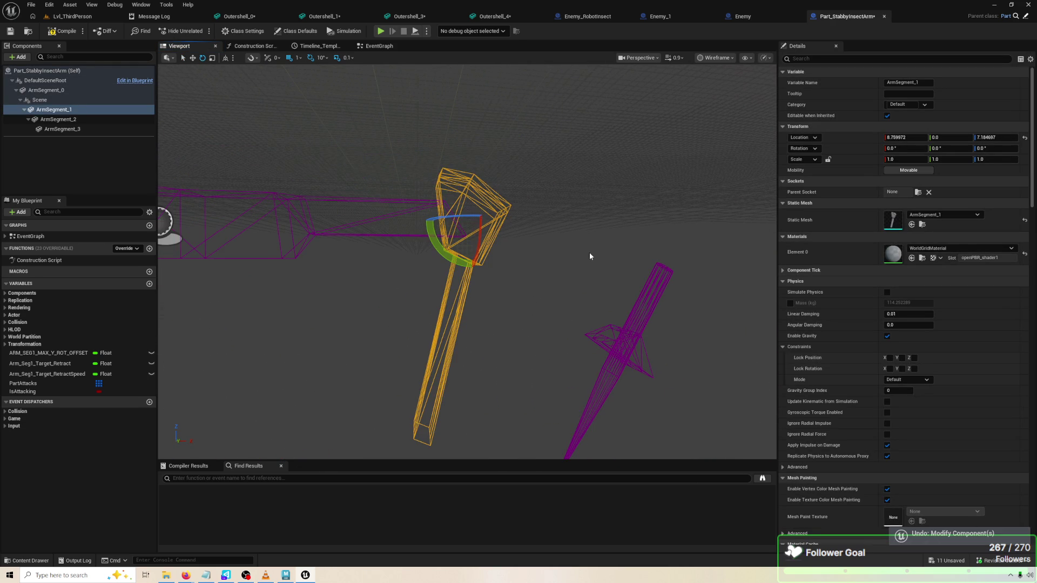
pyautogui.hotkey('ctrl', 'z')
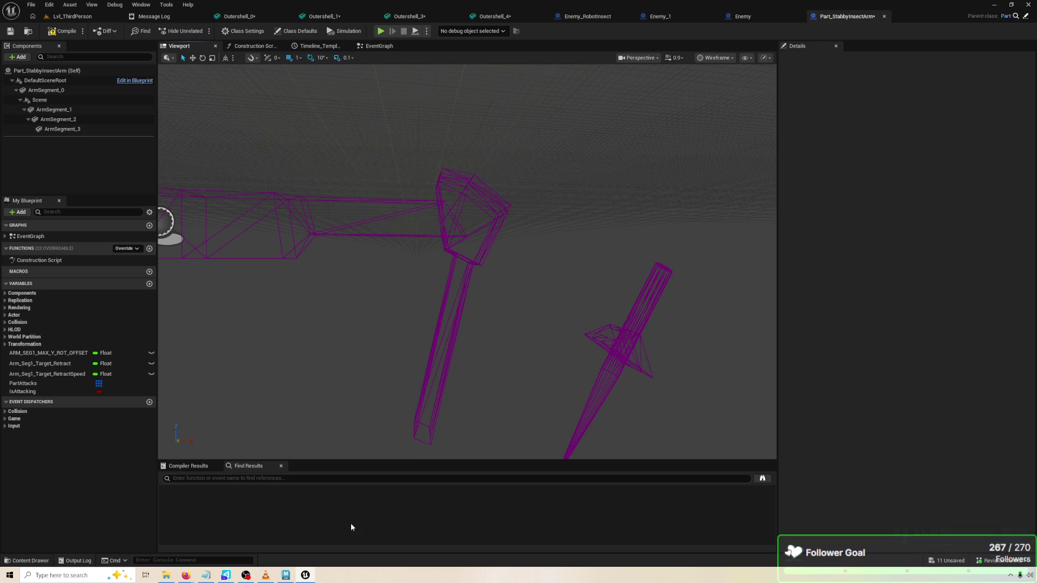
pyautogui.click(281, 578)
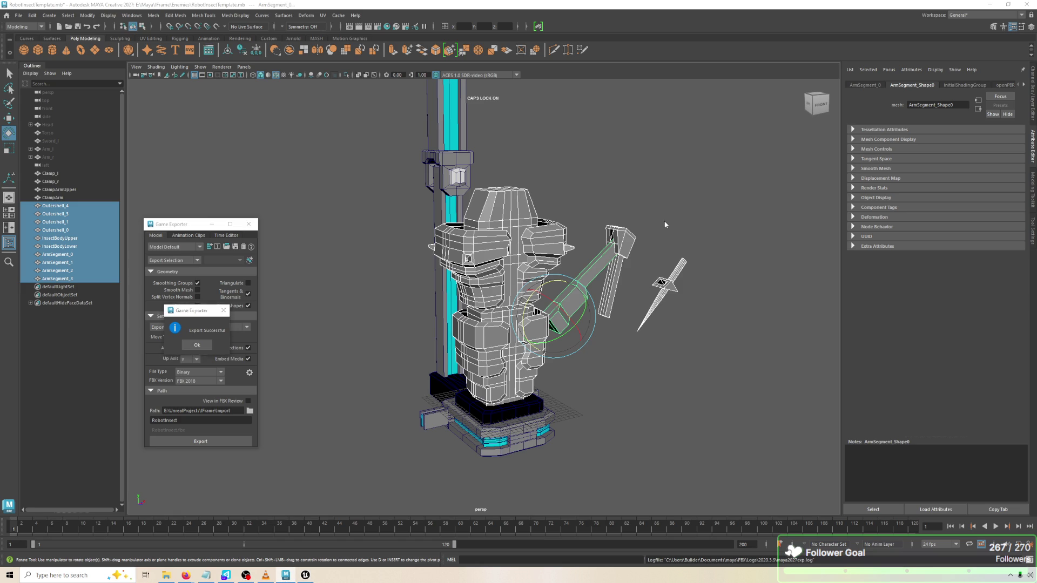
# Dismiss the Export Successful message in Maya and check the ArmSegment_1 and ArmSegment_0 pivots
pyautogui.hotkey('alt', 'Tab')
pyautogui.hotkey('alt', 'Tab')
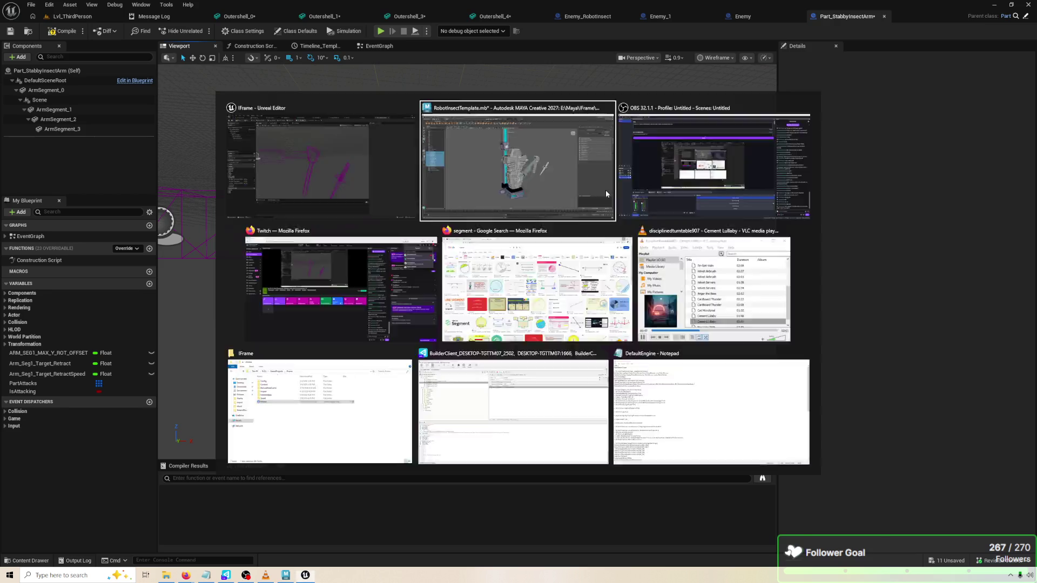
pyautogui.press('Return')
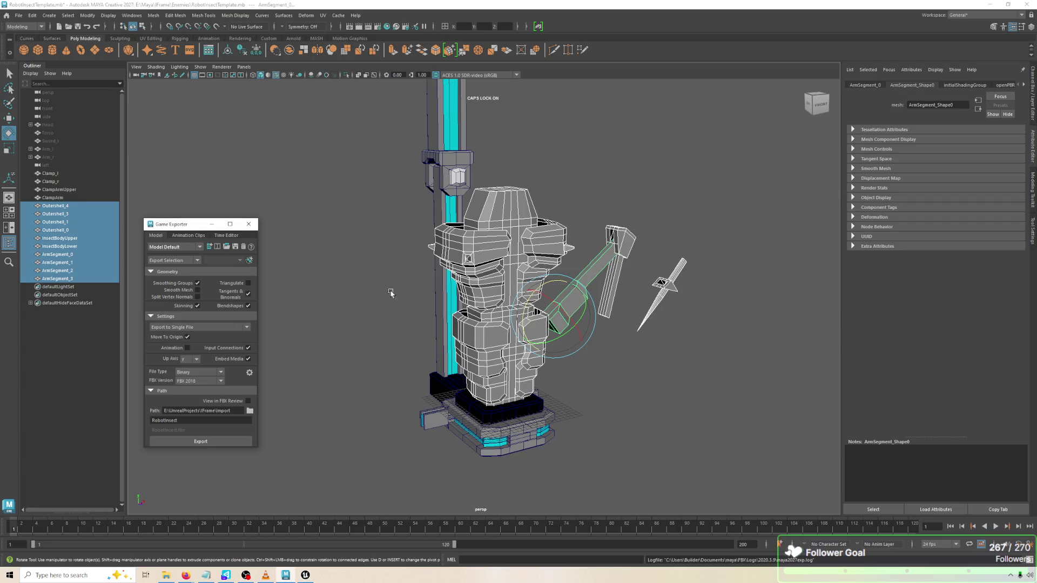
pyautogui.hotkey('ctrl', 'z')
pyautogui.moveTo(637, 230); pyautogui.dragTo(582, 234)
pyautogui.click(582, 235)
pyautogui.click(590, 254)
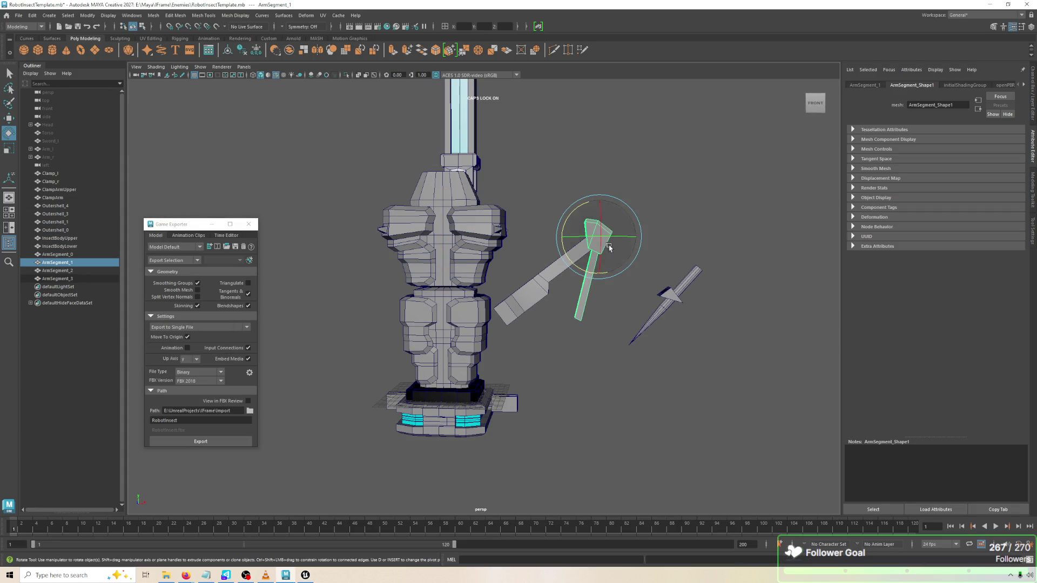
pyautogui.scroll(3, 612, 273)
pyautogui.click(531, 285)
pyautogui.click(551, 287)
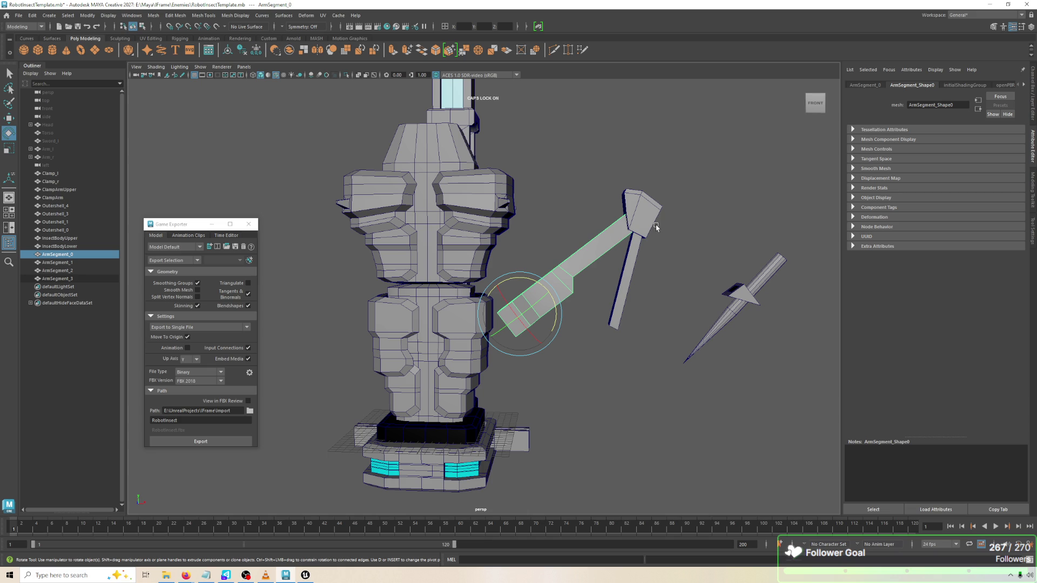
# Compare the robot in Maya against the Unreal blueprint, ending in the Part_StabbyInsectArm editor
pyautogui.hotkey('alt', 'Tab')
pyautogui.hotkey('alt', 'Tab')
pyautogui.moveTo(662, 238); pyautogui.dragTo(736, 255)
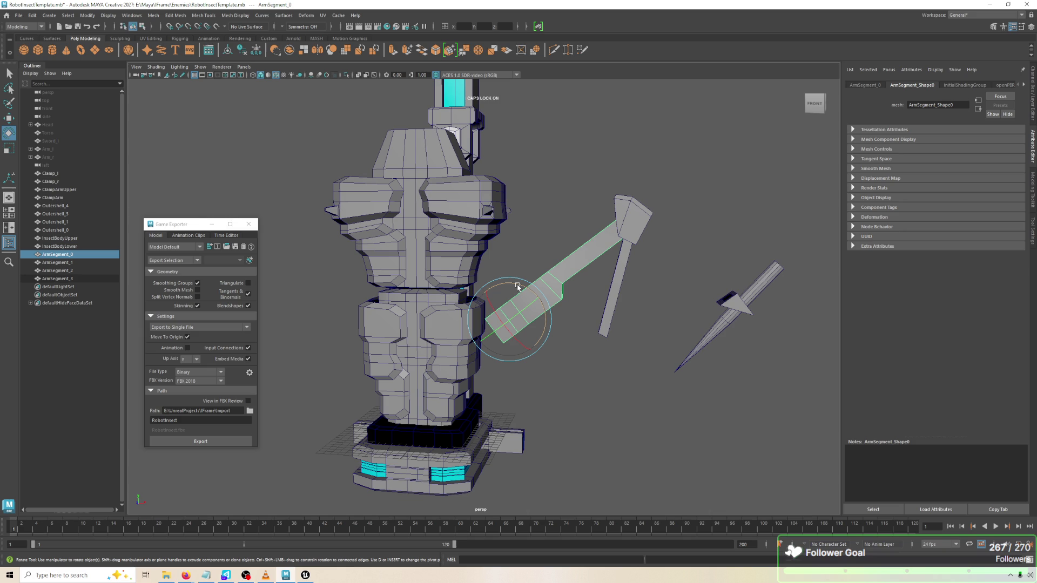
pyautogui.hotkey('alt', 'Tab')
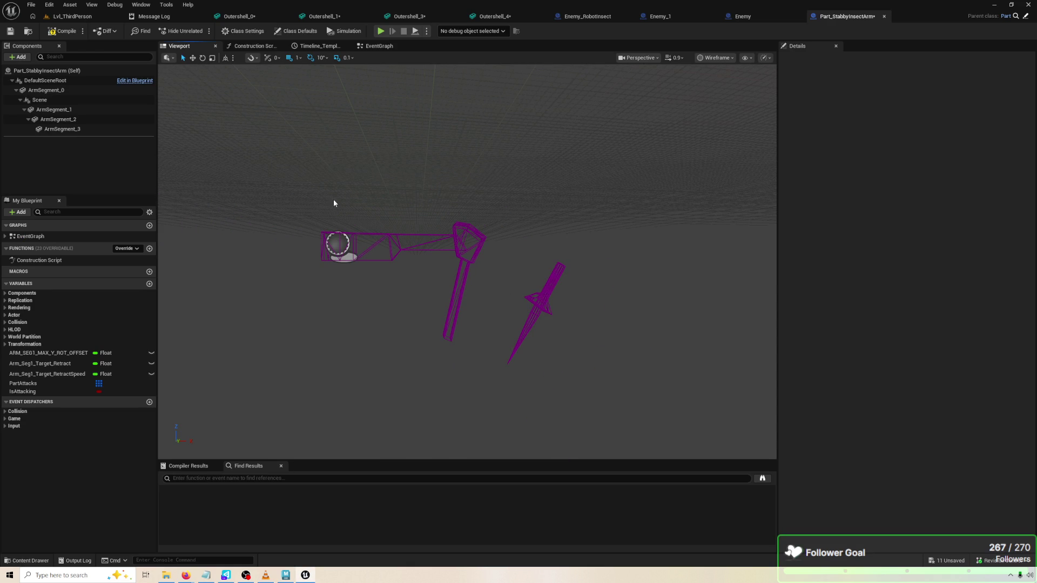
pyautogui.click(70, 5)
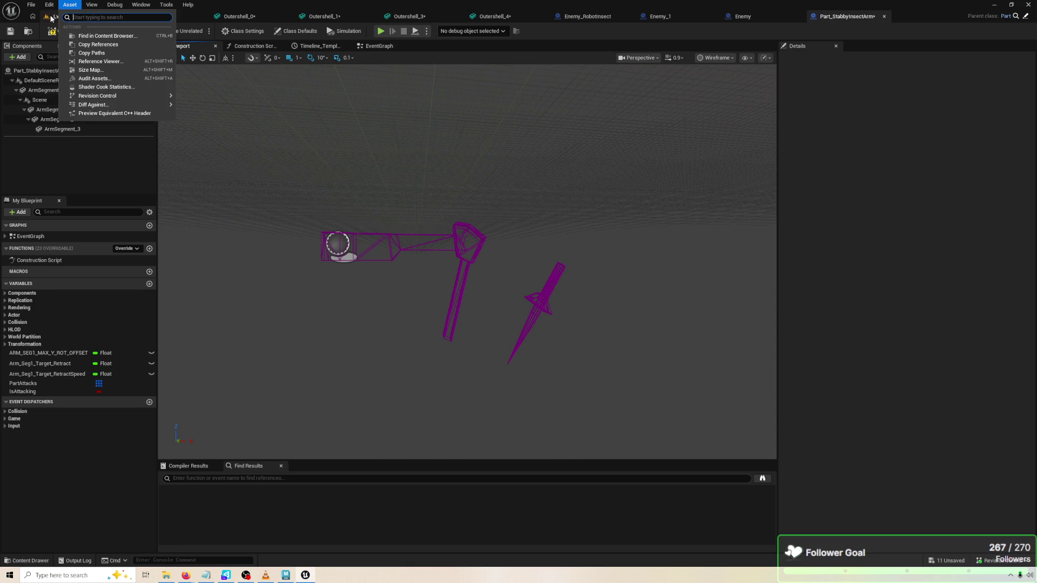
pyautogui.click(51, 31)
pyautogui.hotkey('alt', 'Tab')
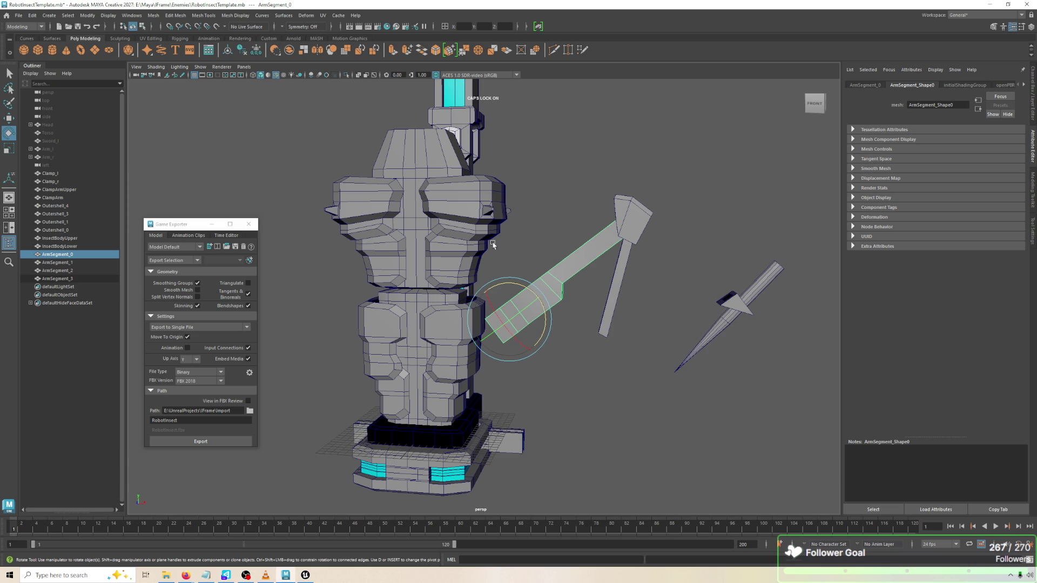
pyautogui.moveTo(552, 243)
pyautogui.mouseDown()
pyautogui.moveTo(555, 266)
pyautogui.moveTo(554, 244)
pyautogui.moveTo(548, 252)
pyautogui.mouseUp()
pyautogui.press('w')
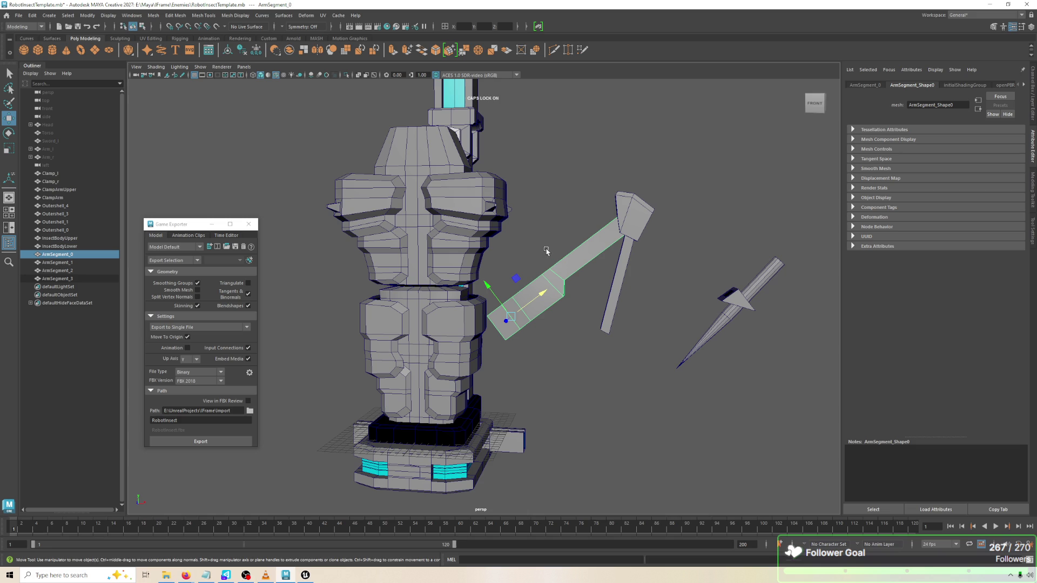
pyautogui.hotkey('alt', 'Tab')
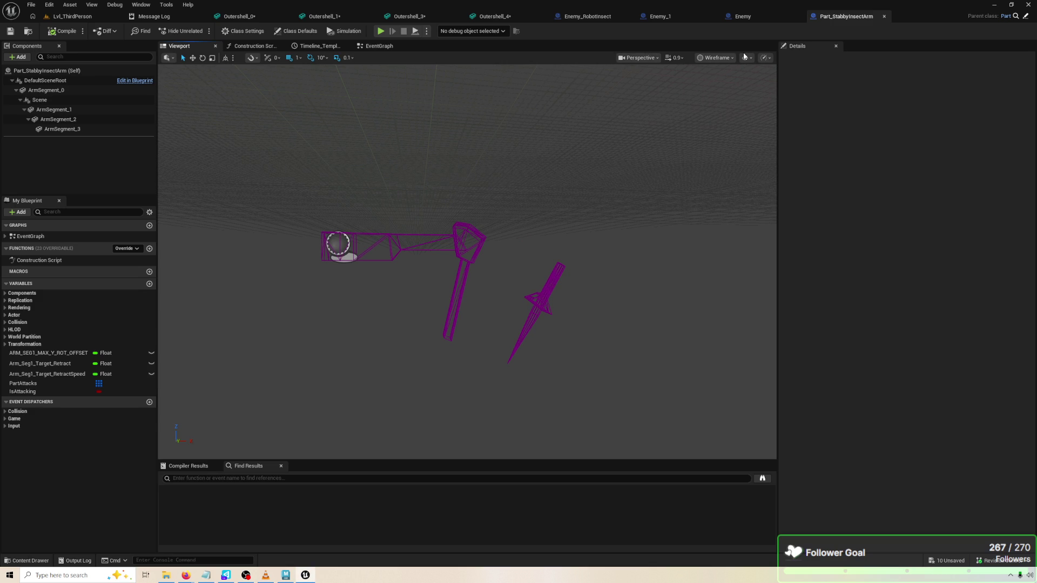
# Switch the blueprint viewport to Lit shading and go to the Lvl_ThirdPerson level
pyautogui.click(734, 57)
pyautogui.click(728, 80)
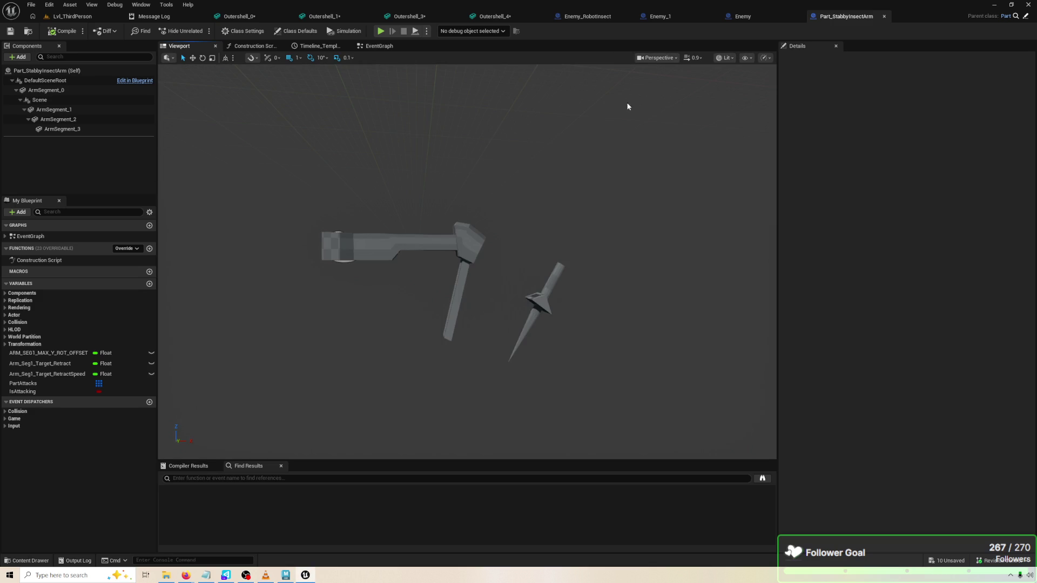
pyautogui.click(74, 19)
# Reimport the ArmSegment_0 mesh from the Content Browser and briefly play-test the level
pyautogui.rightClick(119, 502)
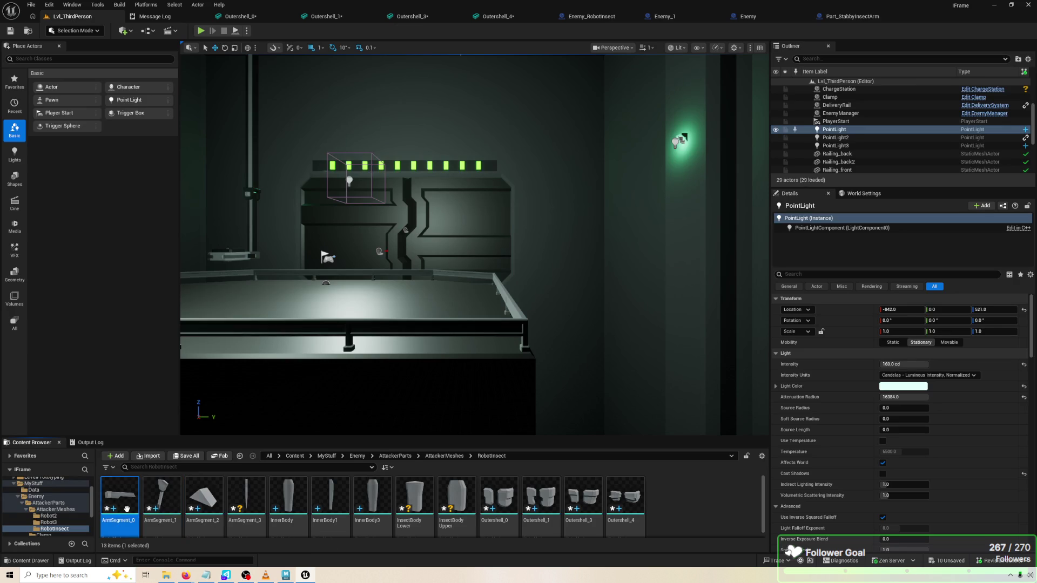
pyautogui.click(161, 260)
pyautogui.click(201, 31)
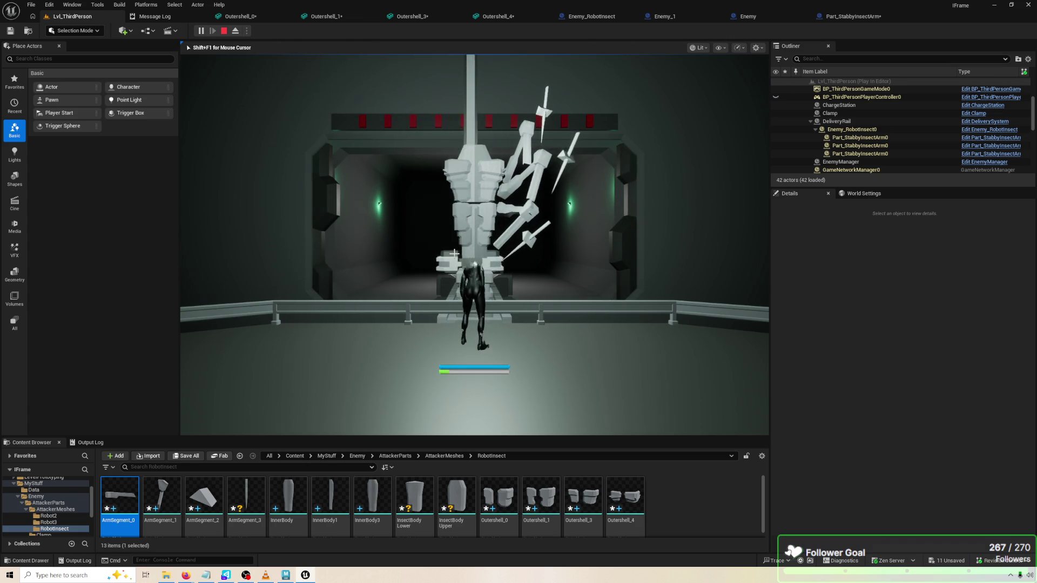
pyautogui.press('Escape')
# In Part_StabbyInsectArm, review the Details transforms of ArmSegment_0, ArmSegment_1 and Scene
pyautogui.click(850, 17)
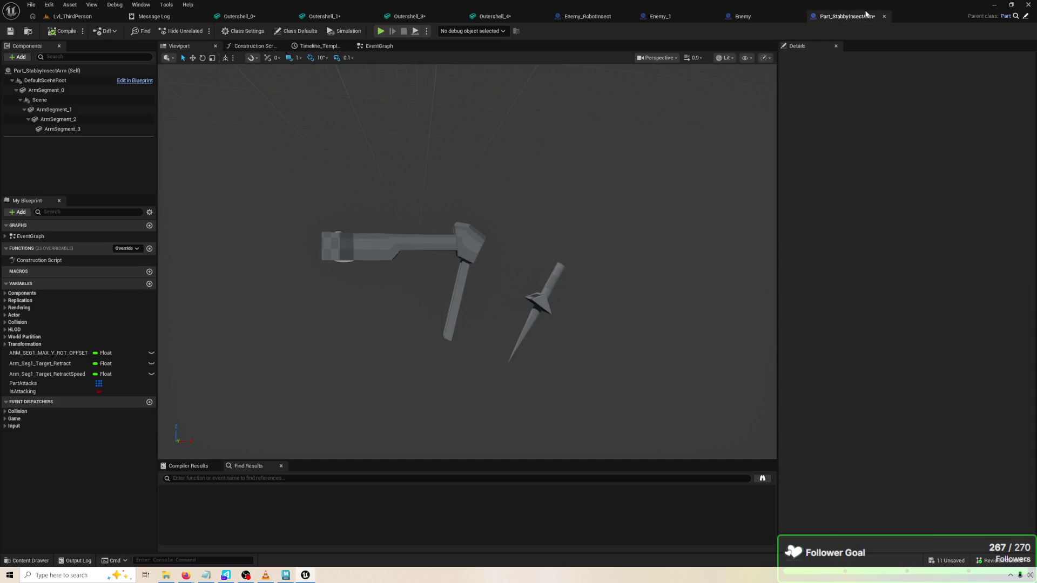
pyautogui.click(455, 261)
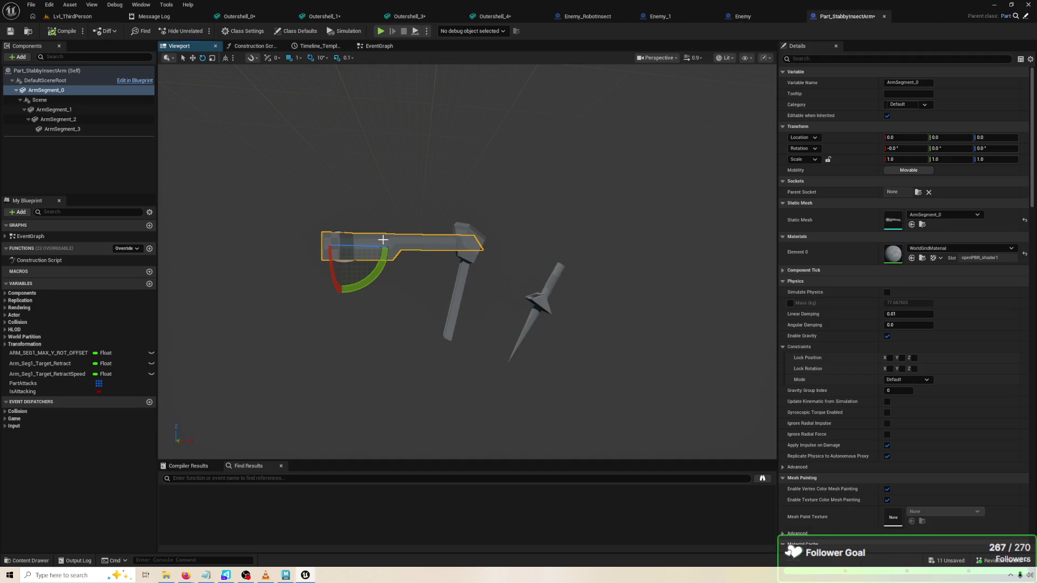
pyautogui.click(77, 111)
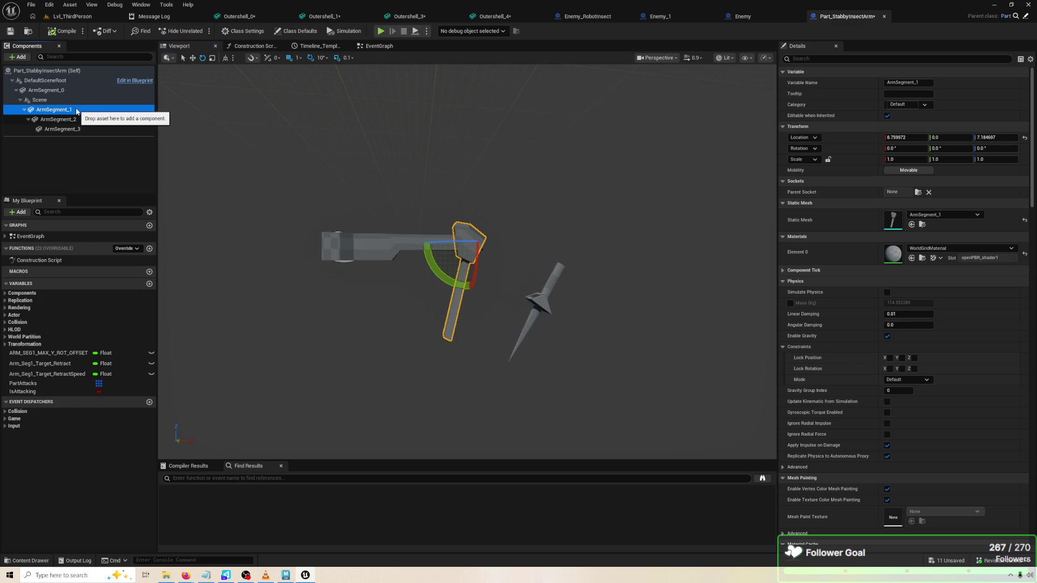
pyautogui.click(75, 100)
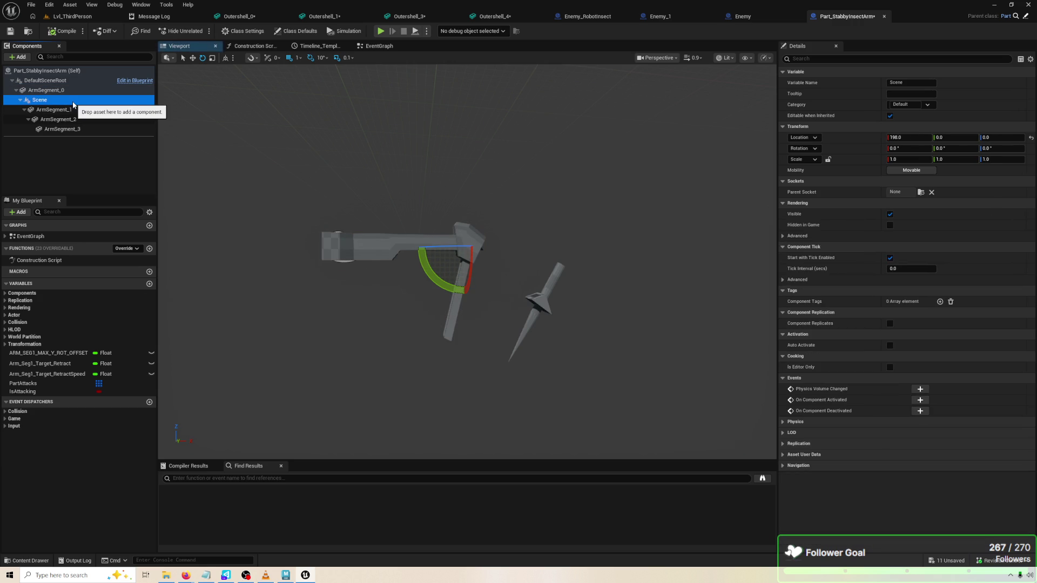
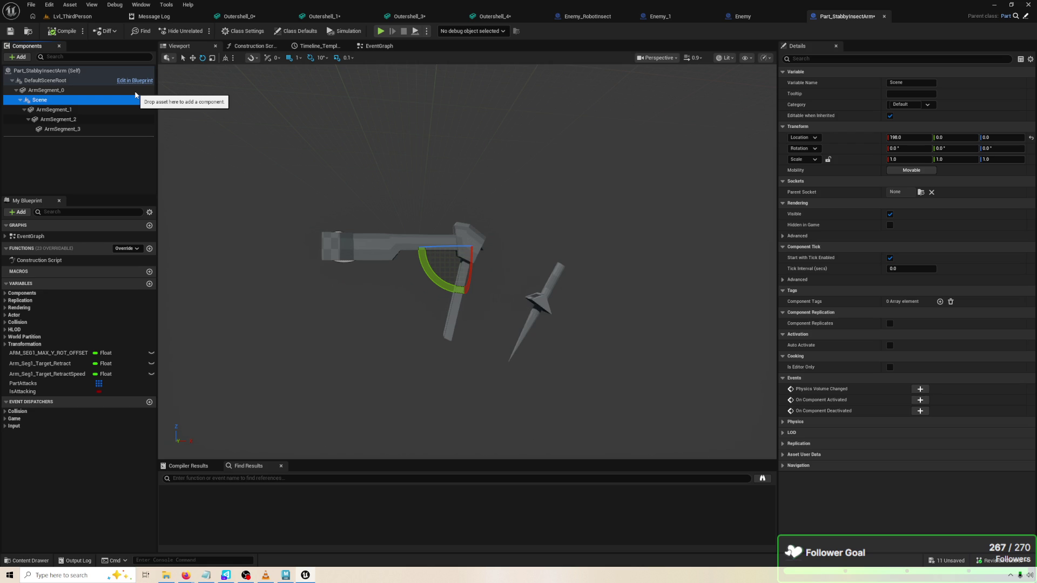
# Reparent ArmSegment_1 under ArmSegment_0 in the Components panel
pyautogui.click(79, 111)
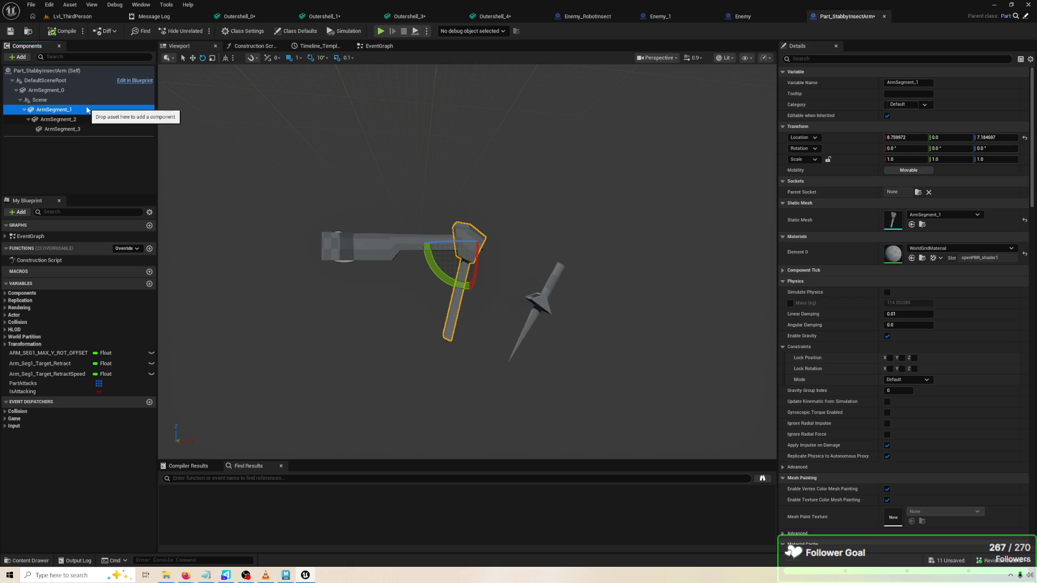
pyautogui.click(92, 100)
pyautogui.moveTo(93, 108); pyautogui.dragTo(91, 92)
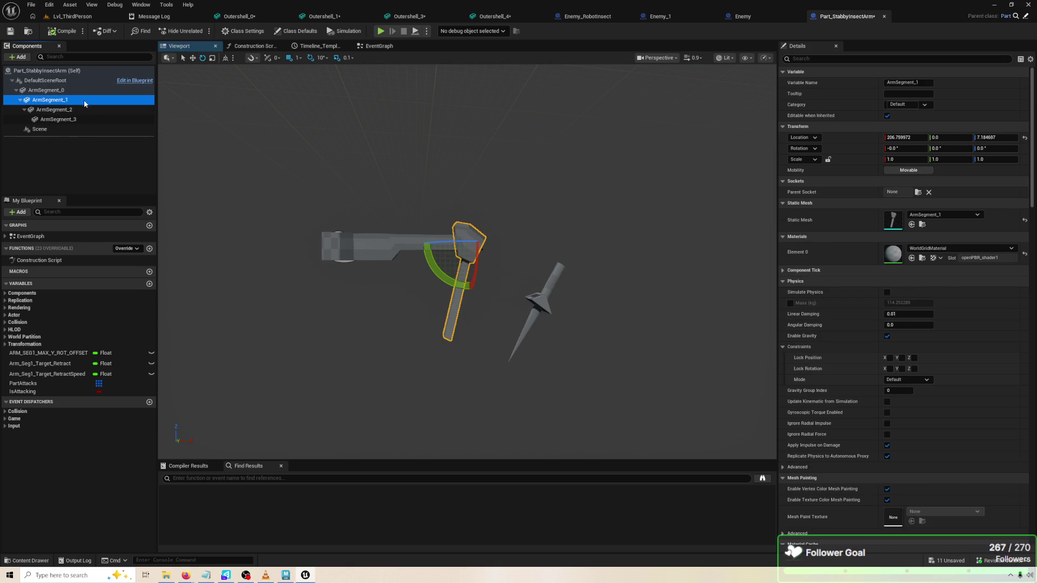
pyautogui.click(63, 128)
pyautogui.keyDown('ctrl'); pyautogui.click(62, 130); pyautogui.keyUp('ctrl')
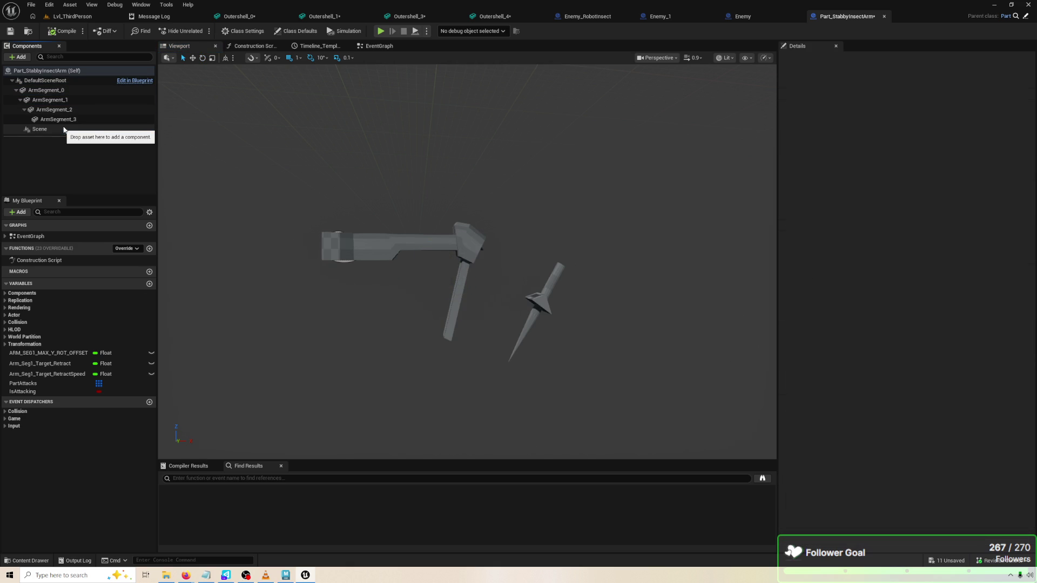
# Test-pitch ArmSegment_0 in the viewport, then undo the rotation
pyautogui.click(434, 247)
pyautogui.click(456, 303)
pyautogui.moveTo(456, 302); pyautogui.dragTo(518, 294)
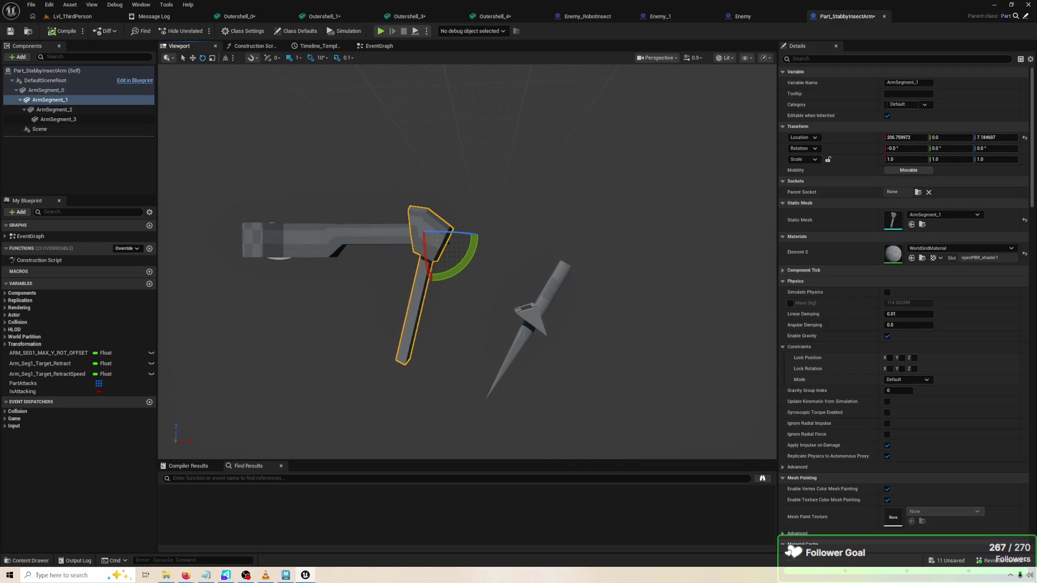
pyautogui.click(251, 227)
pyautogui.moveTo(292, 275); pyautogui.dragTo(314, 222)
pyautogui.click(511, 356)
pyautogui.hotkey('ctrl', 'z')
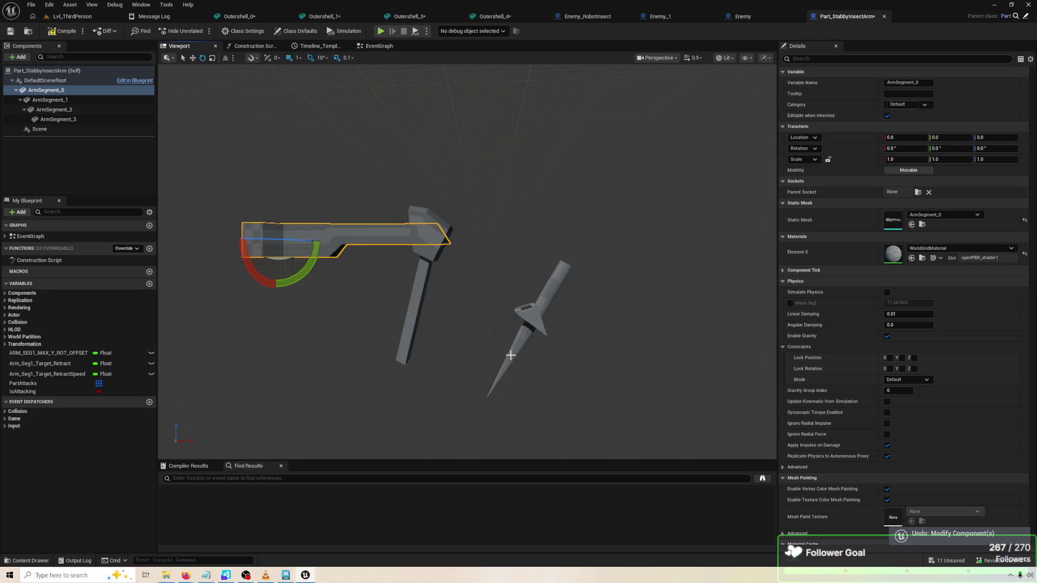
# Frame ArmSegment_1, pitch it down to test its pivot, and return it to zero pitch
pyautogui.click(486, 359)
pyautogui.click(540, 378)
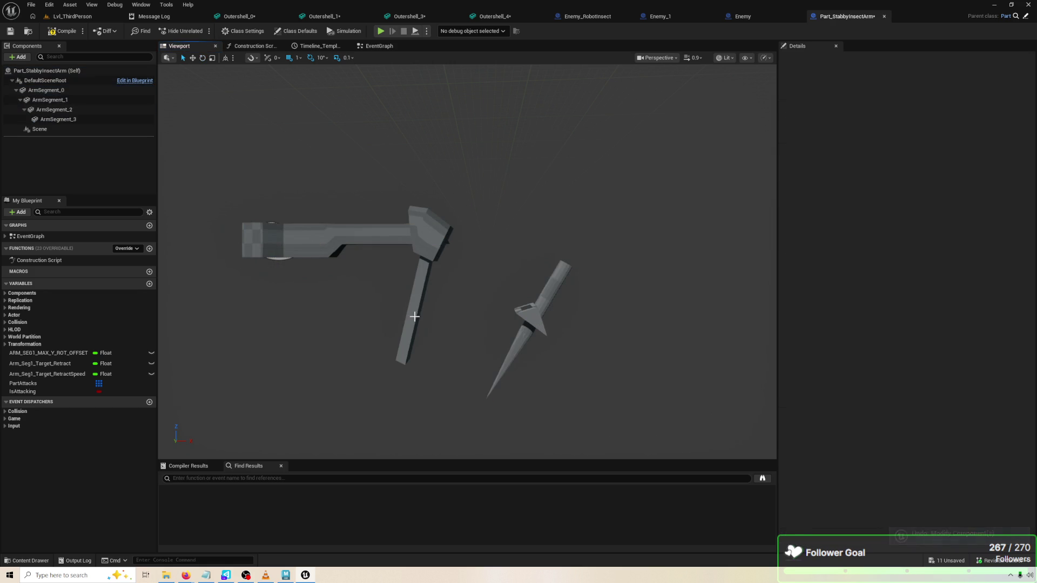
pyautogui.click(415, 302)
pyautogui.press('f')
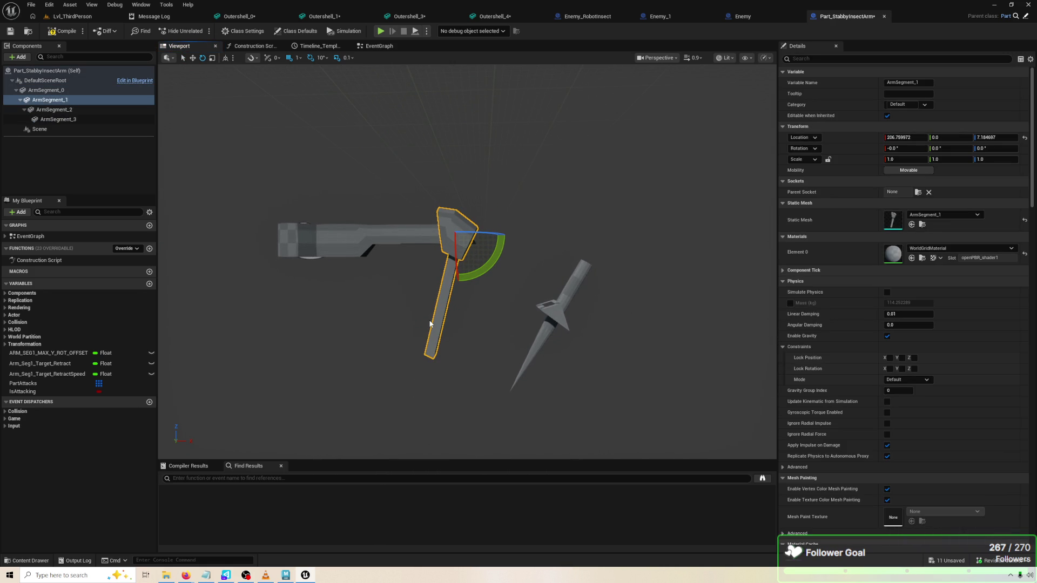
pyautogui.moveTo(501, 262); pyautogui.dragTo(506, 275)
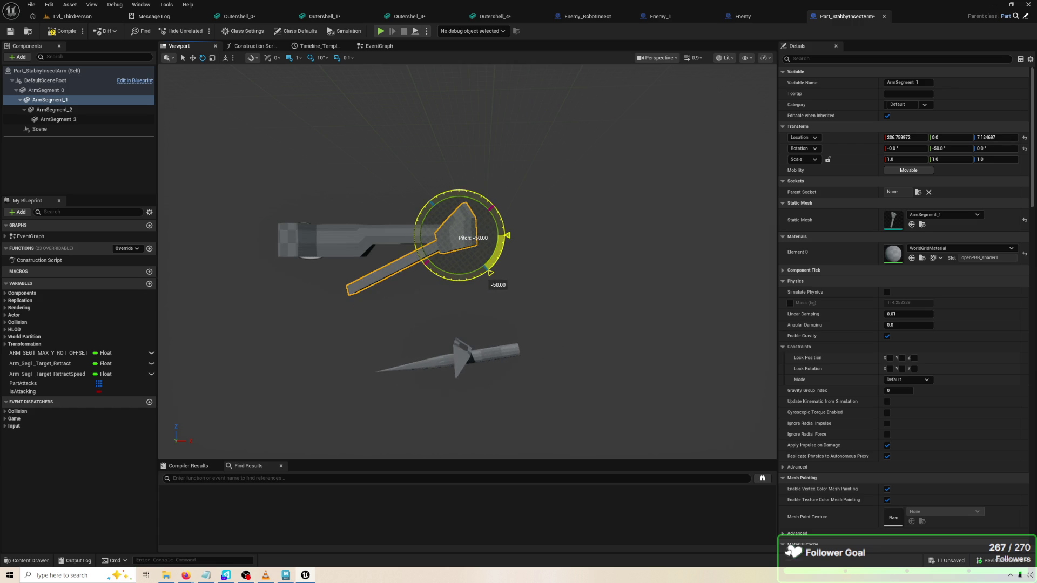
pyautogui.moveTo(490, 273)
pyautogui.mouseDown()
pyautogui.moveTo(492, 259)
pyautogui.moveTo(520, 253)
pyautogui.mouseUp()
pyautogui.hotkey('alt', 'Tab')
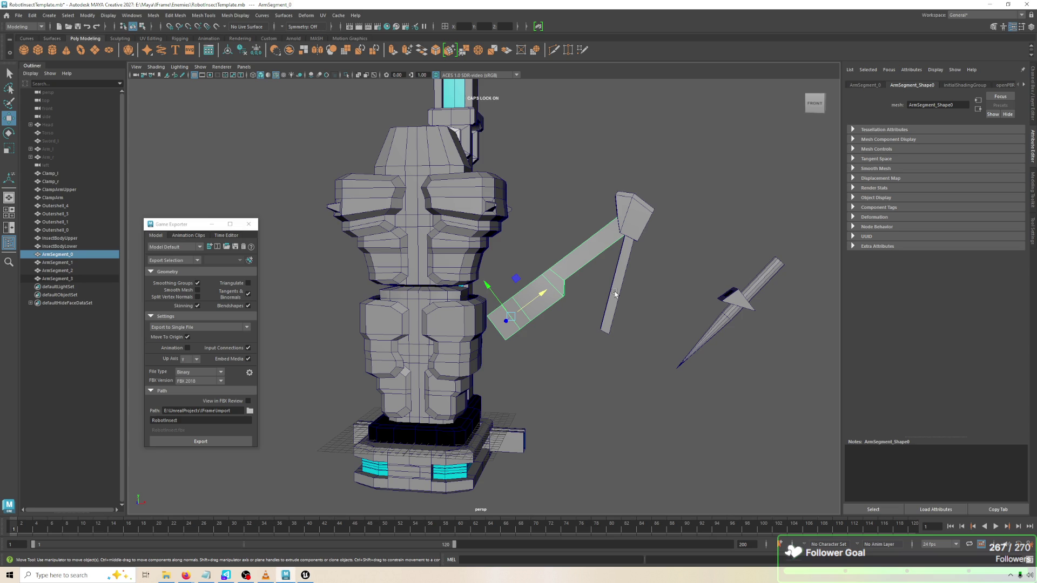
# Select ArmSegment_0 and rotate it down toward horizontal with the rotate tool
pyautogui.click(621, 294)
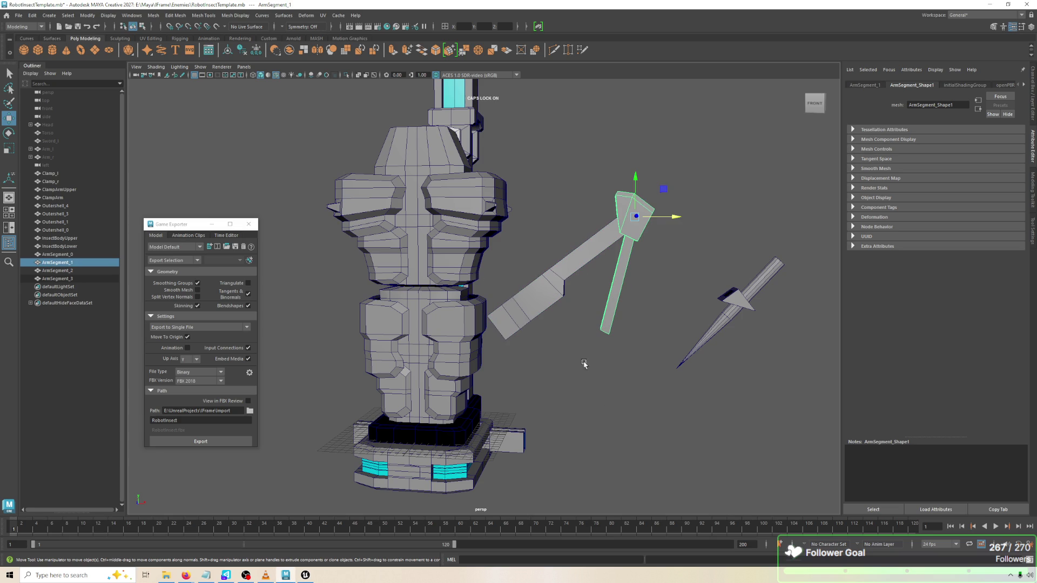
pyautogui.click(556, 299)
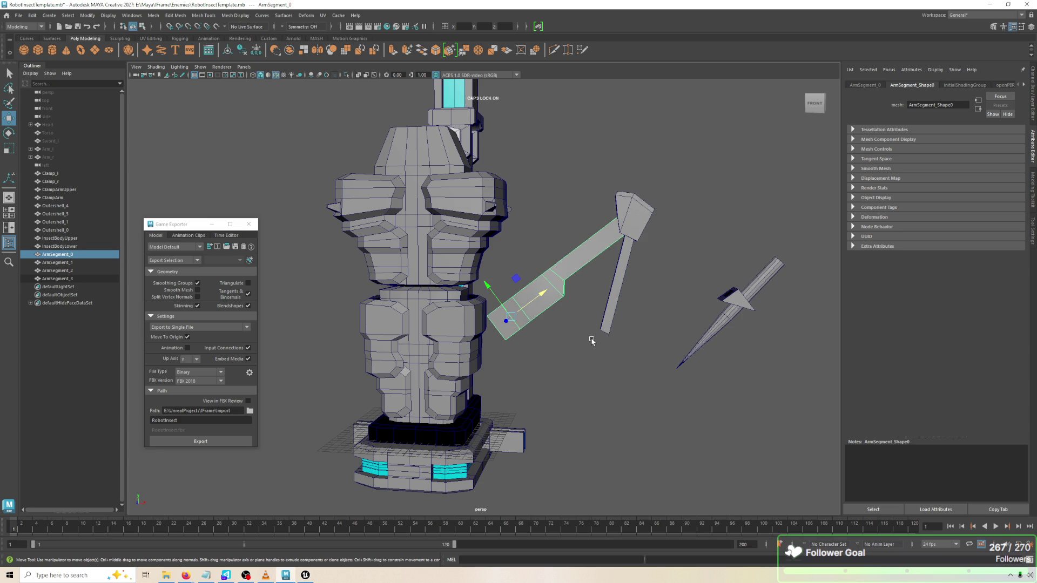
pyautogui.click(624, 278)
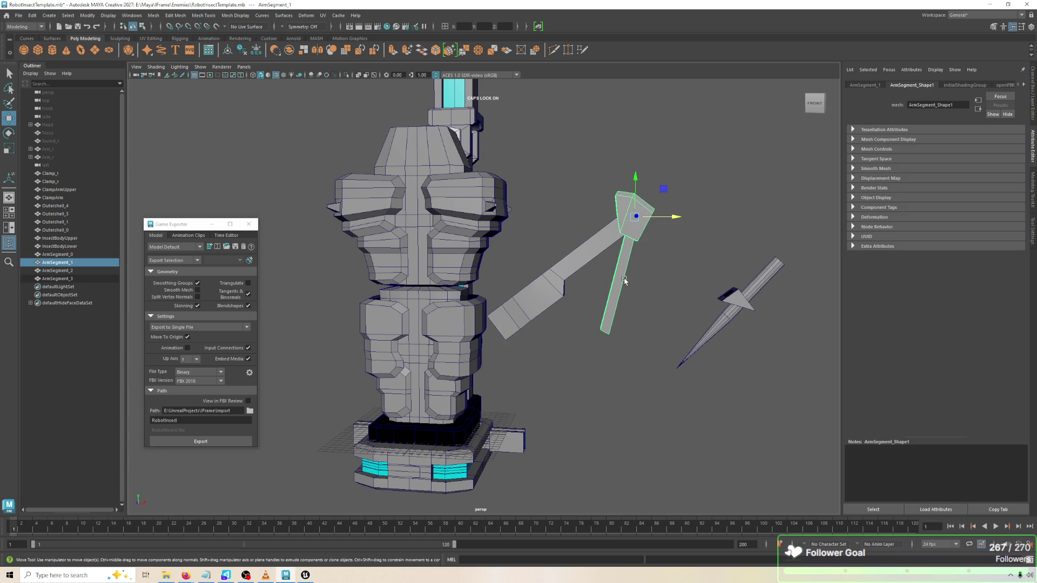
pyautogui.click(540, 310)
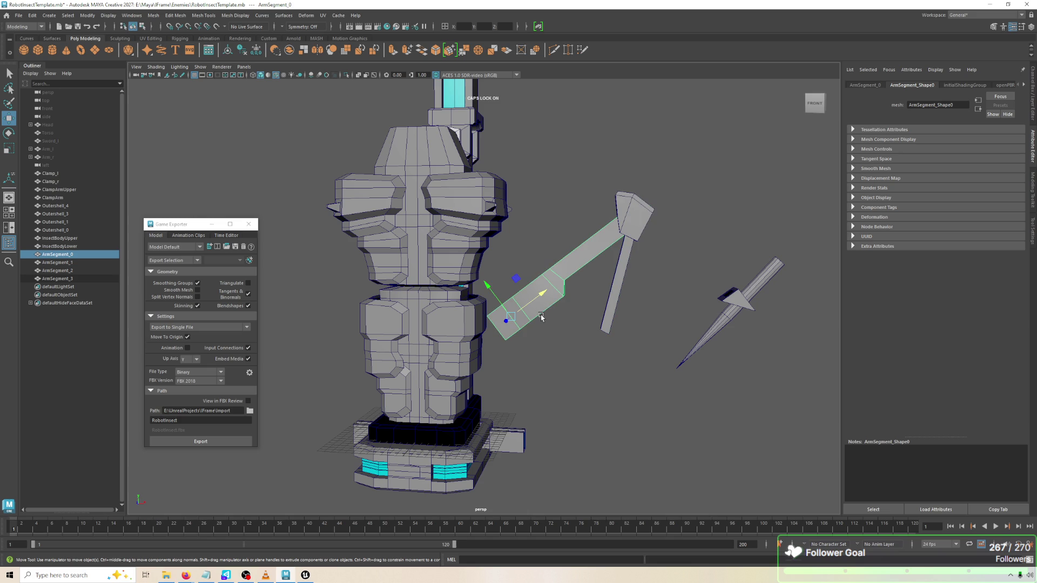
pyautogui.press('e')
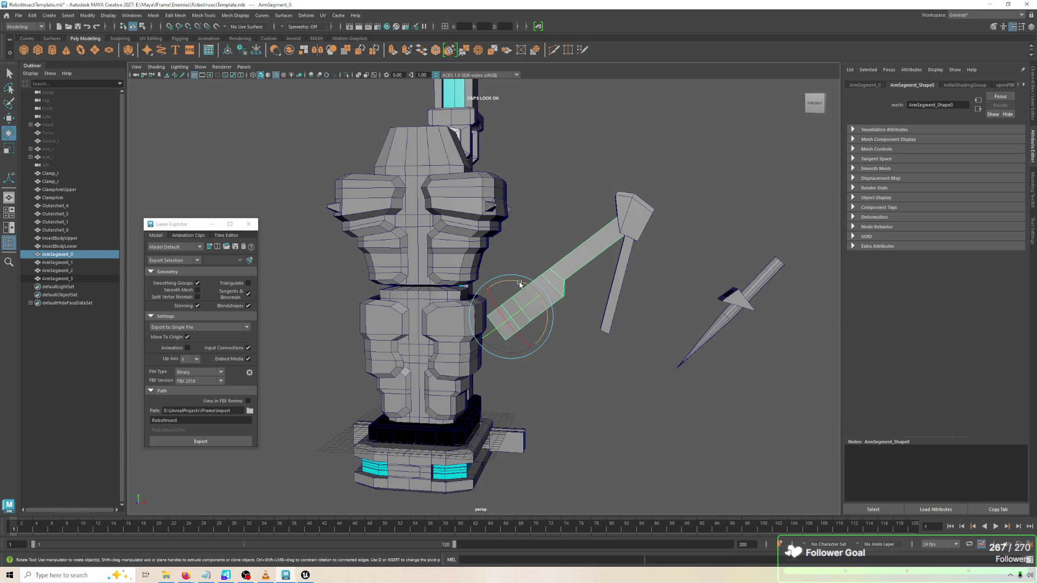
pyautogui.moveTo(520, 285)
pyautogui.mouseDown()
pyautogui.moveTo(546, 310)
pyautogui.moveTo(540, 295)
pyautogui.moveTo(588, 317)
pyautogui.moveTo(574, 315)
pyautogui.mouseUp()
pyautogui.hotkey('ctrl', 'z')
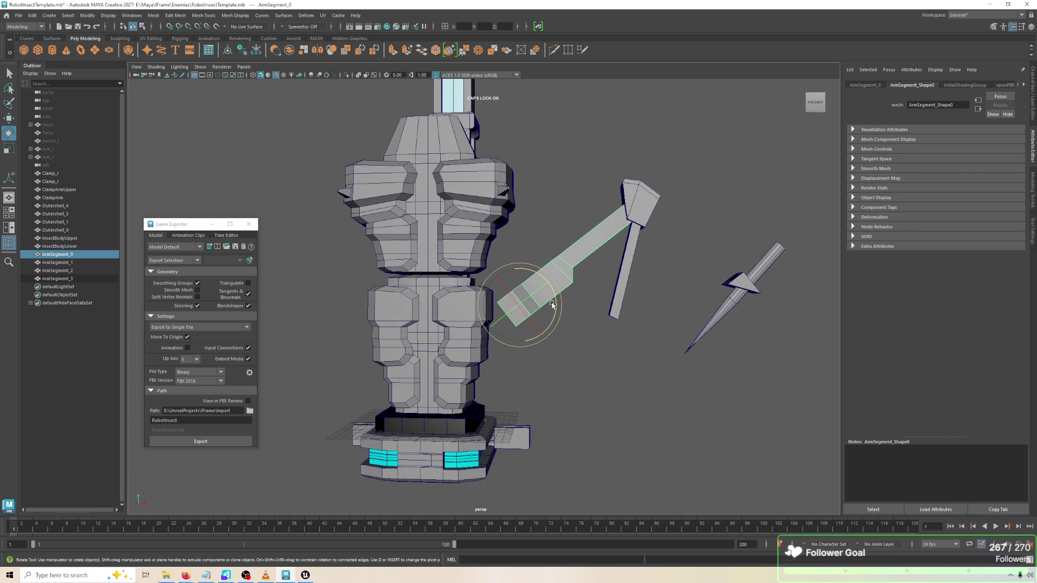
pyautogui.moveTo(519, 270); pyautogui.dragTo(539, 278)
# In the front view, enter numeric rotations of 90, 0 and -90 to lay the arm horizontal
pyautogui.press('space')
pyautogui.press('space')
pyautogui.press('space')
pyautogui.press('space')
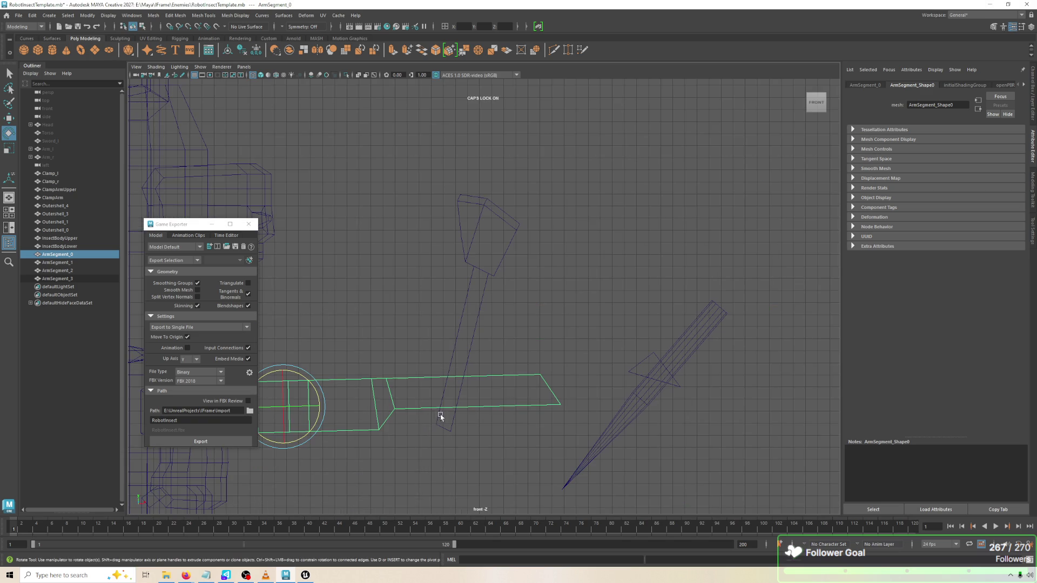
pyautogui.moveTo(387, 323); pyautogui.dragTo(506, 281)
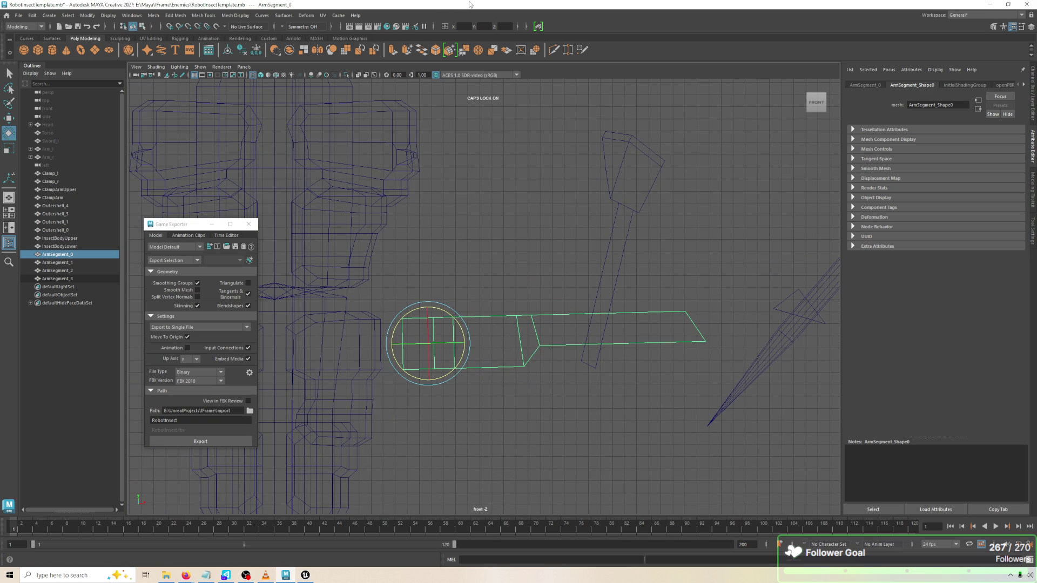
pyautogui.click(443, 26)
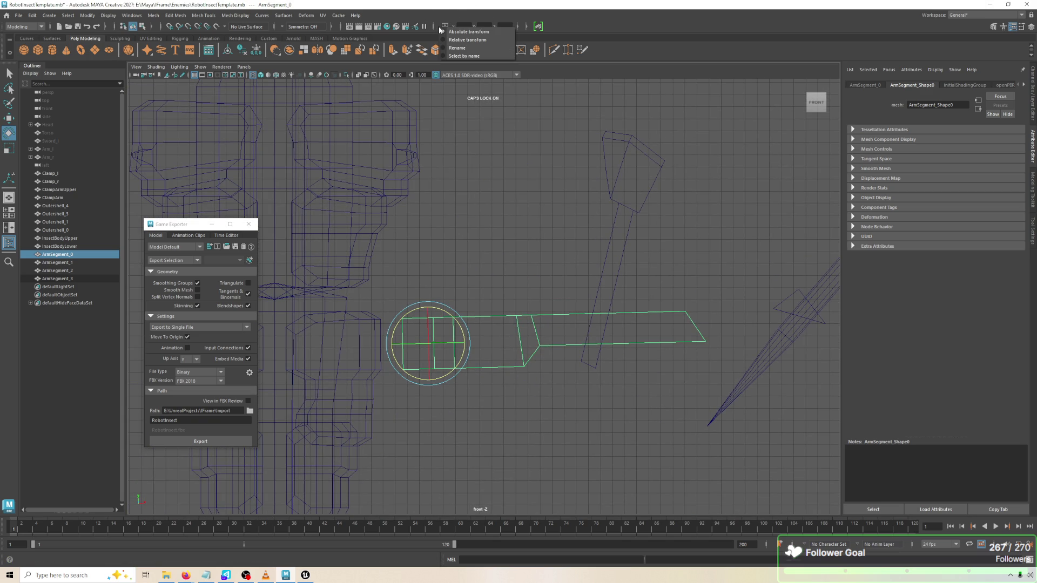
pyautogui.click(469, 31)
pyautogui.write('90')
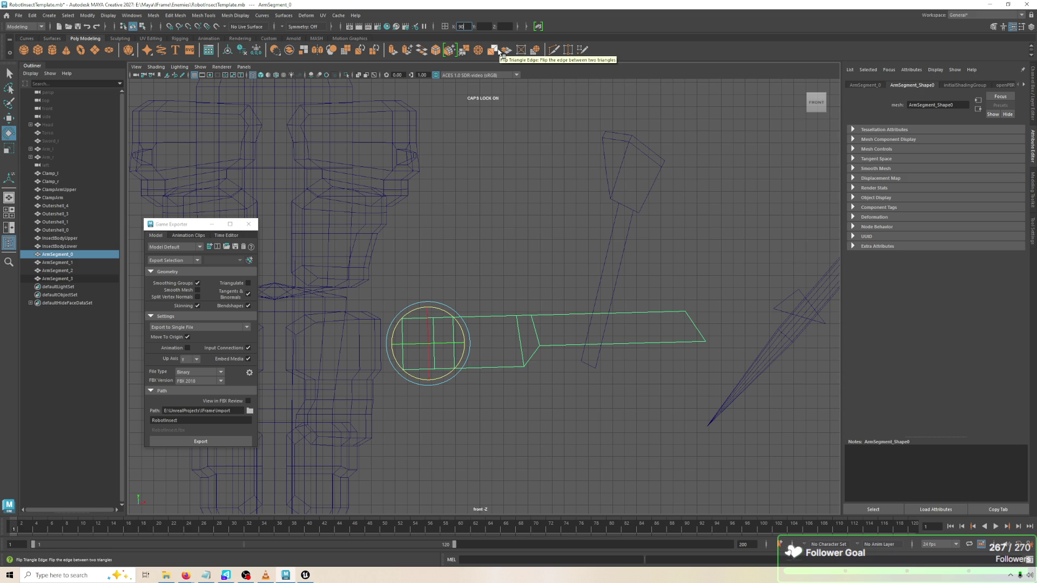
pyautogui.press('Return')
pyautogui.press('Return')
pyautogui.press('Tab')
pyautogui.write('0')
pyautogui.press('Return')
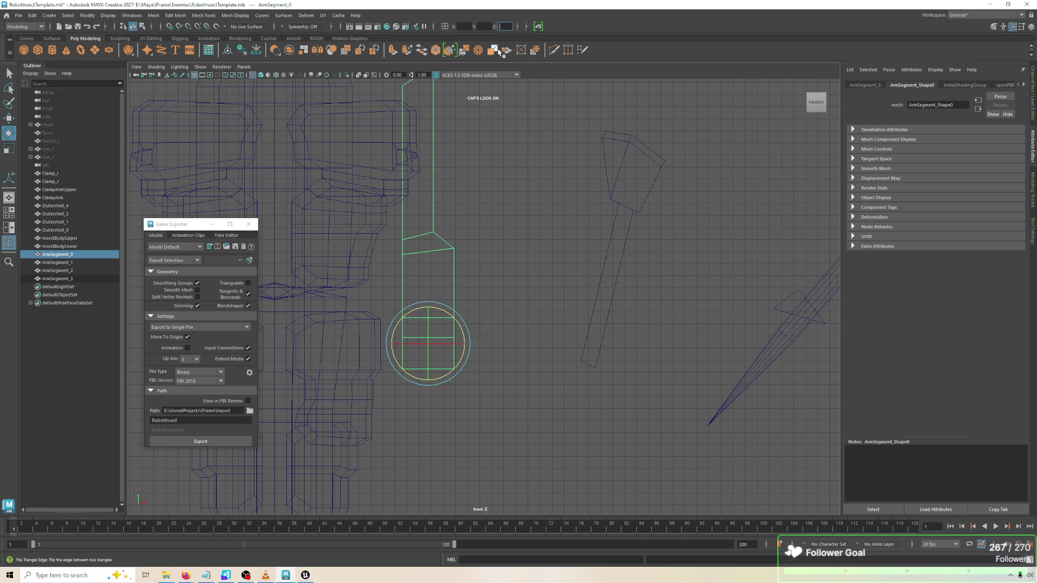
pyautogui.write('-90')
pyautogui.press('Return')
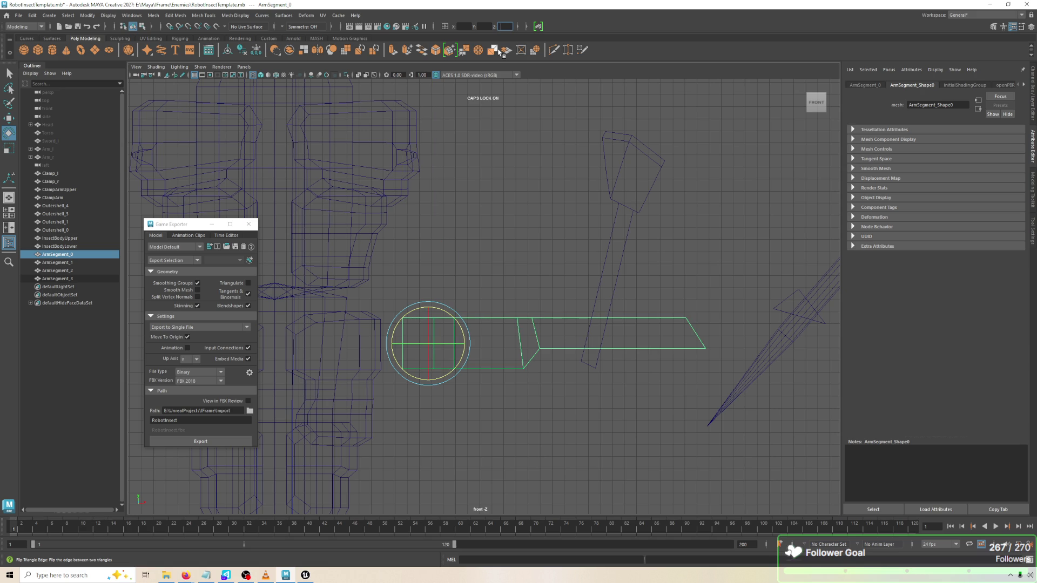
pyautogui.click(533, 93)
pyautogui.press('space')
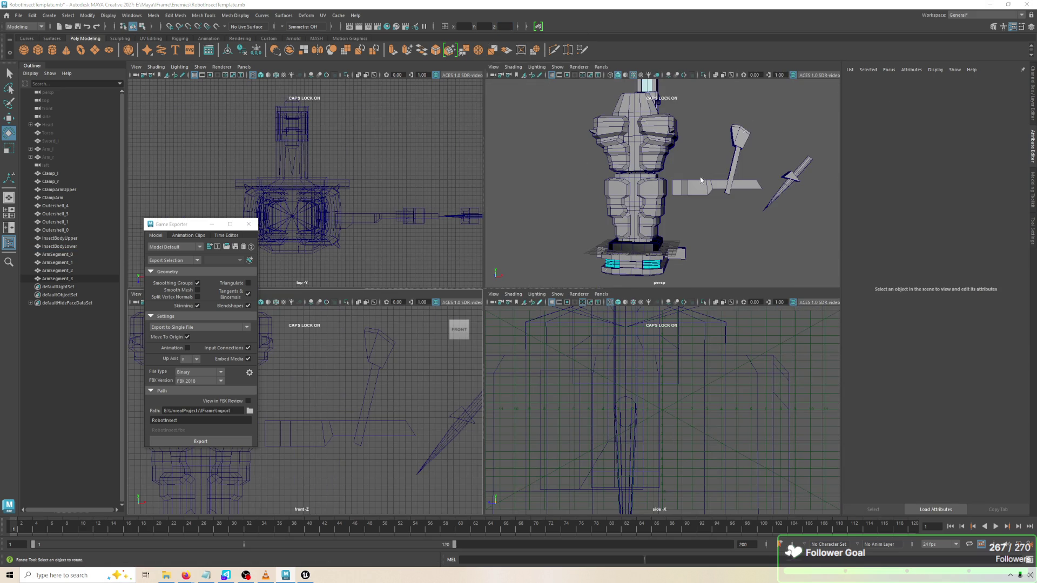
# Move ArmSegment_1 to the end of the upper arm in the perspective view
pyautogui.press('space')
pyautogui.moveTo(723, 173); pyautogui.dragTo(671, 162)
pyautogui.click(582, 189)
pyautogui.press('w')
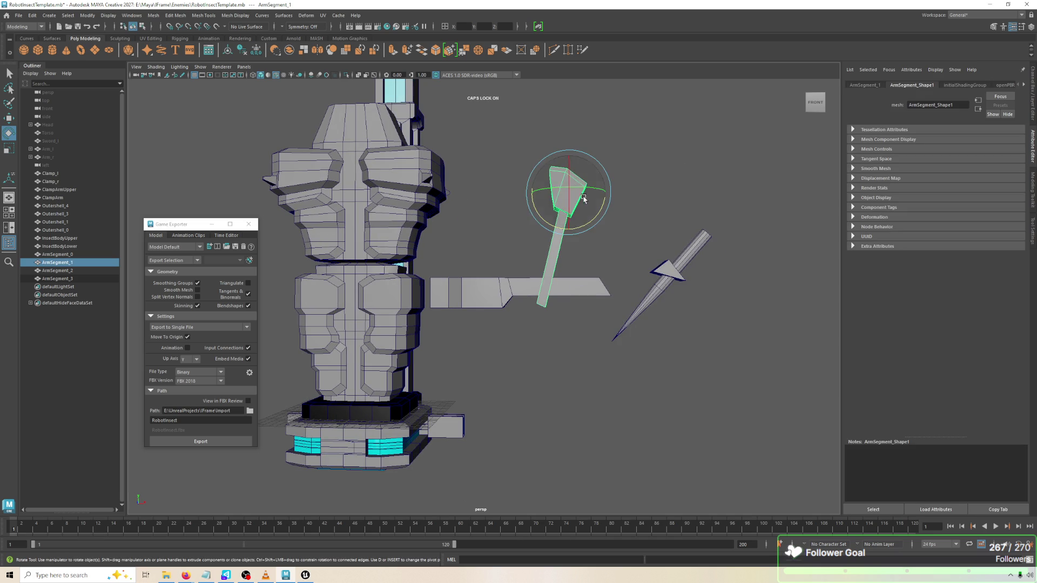
pyautogui.moveTo(593, 171); pyautogui.dragTo(636, 262)
pyautogui.press('space')
pyautogui.press('space')
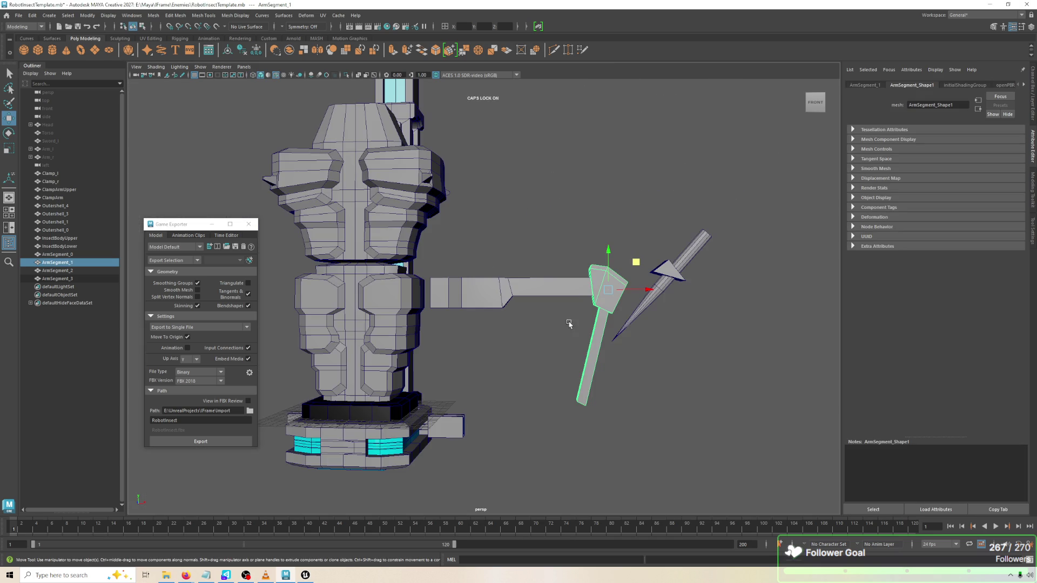
pyautogui.press('space')
pyautogui.press('space')
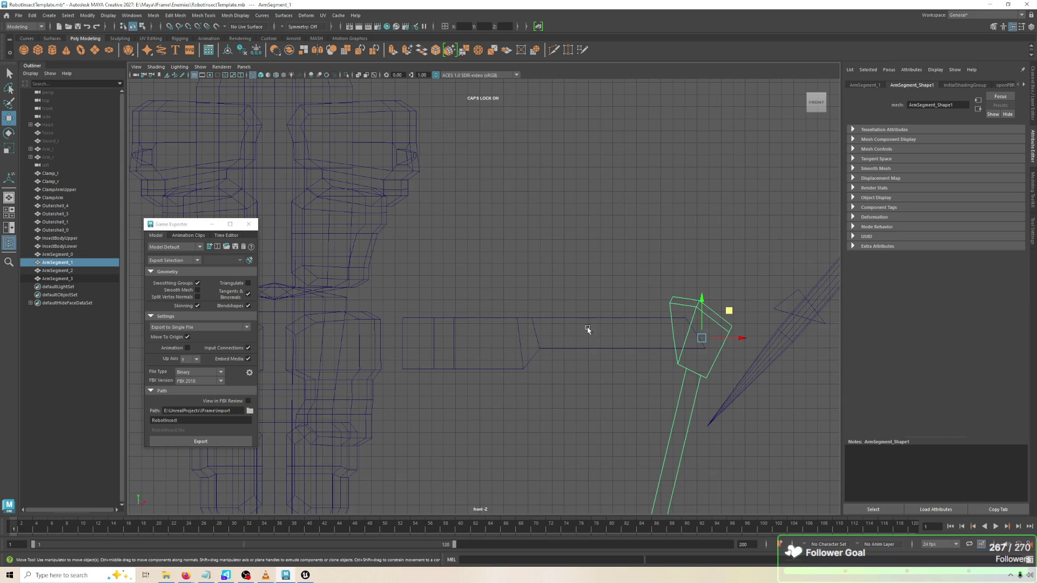
pyautogui.moveTo(729, 314); pyautogui.dragTo(682, 303)
# Save the scene and freeze the arm segment's transformations
pyautogui.press('e')
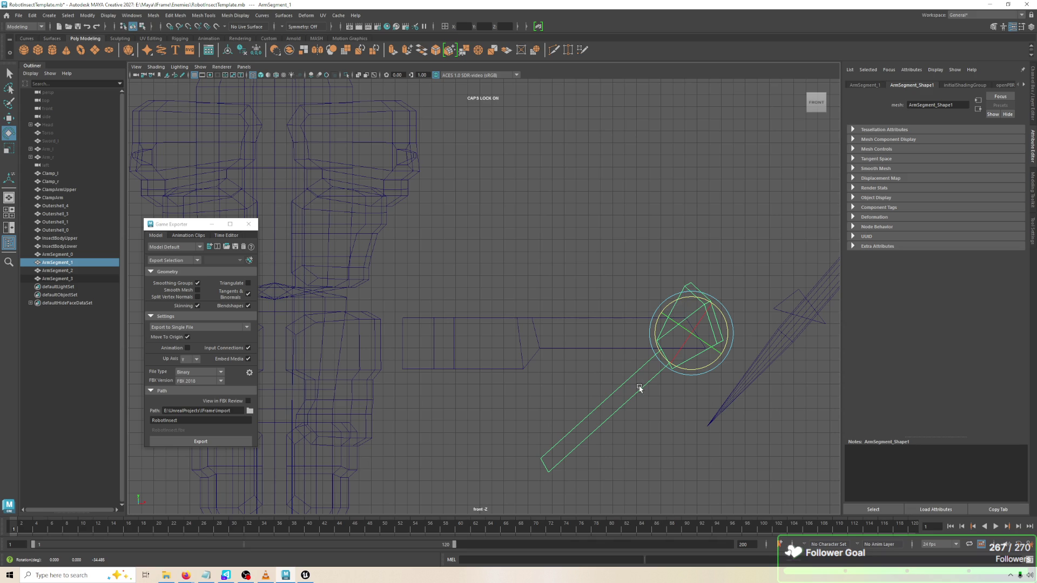
pyautogui.press('space')
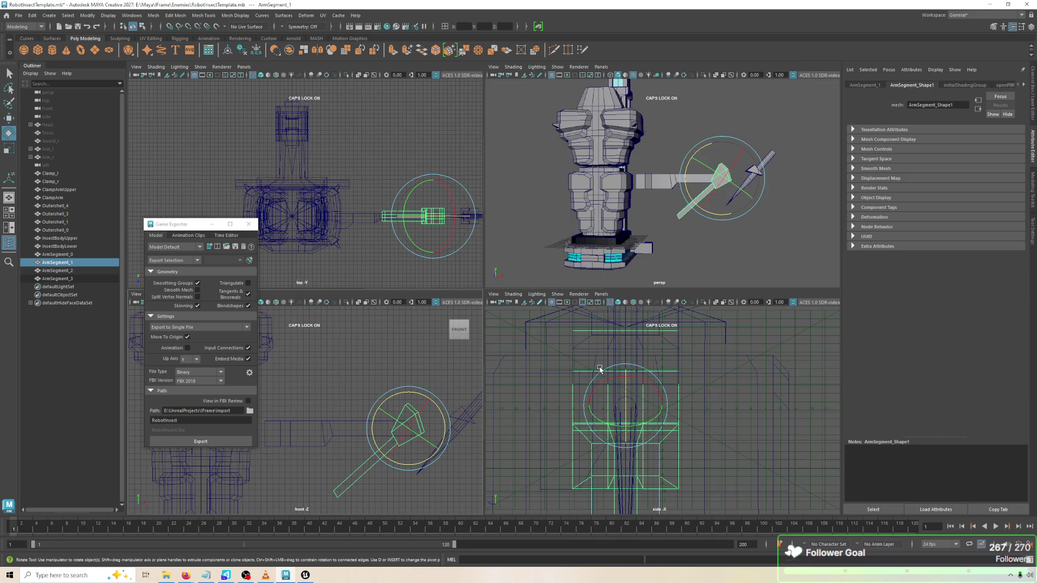
pyautogui.hotkey('ctrl', 's')
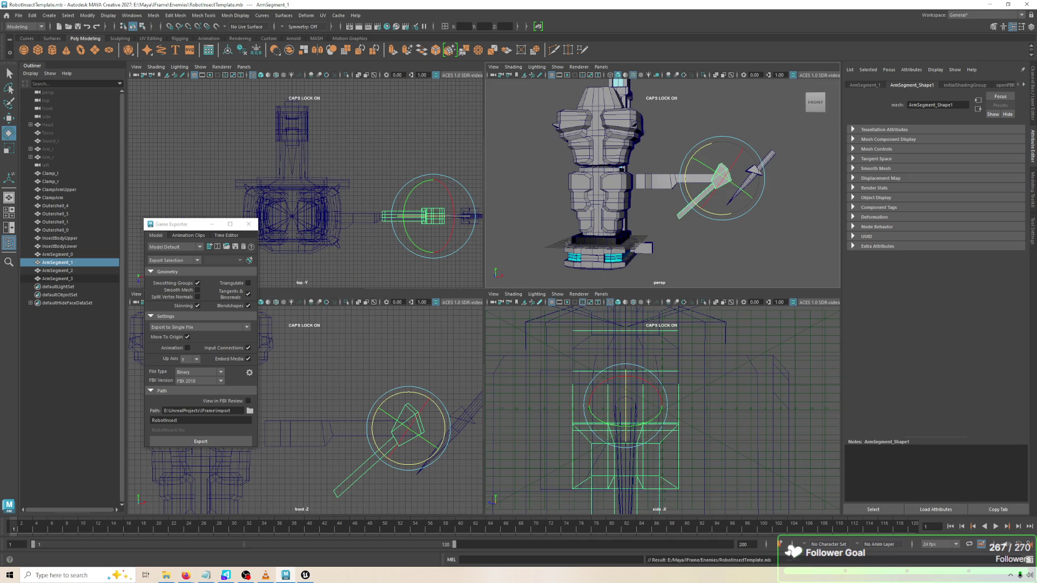
pyautogui.click(155, 20)
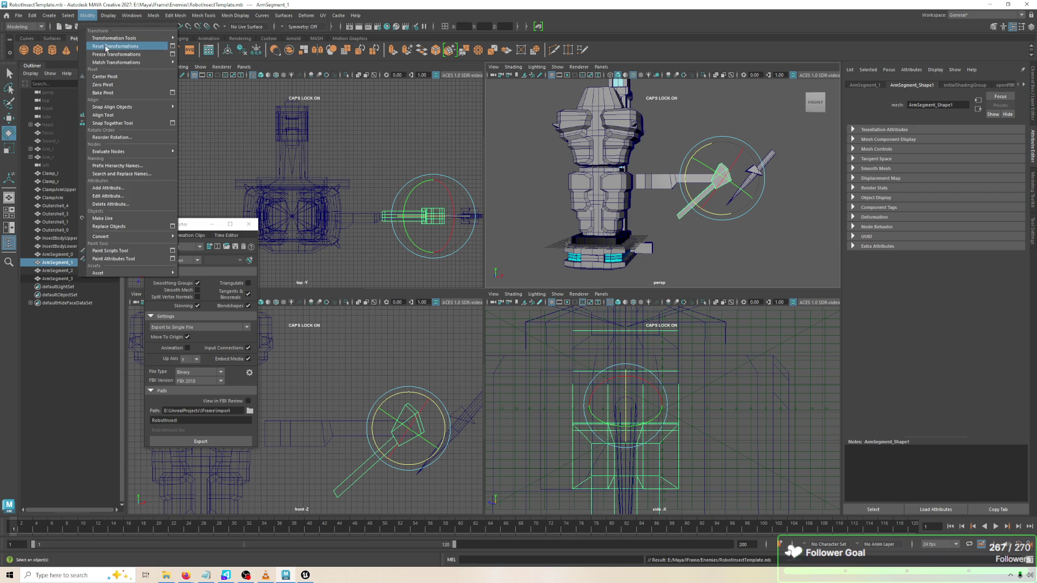
pyautogui.click(108, 54)
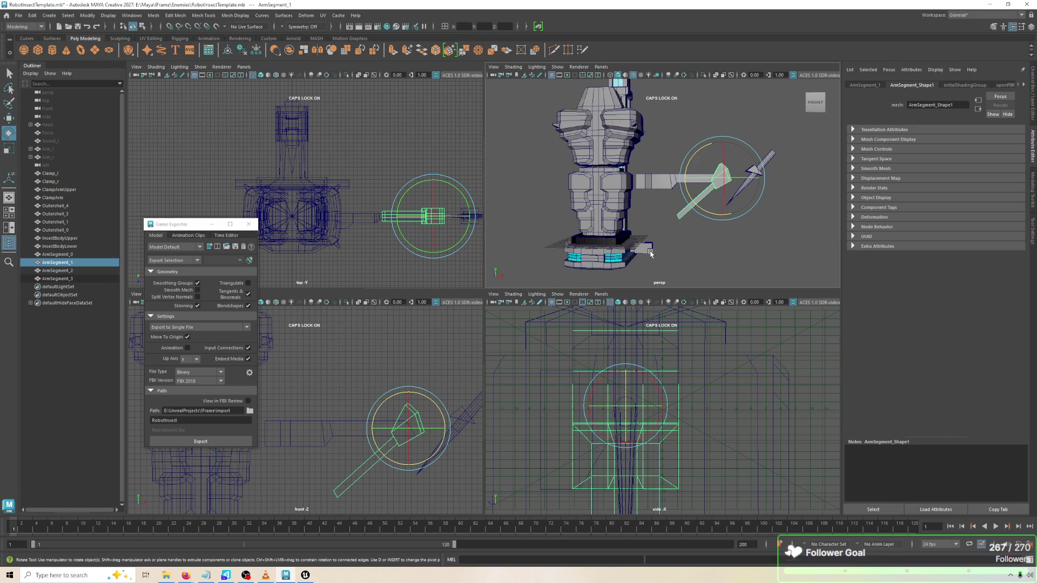
# Select ArmSegment_0 and ArmSegment_1 and export them with Game Exporter to RobotInsect.fbx
pyautogui.click(637, 184)
pyautogui.click(675, 188)
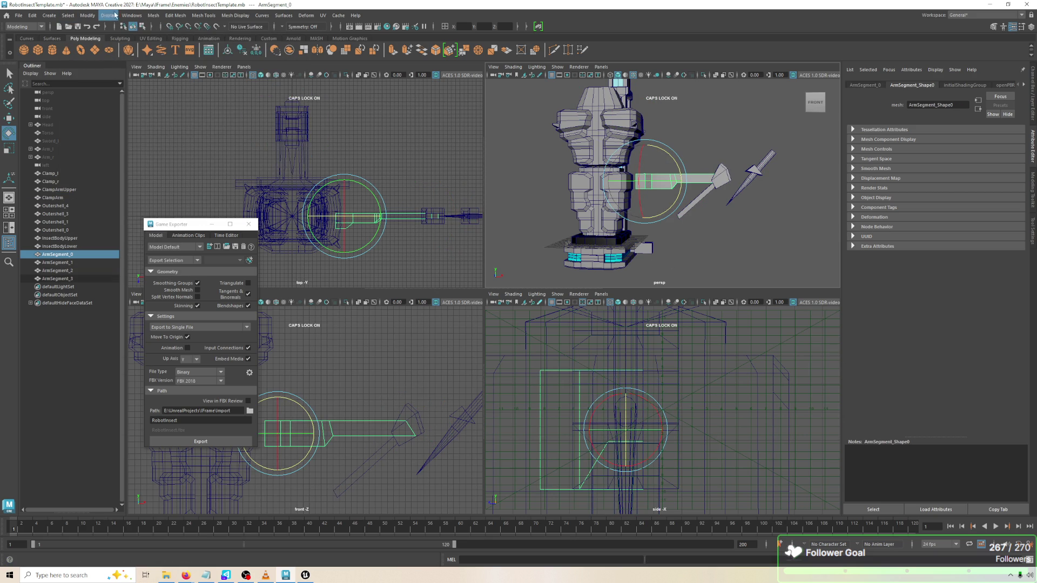
pyautogui.click(132, 15)
pyautogui.moveTo(92, 18)
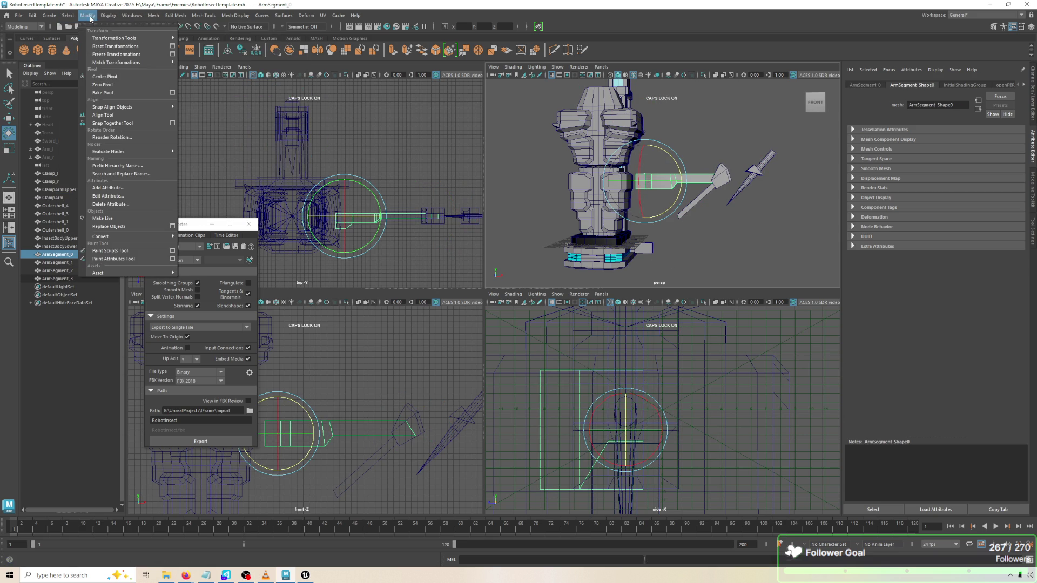
pyautogui.moveTo(702, 238)
pyautogui.mouseDown()
pyautogui.moveTo(660, 279)
pyautogui.moveTo(679, 268)
pyautogui.mouseUp()
pyautogui.moveTo(794, 179); pyautogui.dragTo(742, 170)
pyautogui.click(669, 210)
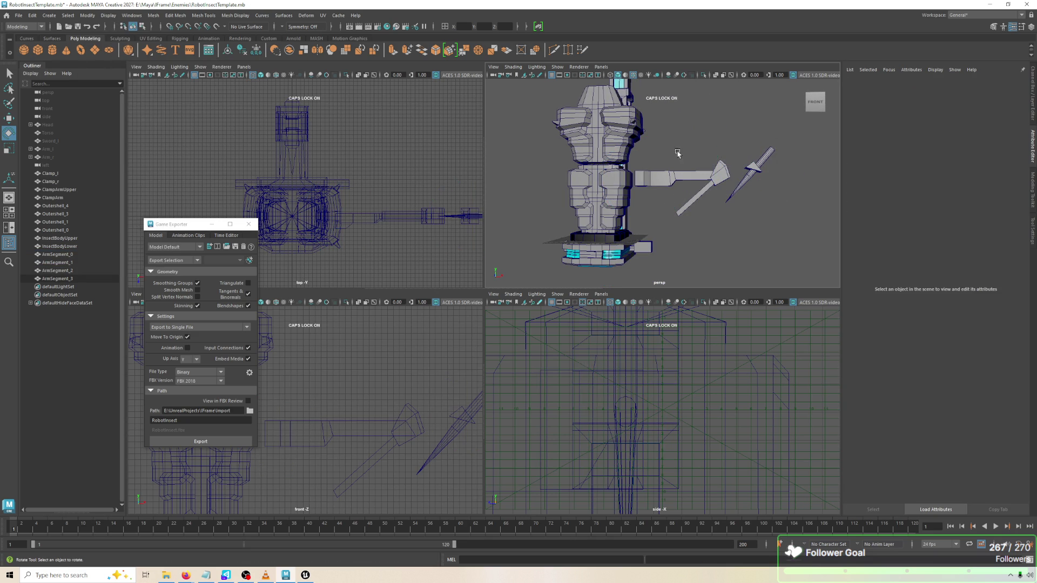
pyautogui.moveTo(676, 153); pyautogui.dragTo(700, 220)
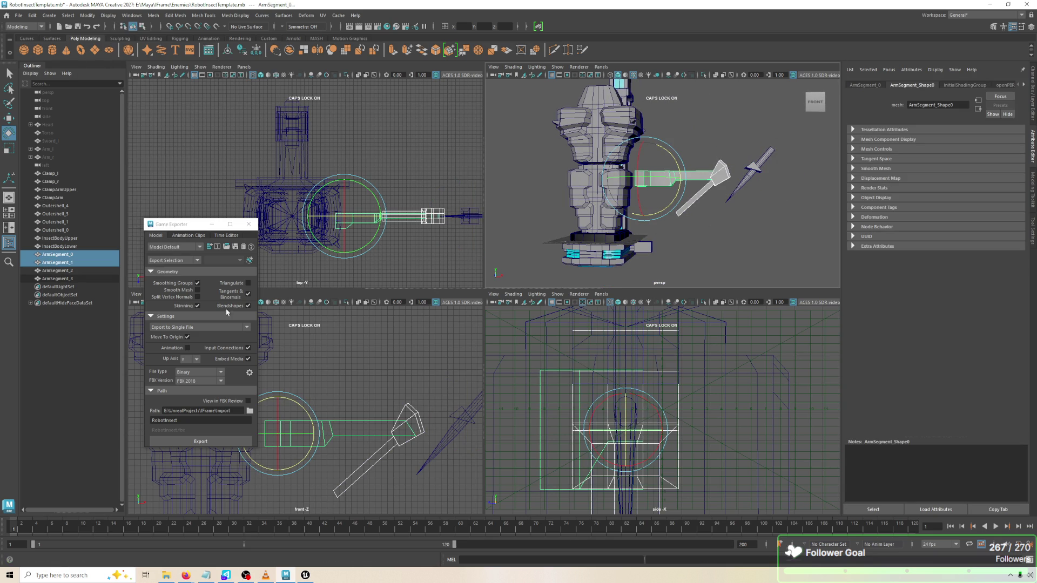
pyautogui.click(200, 441)
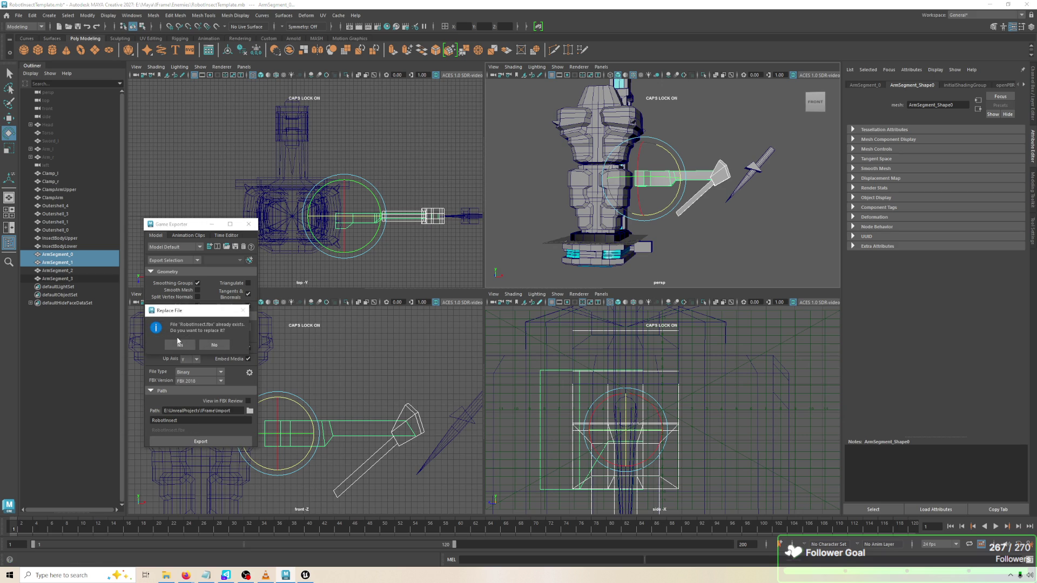
pyautogui.hotkey('alt', 'Tab')
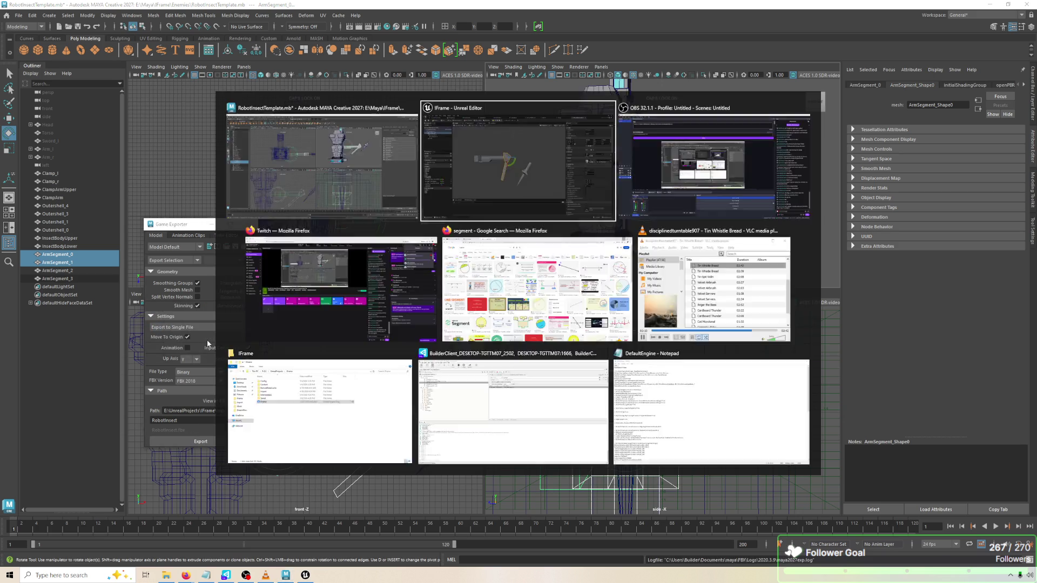
# Reimport the ArmSegment_0 and ArmSegment_1 meshes from the Content Browser
pyautogui.click(115, 16)
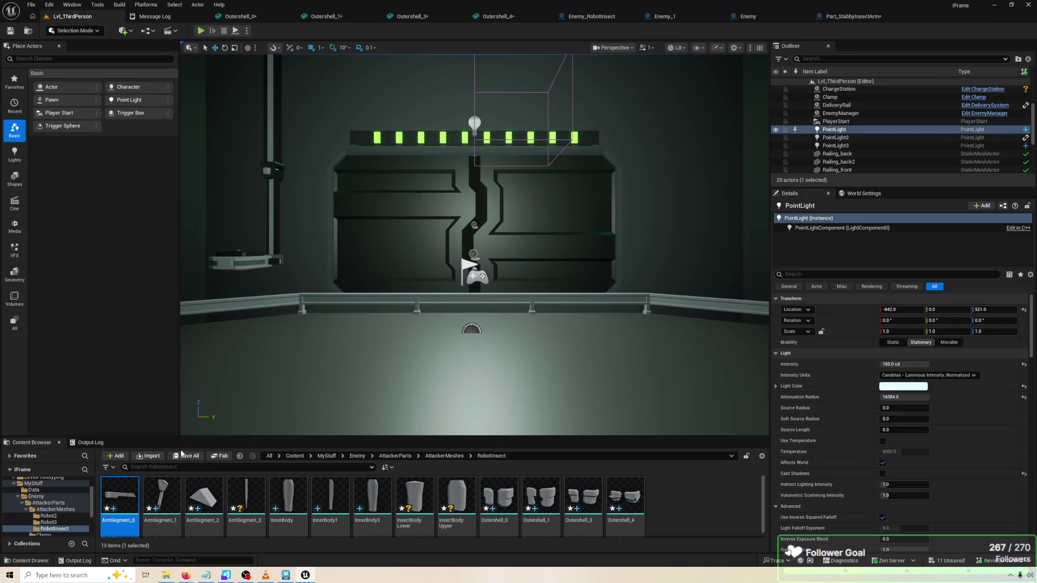
pyautogui.keyDown('ctrl'); pyautogui.click(162, 496); pyautogui.keyUp('ctrl')
pyautogui.rightClick(164, 492)
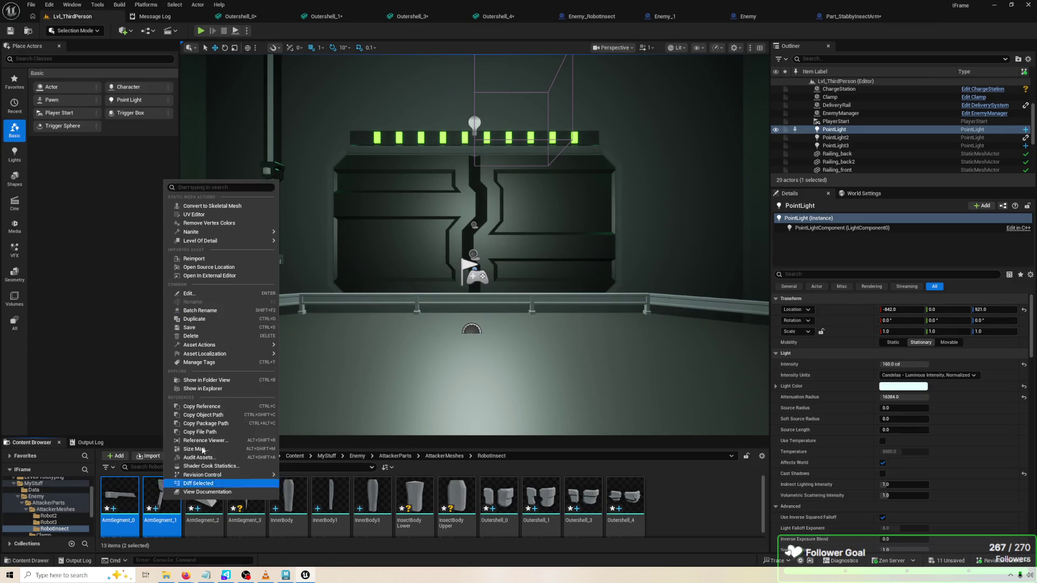
pyautogui.click(194, 259)
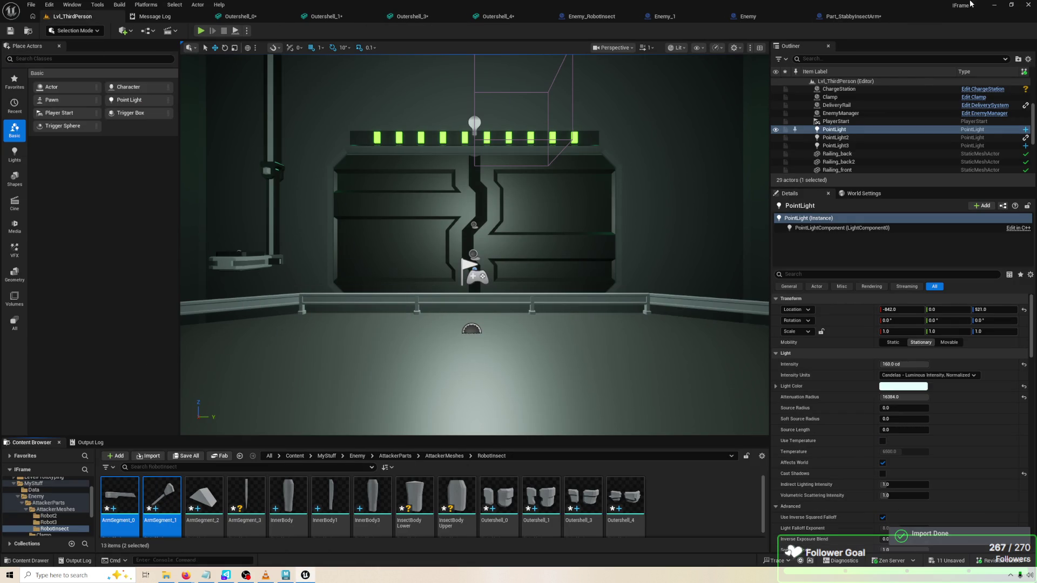
# In the Part_StabbyInsectArm blueprint, frame ArmSegment_1 and switch to the Event Graph
pyautogui.click(847, 17)
pyautogui.moveTo(569, 225); pyautogui.dragTo(560, 221)
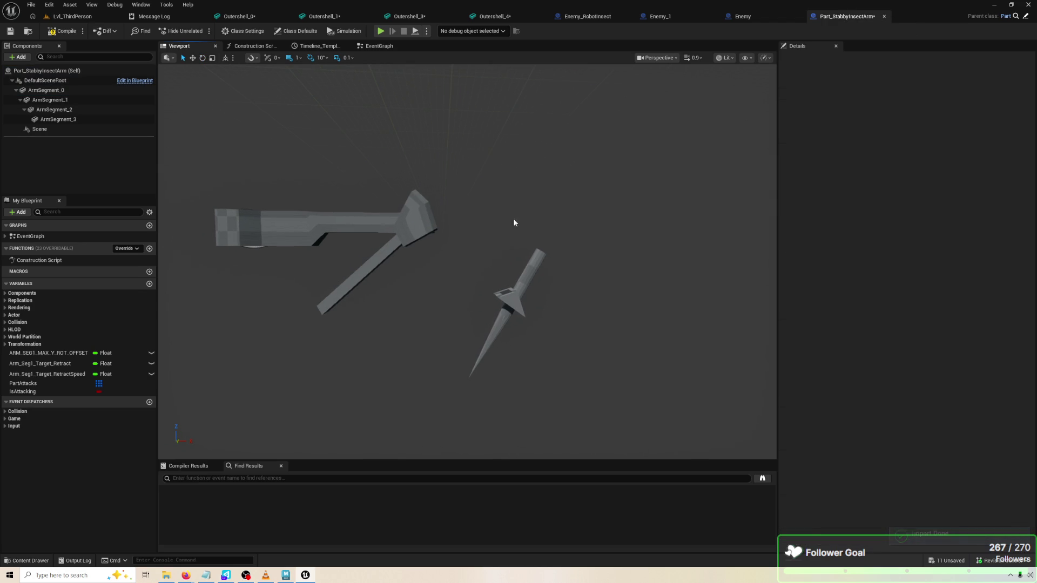
pyautogui.click(432, 232)
pyautogui.click(351, 263)
pyautogui.click(362, 275)
pyautogui.press('f')
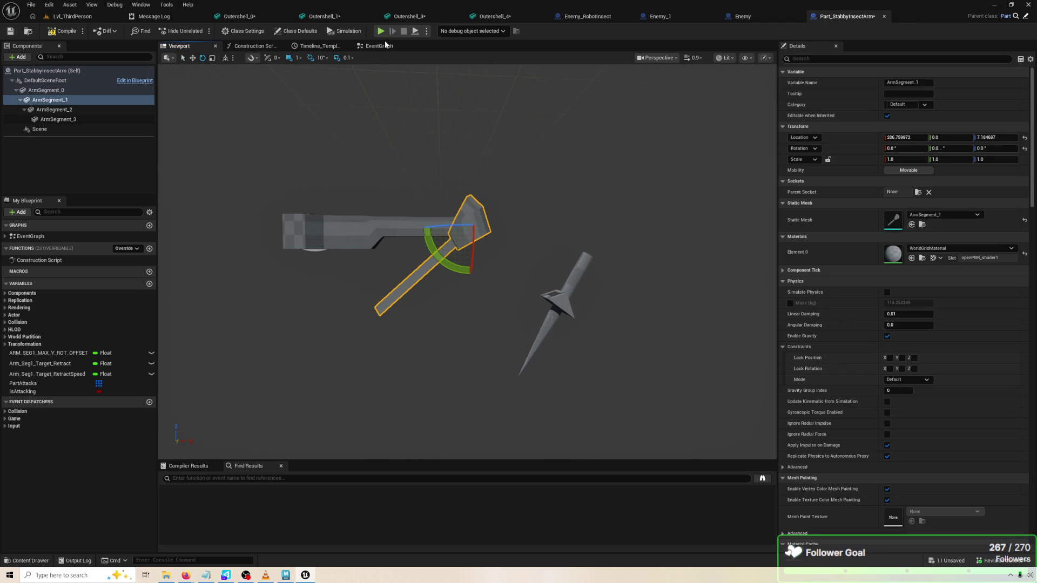
pyautogui.click(379, 46)
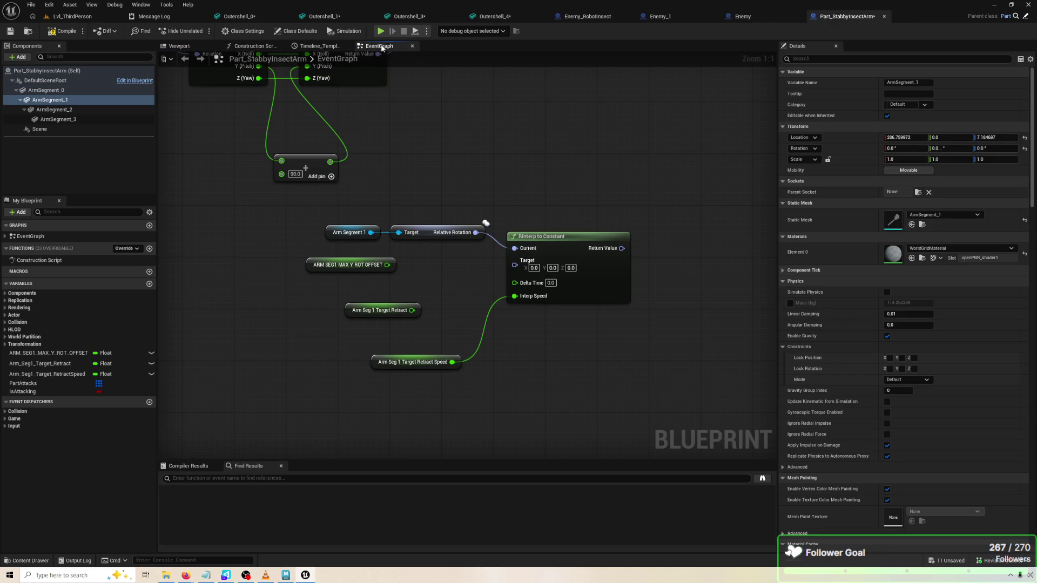
# Add a Make Rotator node feeding RInterp to Constant's Target
pyautogui.click(526, 273)
pyautogui.click(481, 277)
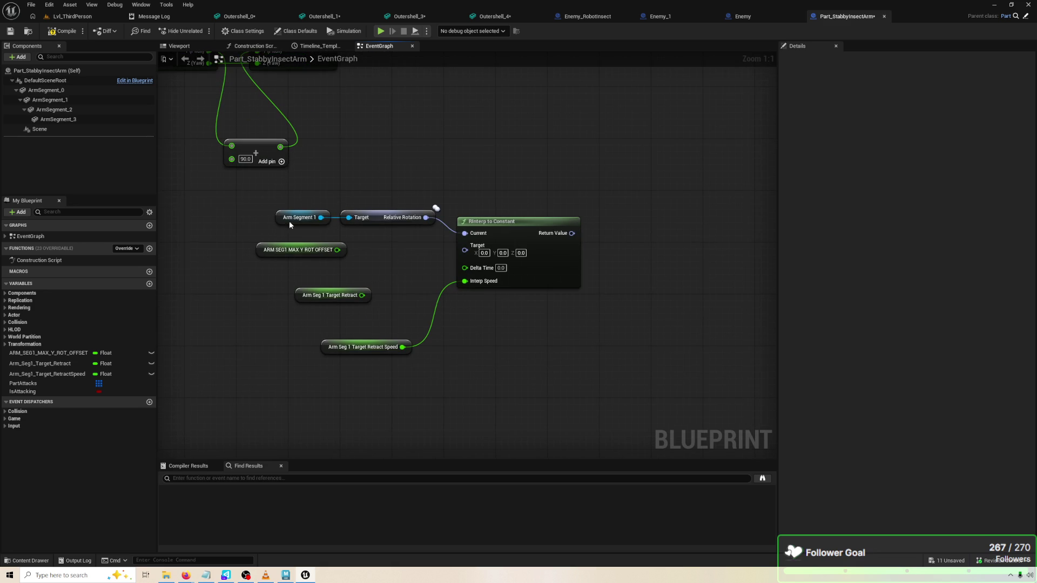
pyautogui.click(84, 101)
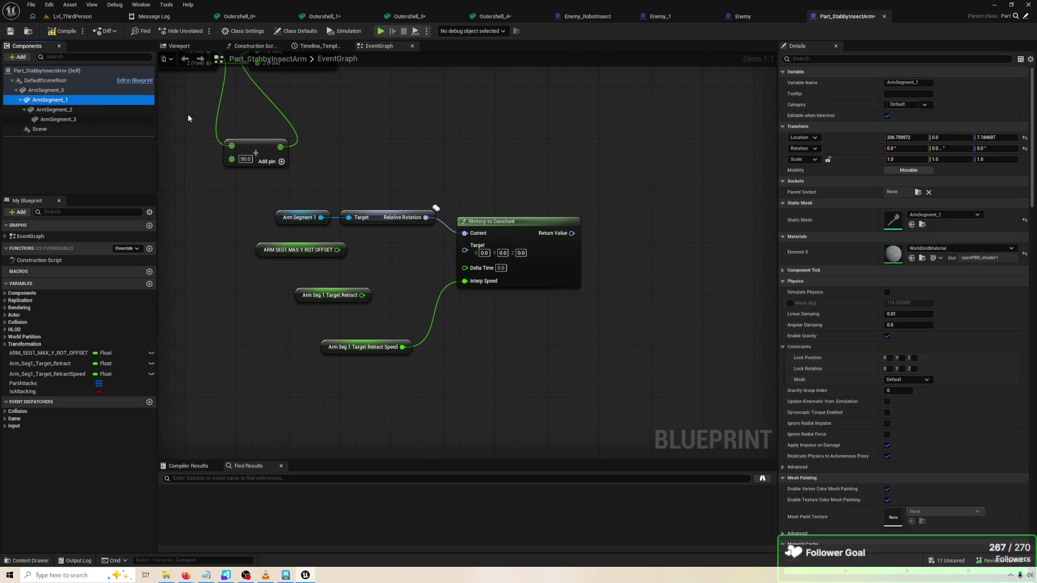
pyautogui.moveTo(464, 250); pyautogui.dragTo(392, 267)
pyautogui.write('MAKE ROT')
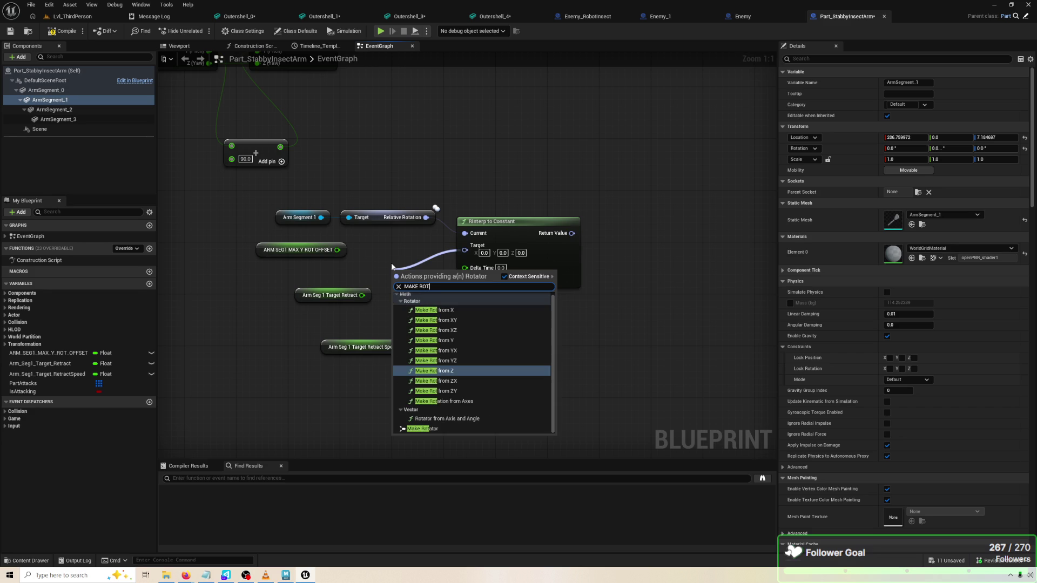
pyautogui.click(429, 430)
pyautogui.moveTo(428, 319)
pyautogui.mouseDown()
pyautogui.moveTo(435, 311)
pyautogui.moveTo(409, 285)
pyautogui.mouseUp()
# Arrange the Target Retract and ARM SEG1 MAX Y ROT OFFSET nodes beside the Make Rotator
pyautogui.click(300, 233)
pyautogui.moveTo(330, 237); pyautogui.dragTo(279, 256)
pyautogui.moveTo(453, 261); pyautogui.dragTo(453, 254)
pyautogui.click(438, 311)
pyautogui.moveTo(310, 313); pyautogui.dragTo(311, 313)
pyautogui.moveTo(373, 278)
pyautogui.mouseDown()
pyautogui.moveTo(316, 316)
pyautogui.moveTo(243, 310)
pyautogui.moveTo(249, 304)
pyautogui.mouseUp()
pyautogui.moveTo(283, 257)
pyautogui.mouseDown()
pyautogui.moveTo(265, 274)
pyautogui.moveTo(312, 284)
pyautogui.moveTo(321, 316)
pyautogui.mouseUp()
pyautogui.moveTo(250, 306); pyautogui.dragTo(257, 254)
pyautogui.moveTo(327, 316); pyautogui.dragTo(256, 303)
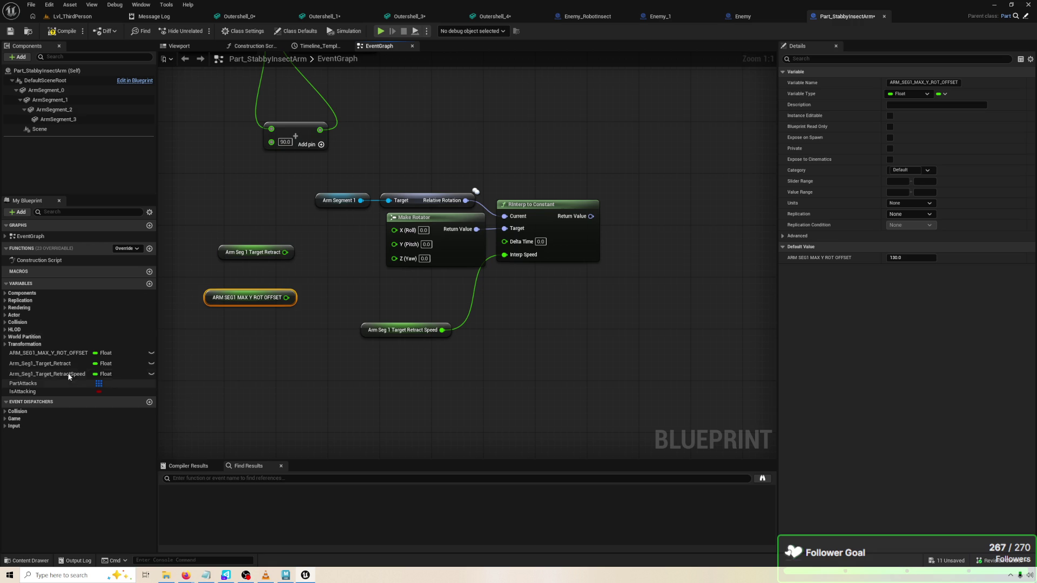
pyautogui.click(320, 265)
# Sum Arm Seg 1 Target Retract and ARM SEG1 MAX Y ROT OFFSET with an Add node
pyautogui.moveTo(270, 252)
pyautogui.mouseDown()
pyautogui.moveTo(340, 275)
pyautogui.moveTo(334, 294)
pyautogui.mouseUp()
pyautogui.write('+')
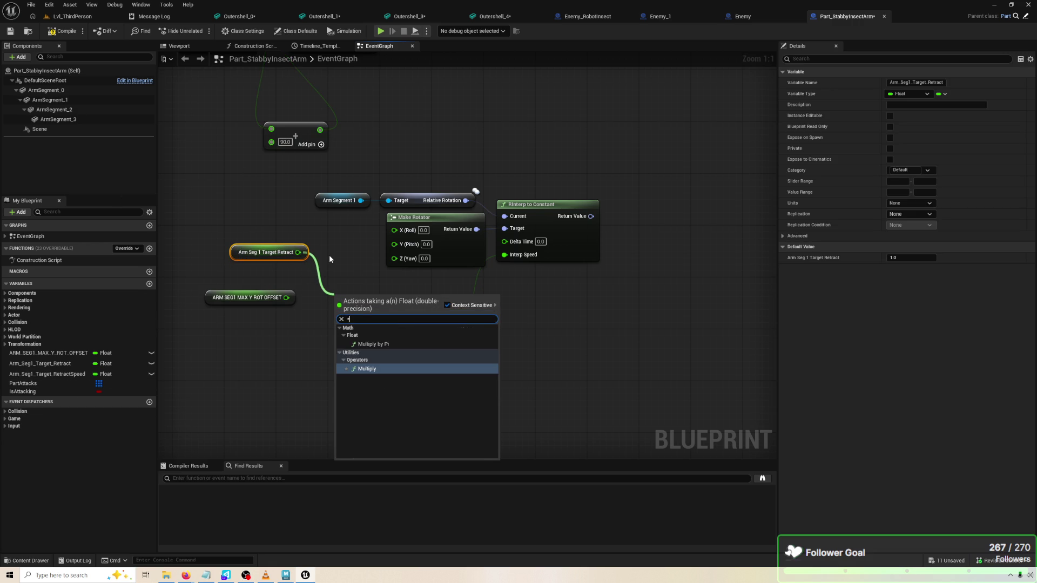
pyautogui.press('Return')
pyautogui.moveTo(287, 297)
pyautogui.mouseDown()
pyautogui.moveTo(336, 311)
pyautogui.moveTo(334, 270)
pyautogui.moveTo(421, 258)
pyautogui.moveTo(395, 244)
pyautogui.mouseUp()
# Move Event Tick under Parent: Tick and wire Delta Seconds into RInterp's Delta Time
pyautogui.scroll(-2, 394, 245)
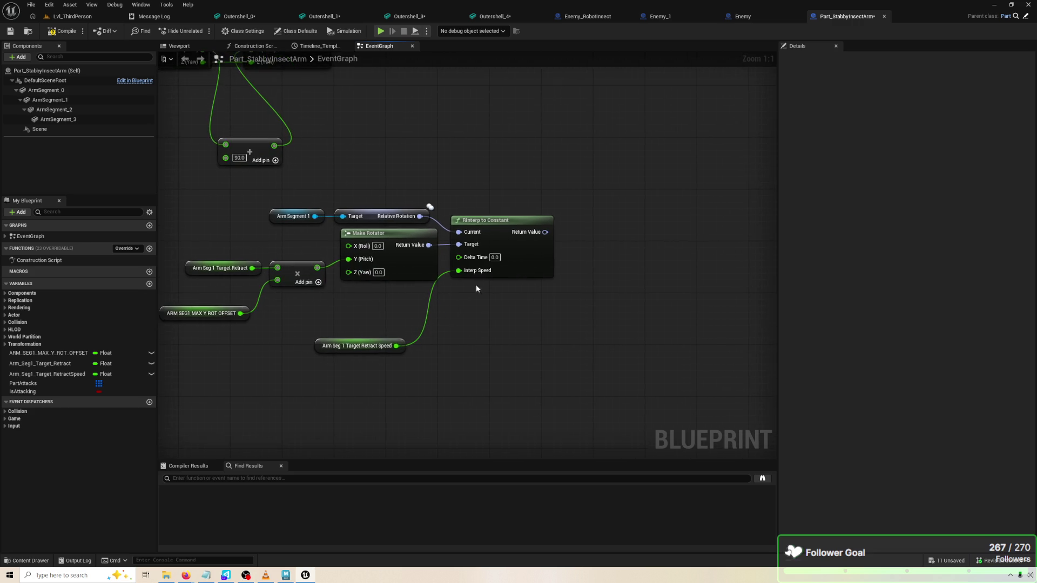
pyautogui.scroll(-1, 312, 264)
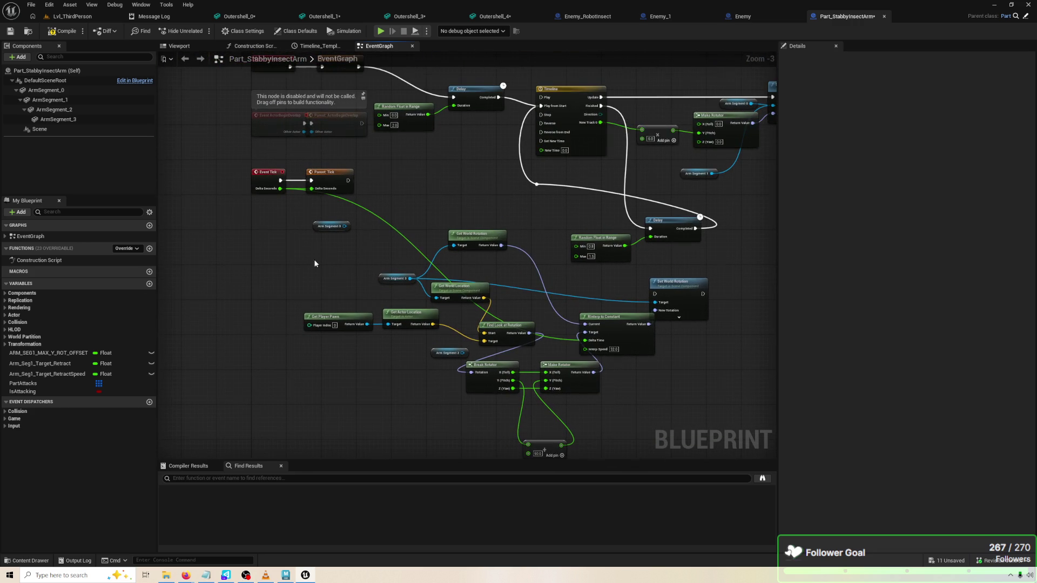
pyautogui.moveTo(256, 153); pyautogui.dragTo(337, 194)
pyautogui.moveTo(276, 173)
pyautogui.mouseDown()
pyautogui.moveTo(332, 194)
pyautogui.moveTo(300, 197)
pyautogui.moveTo(378, 346)
pyautogui.moveTo(396, 257)
pyautogui.moveTo(449, 263)
pyautogui.moveTo(445, 248)
pyautogui.moveTo(494, 283)
pyautogui.moveTo(506, 277)
pyautogui.moveTo(366, 277)
pyautogui.mouseUp()
pyautogui.scroll(1, 299, 197)
pyautogui.scroll(2, 396, 257)
pyautogui.click(445, 248)
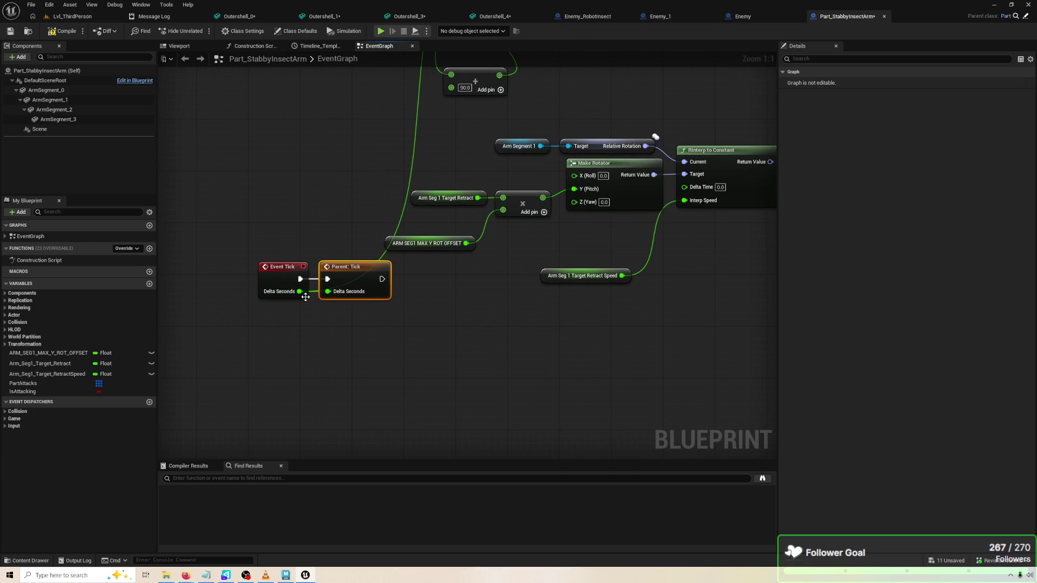
pyautogui.moveTo(300, 294)
pyautogui.mouseDown()
pyautogui.moveTo(638, 214)
pyautogui.moveTo(684, 187)
pyautogui.mouseUp()
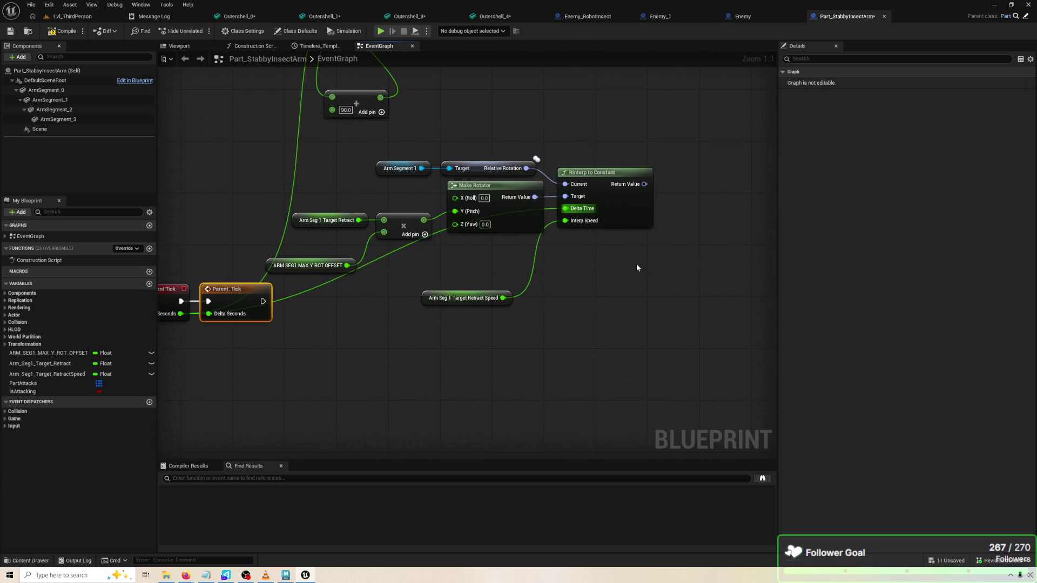
pyautogui.moveTo(380, 191)
pyautogui.mouseDown()
pyautogui.moveTo(492, 174)
pyautogui.moveTo(476, 157)
pyautogui.mouseUp()
# Add a Set Relative Rotation node for Arm Segment 1 fed by the RInterp result
pyautogui.write('SET WORLD ROT')
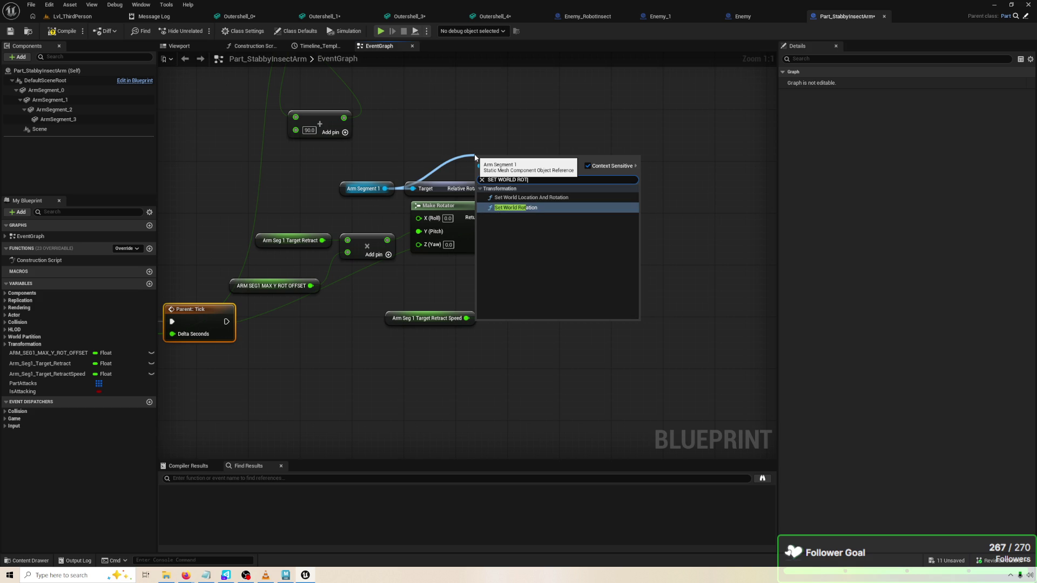
pyautogui.press('BackSpace')
pyautogui.press('BackSpace')
pyautogui.press('BackSpace')
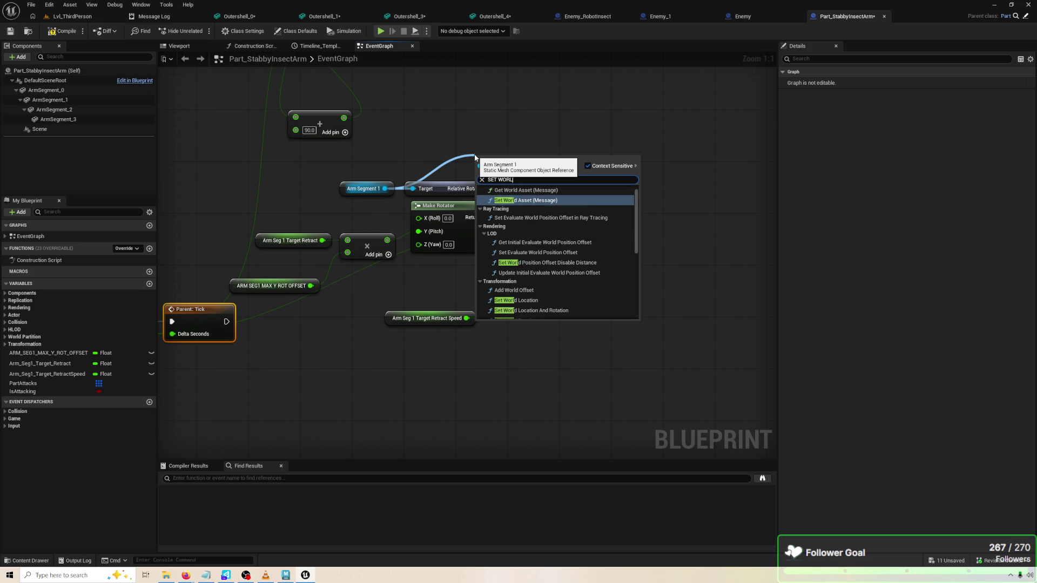
pyautogui.write('RELAT')
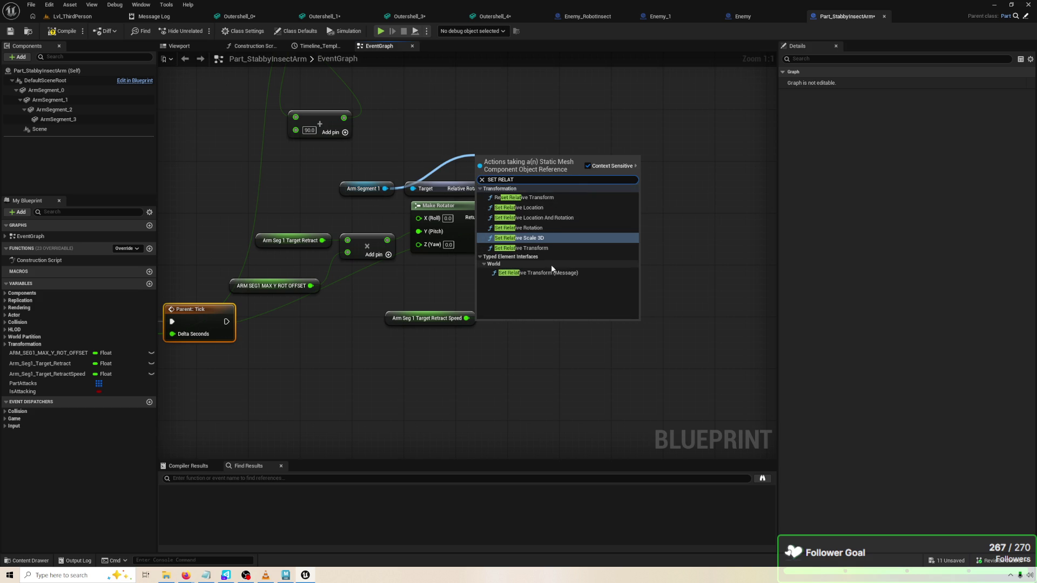
pyautogui.click(552, 228)
pyautogui.moveTo(508, 164)
pyautogui.mouseDown()
pyautogui.moveTo(570, 141)
pyautogui.moveTo(670, 151)
pyautogui.mouseUp()
pyautogui.moveTo(612, 204); pyautogui.dragTo(639, 195)
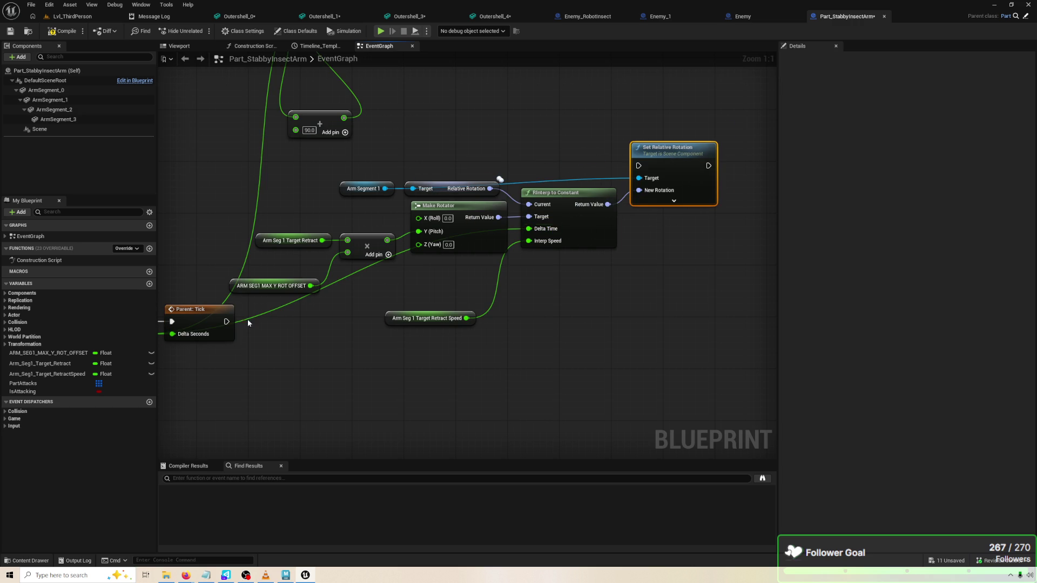
# Run Set Relative Rotation after Parent: Tick, edit Target Retract Speed's default, and compile
pyautogui.moveTo(226, 321)
pyautogui.mouseDown()
pyautogui.moveTo(498, 181)
pyautogui.moveTo(641, 160)
pyautogui.mouseUp()
pyautogui.press('Escape')
pyautogui.moveTo(227, 321)
pyautogui.mouseDown()
pyautogui.moveTo(497, 180)
pyautogui.moveTo(638, 165)
pyautogui.mouseUp()
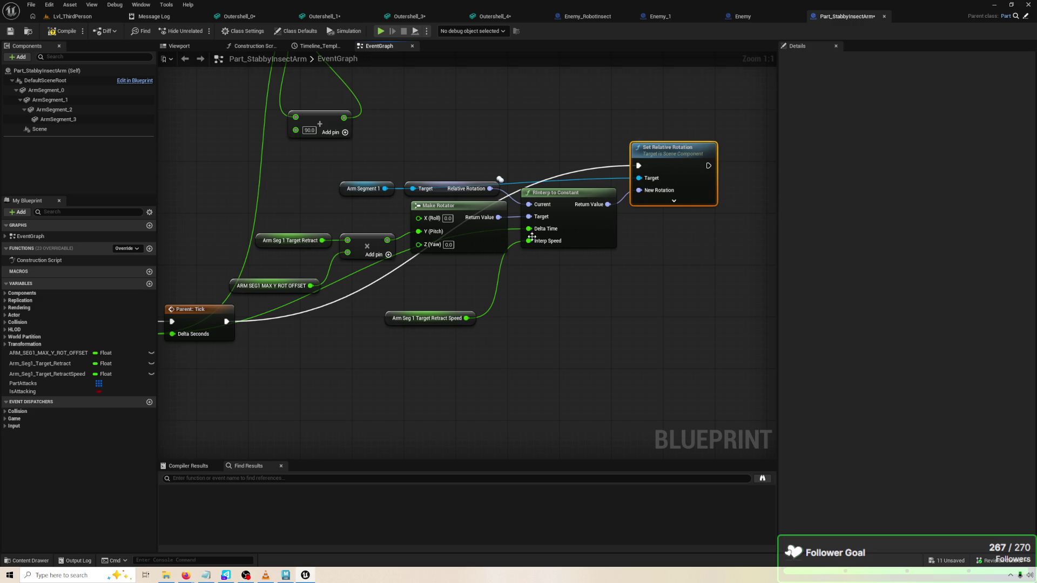
pyautogui.click(453, 314)
pyautogui.click(927, 258)
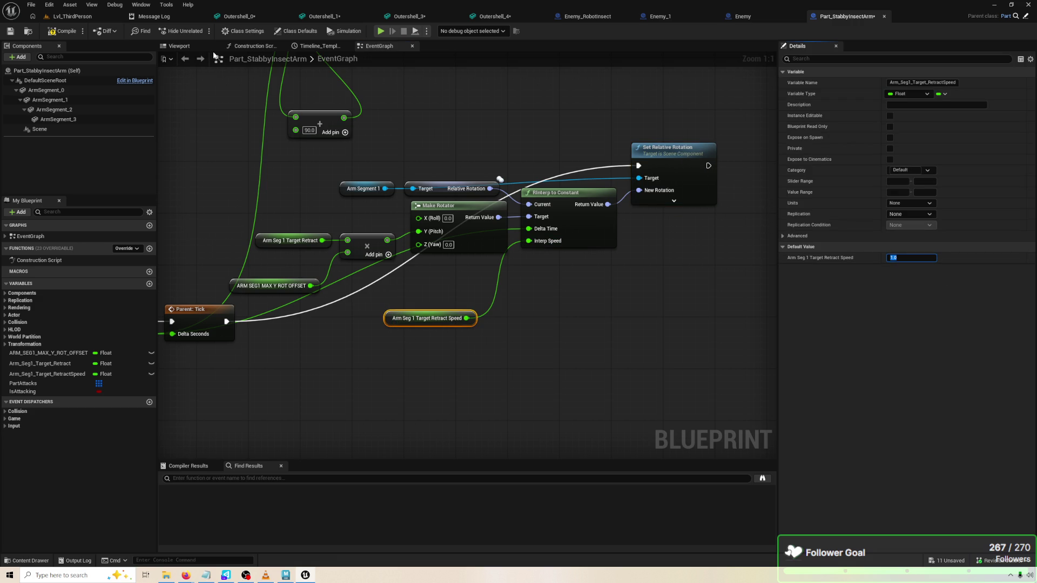
pyautogui.click(63, 30)
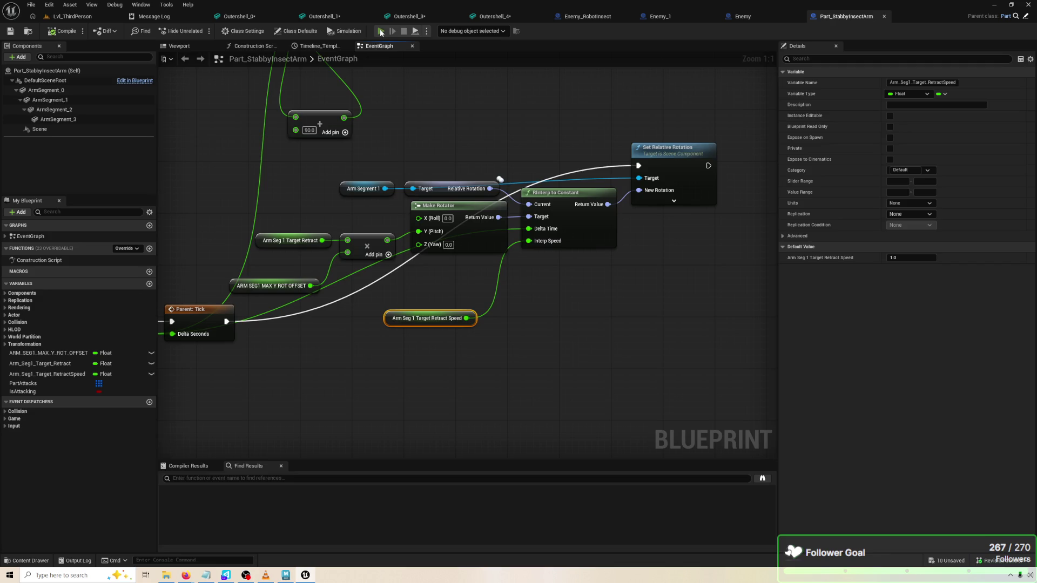
# Play-test the stabby arm twice, reviewing the timeline and rotation nodes between runs
pyautogui.click(380, 31)
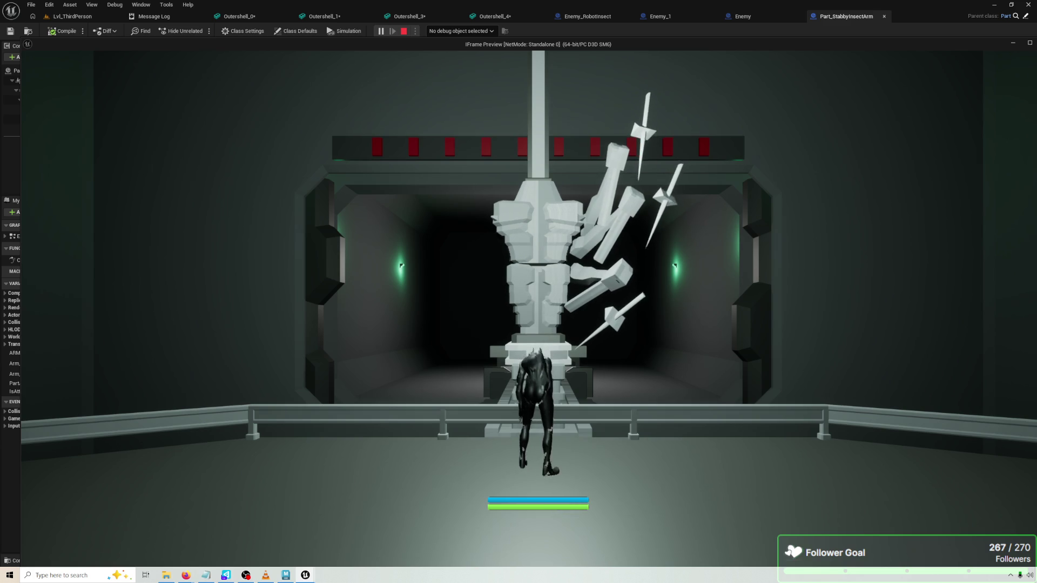
pyautogui.press('Escape')
pyautogui.moveTo(403, 153)
pyautogui.mouseDown()
pyautogui.moveTo(365, 136)
pyautogui.moveTo(392, 226)
pyautogui.mouseUp()
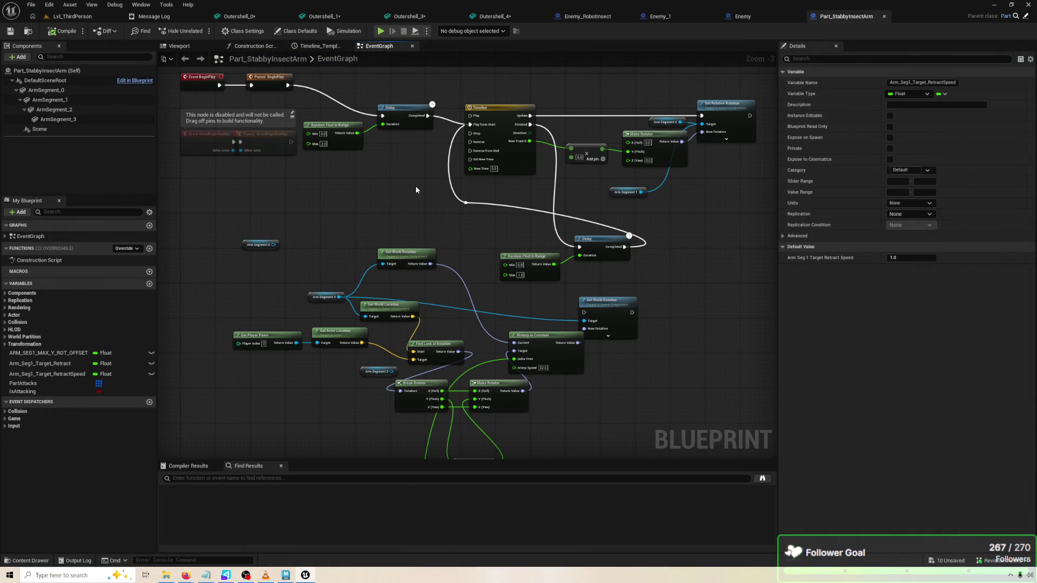
pyautogui.scroll(3, 445, 192)
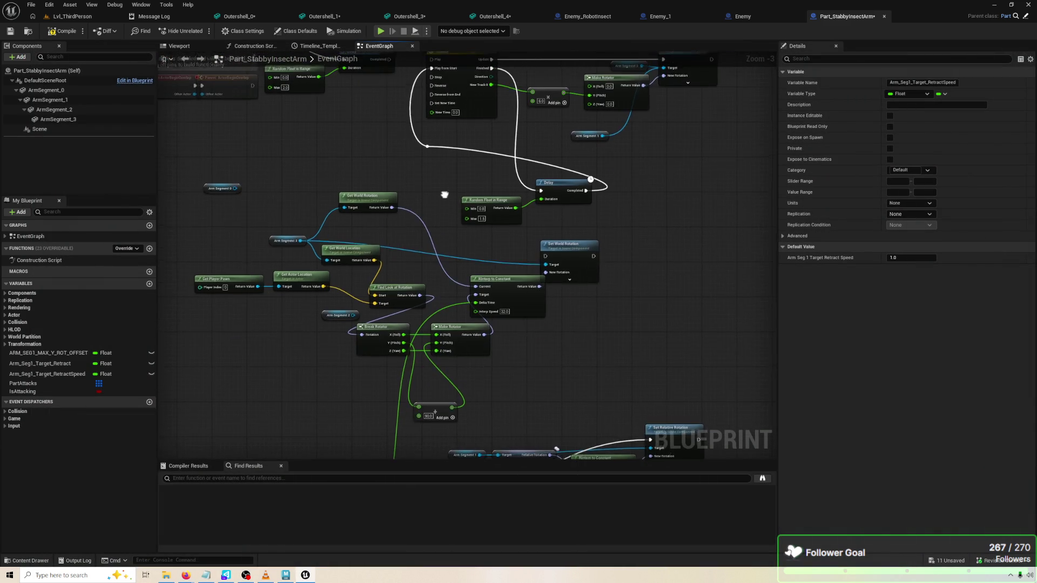
pyautogui.scroll(-4, 630, 175)
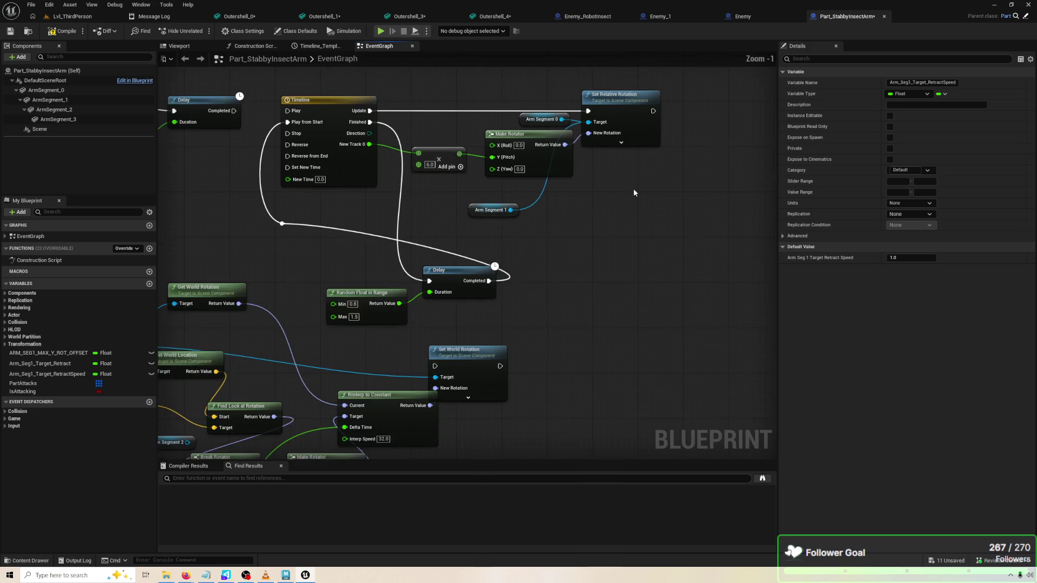
pyautogui.moveTo(672, 188); pyautogui.dragTo(648, 251)
pyautogui.scroll(-2, 612, 300)
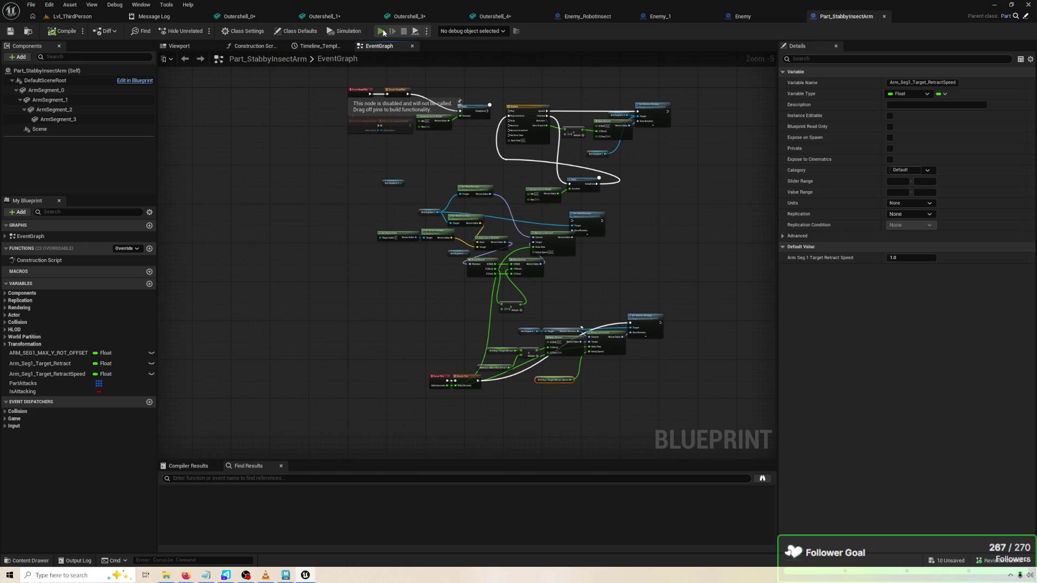
pyautogui.click(382, 31)
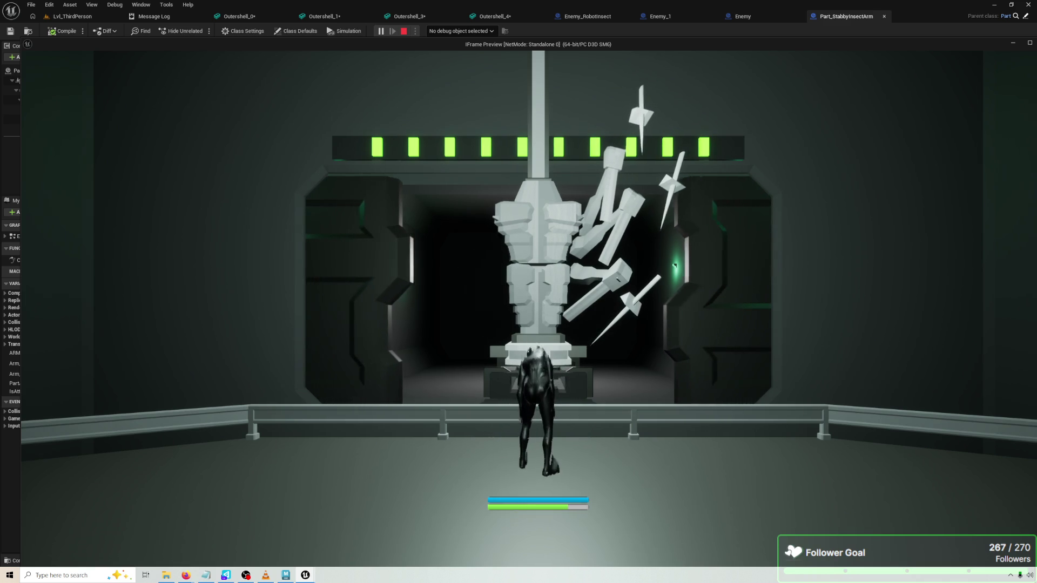
pyautogui.press('Escape')
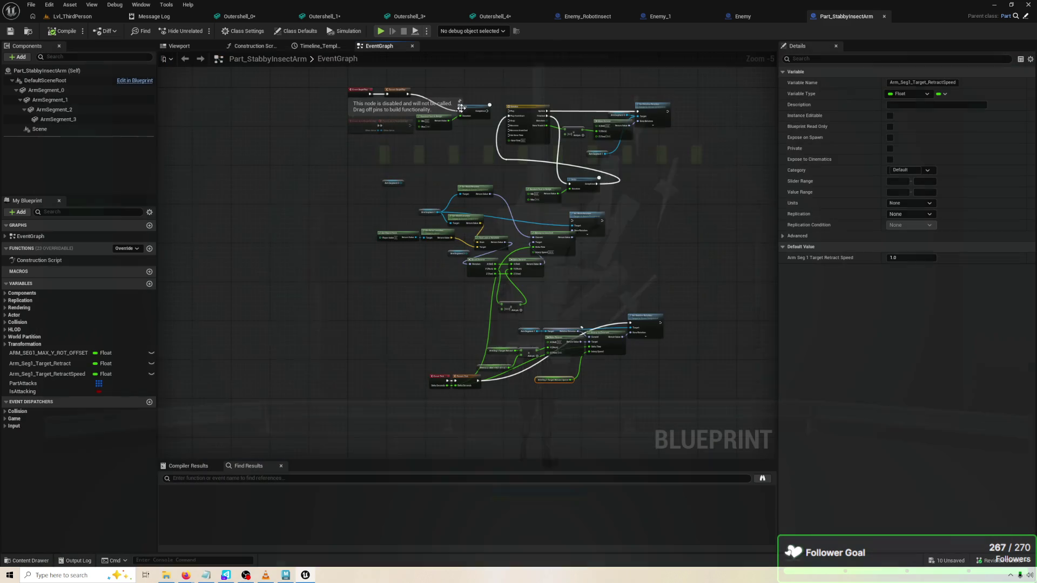
# Set Arm Seg 1 Target Retract Speed's default to 8.0, play-test, then select ARM SEG1 MAX Y ROT OFFSET
pyautogui.click(913, 257)
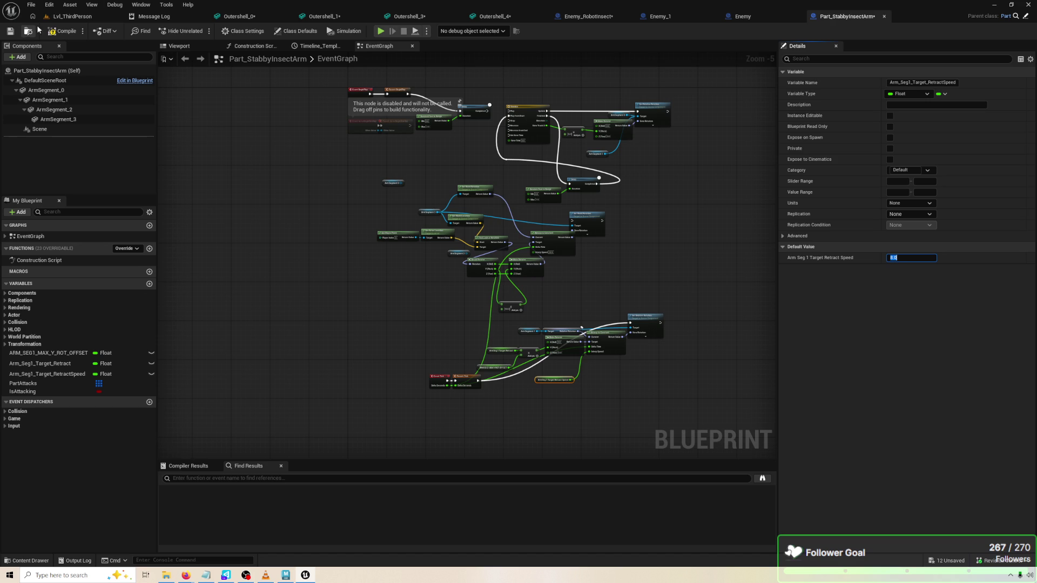
pyautogui.write('8')
pyautogui.click(382, 31)
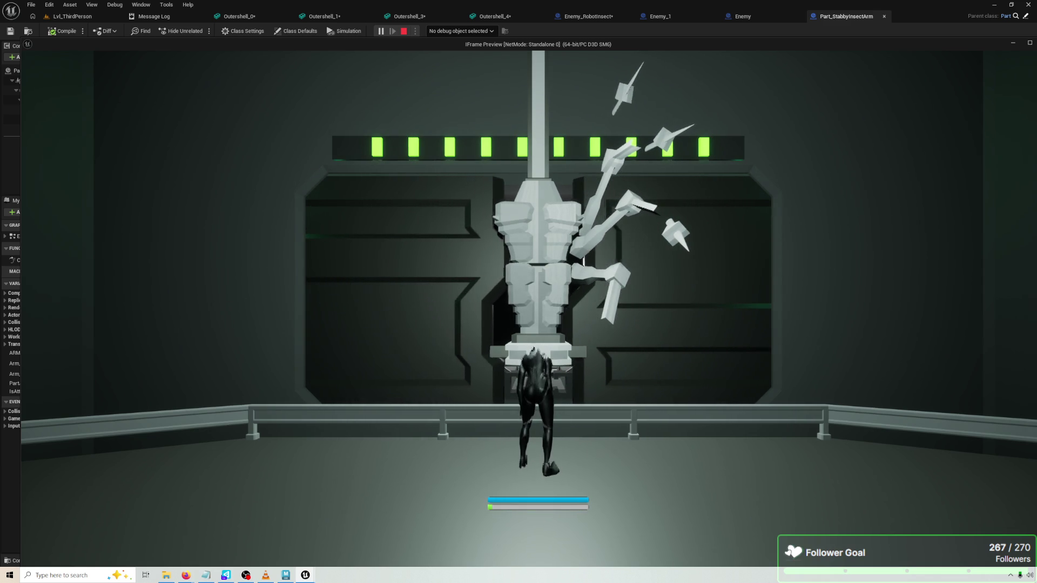
pyautogui.press('Escape')
pyautogui.scroll(3, 496, 411)
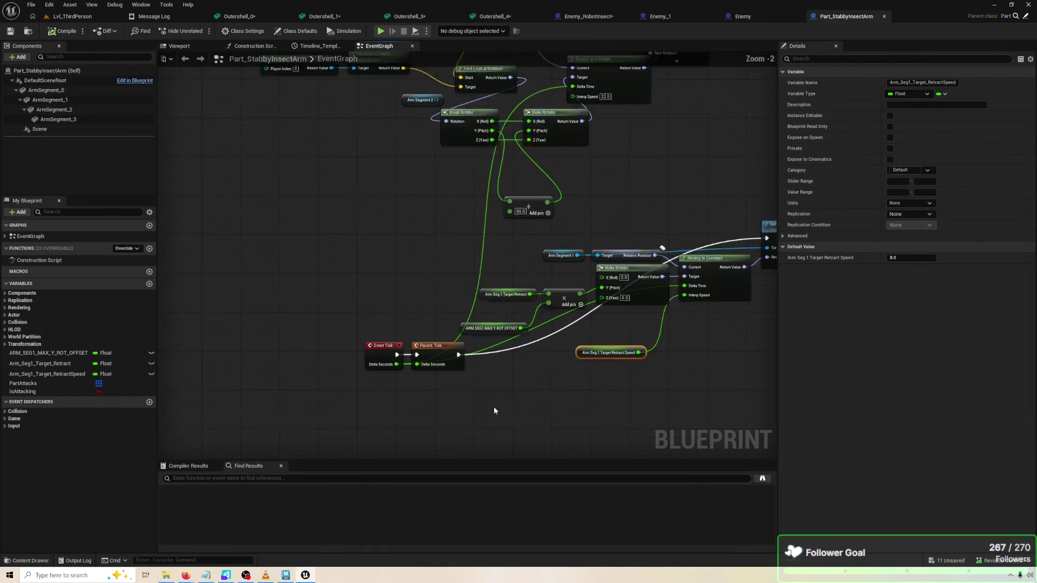
pyautogui.click(440, 295)
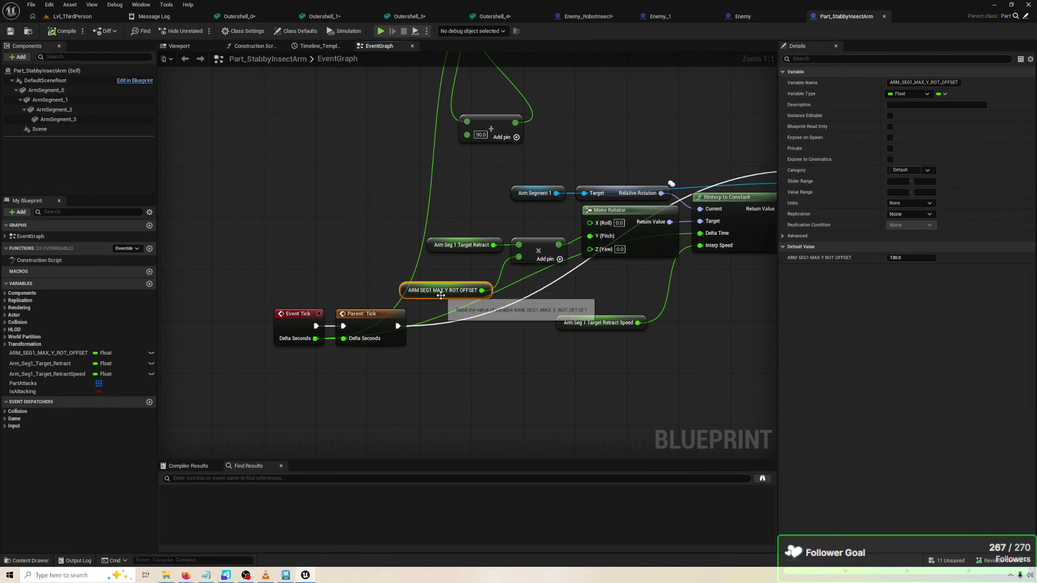
pyautogui.click(201, 46)
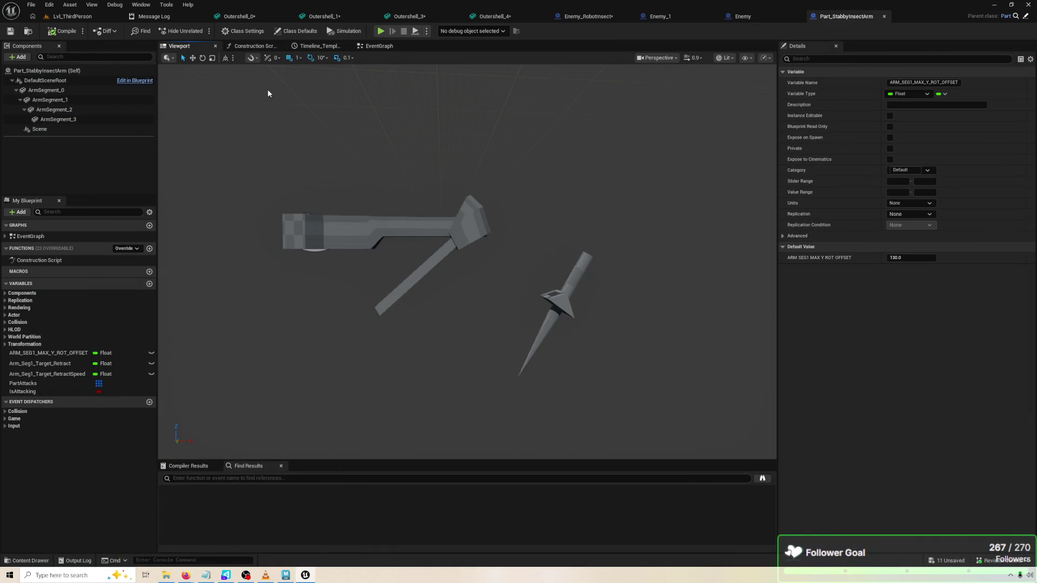
pyautogui.click(464, 243)
pyautogui.press('e')
pyautogui.moveTo(510, 253)
pyautogui.mouseDown()
pyautogui.moveTo(518, 221)
pyautogui.moveTo(476, 184)
pyautogui.moveTo(451, 182)
pyautogui.moveTo(421, 218)
pyautogui.moveTo(428, 201)
pyautogui.moveTo(486, 179)
pyautogui.moveTo(517, 231)
pyautogui.mouseUp()
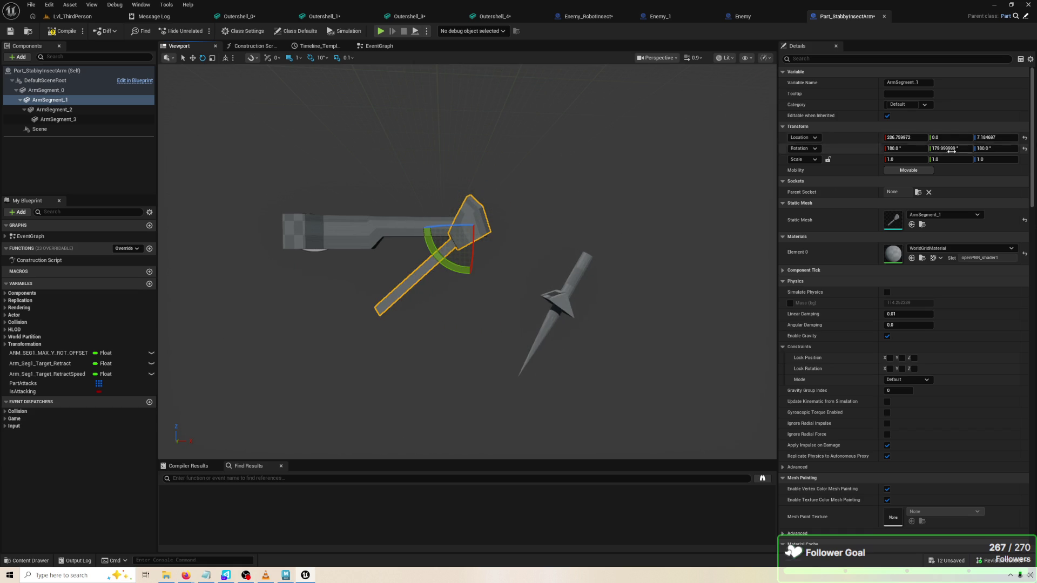
pyautogui.click(565, 250)
pyautogui.click(440, 243)
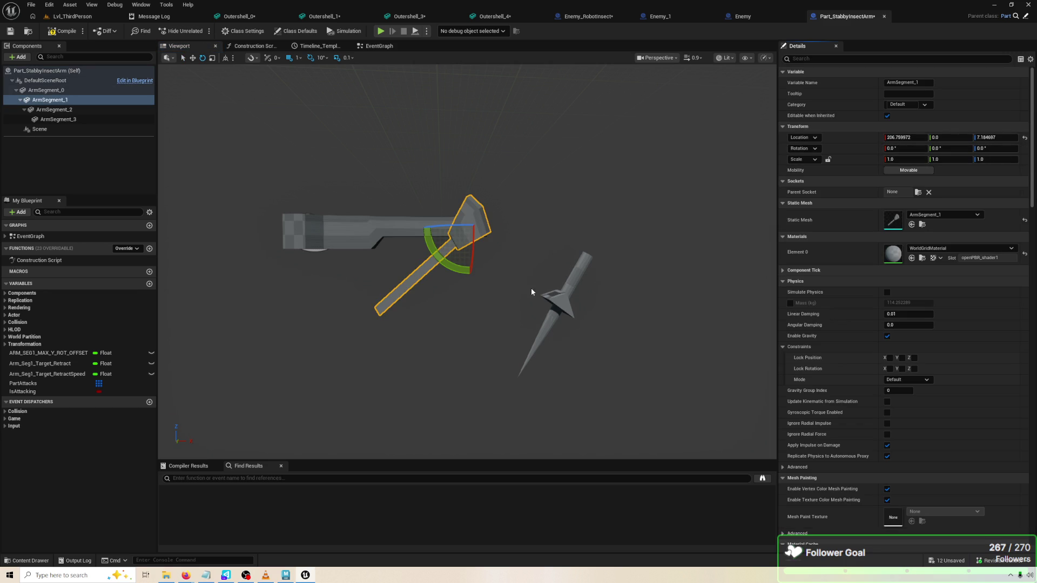
pyautogui.moveTo(451, 268)
pyautogui.mouseDown()
pyautogui.moveTo(494, 217)
pyautogui.moveTo(499, 254)
pyautogui.moveTo(486, 213)
pyautogui.moveTo(502, 219)
pyautogui.moveTo(505, 238)
pyautogui.moveTo(475, 270)
pyautogui.moveTo(427, 251)
pyautogui.moveTo(416, 259)
pyautogui.moveTo(476, 292)
pyautogui.moveTo(519, 252)
pyautogui.moveTo(514, 238)
pyautogui.moveTo(470, 286)
pyautogui.moveTo(426, 265)
pyautogui.moveTo(513, 240)
pyautogui.moveTo(417, 255)
pyautogui.moveTo(520, 258)
pyautogui.moveTo(514, 212)
pyautogui.mouseUp()
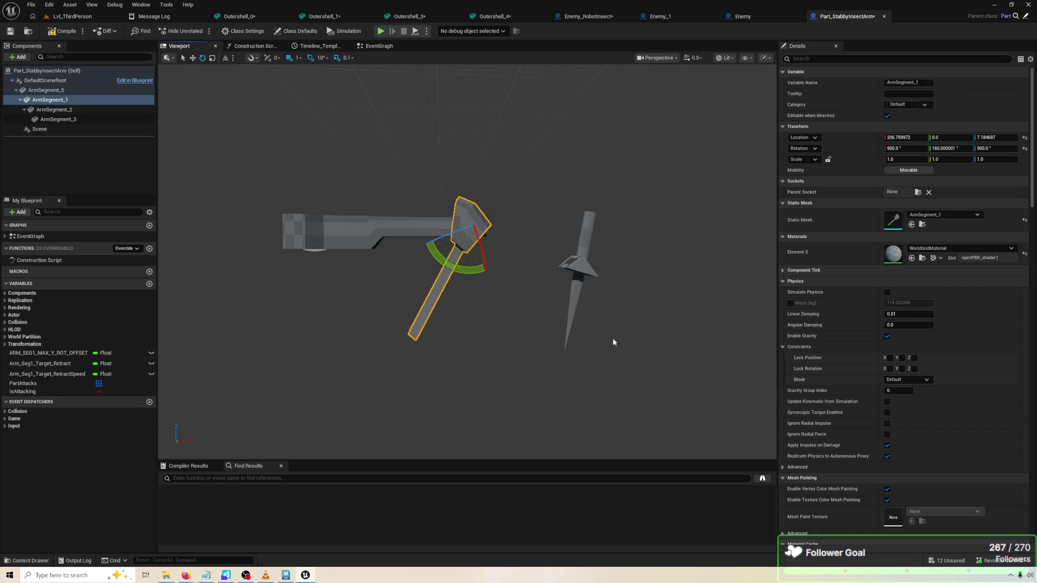
pyautogui.hotkey('ctrl', 'z')
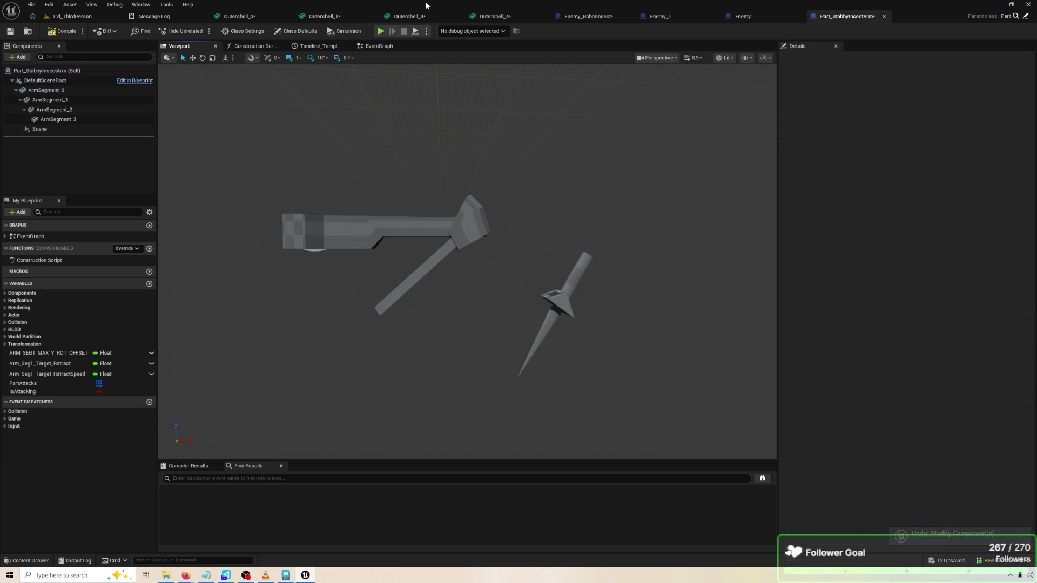
pyautogui.click(54, 374)
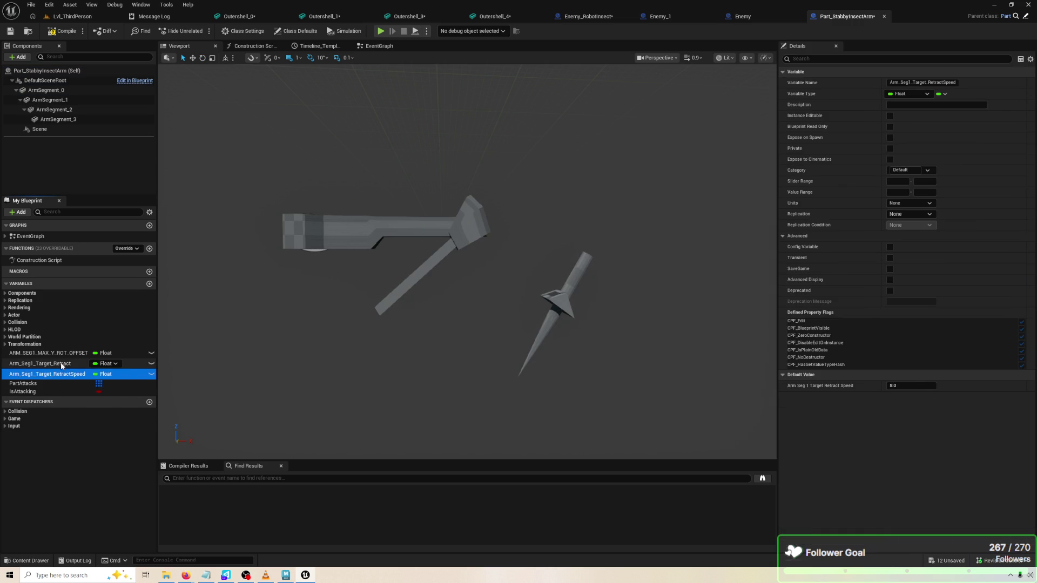
pyautogui.click(61, 363)
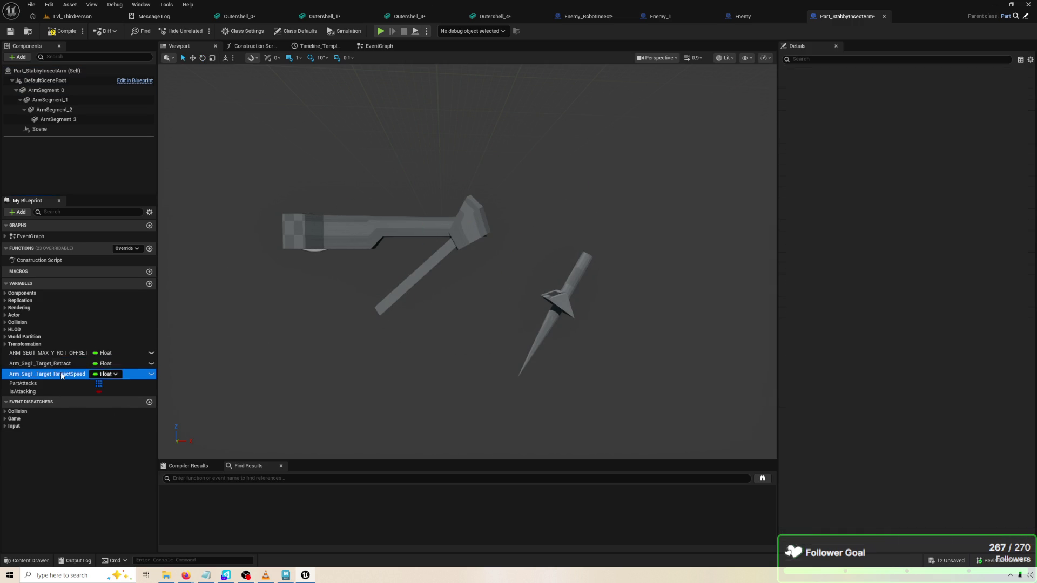
pyautogui.click(64, 352)
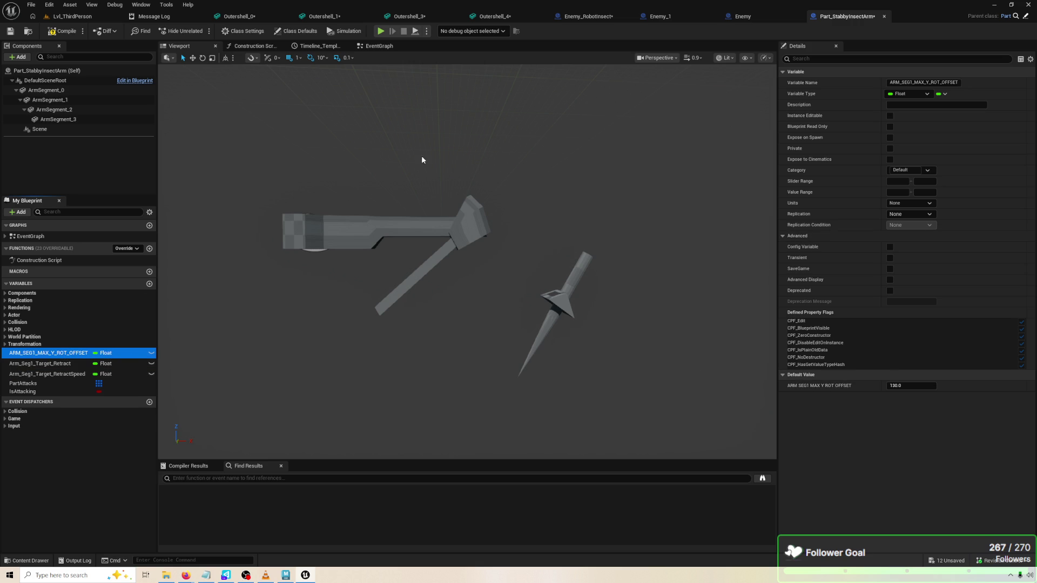
pyautogui.click(373, 46)
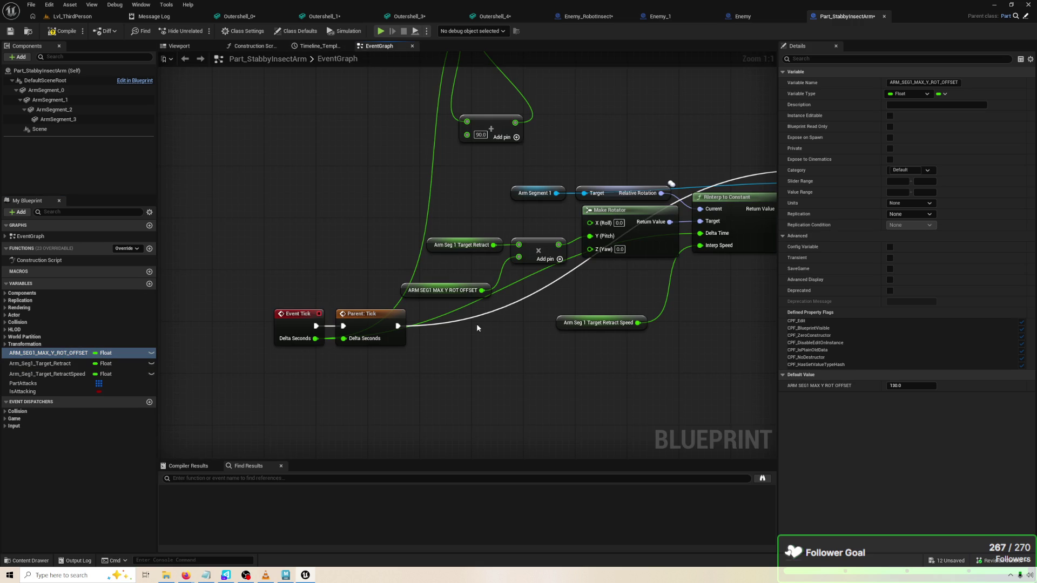
# Nudge the ARM SEG1 MAX Y ROT OFFSET node up and play-test the arm
pyautogui.scroll(-3, 475, 328)
pyautogui.scroll(3, 492, 267)
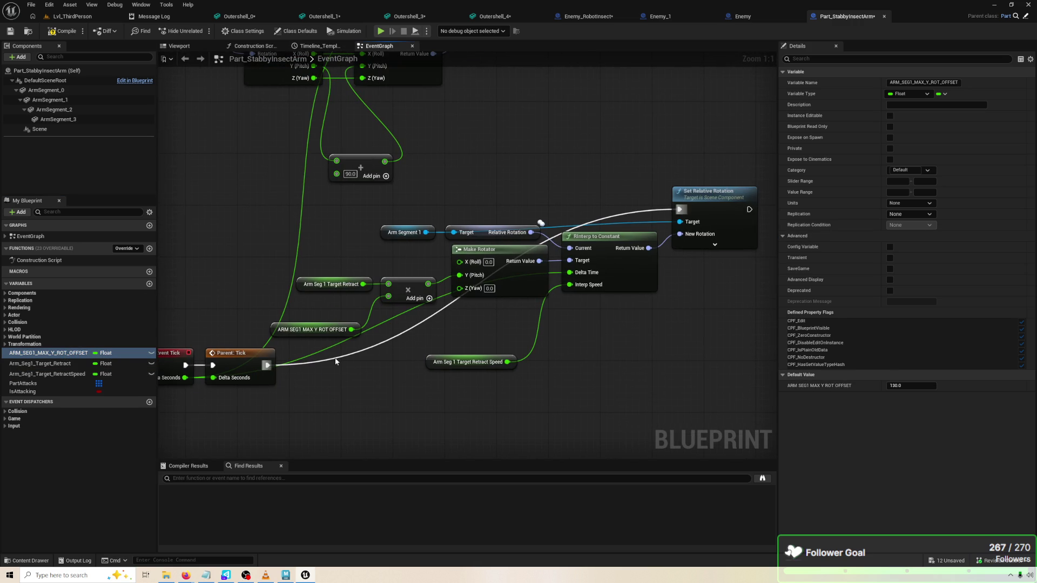
pyautogui.moveTo(296, 332); pyautogui.dragTo(299, 315)
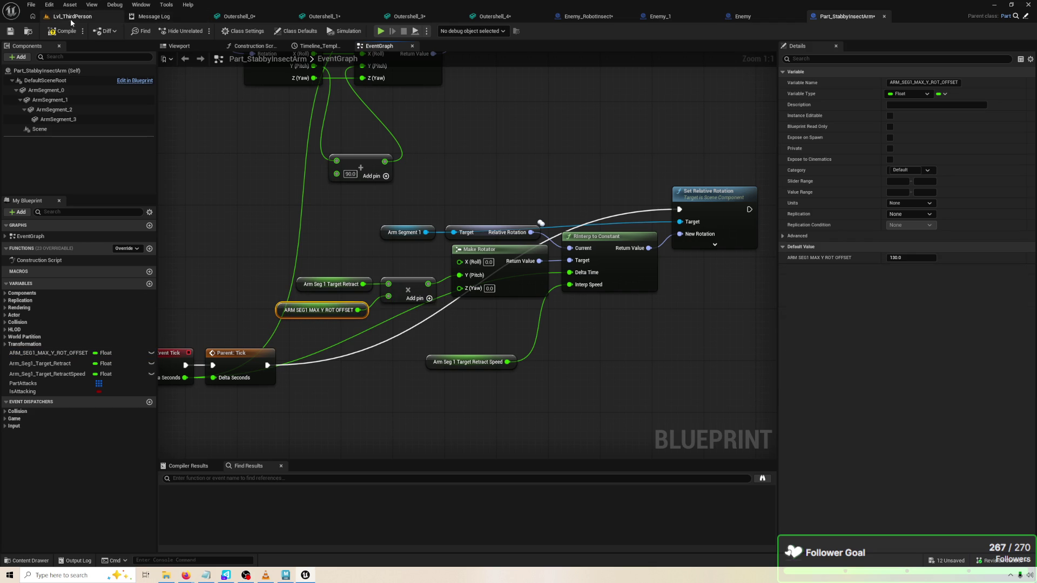
pyautogui.click(381, 31)
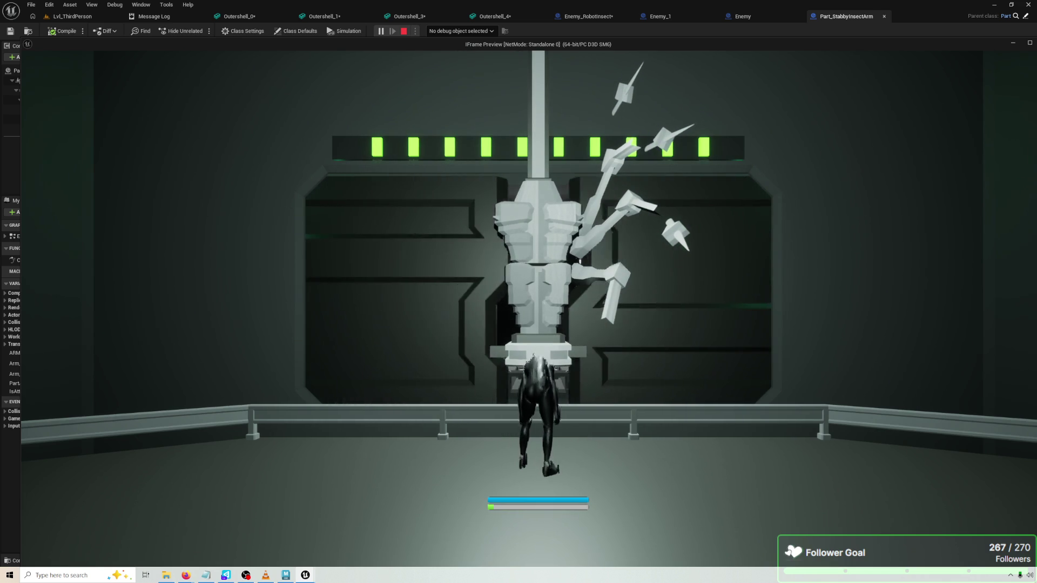
pyautogui.press('Escape')
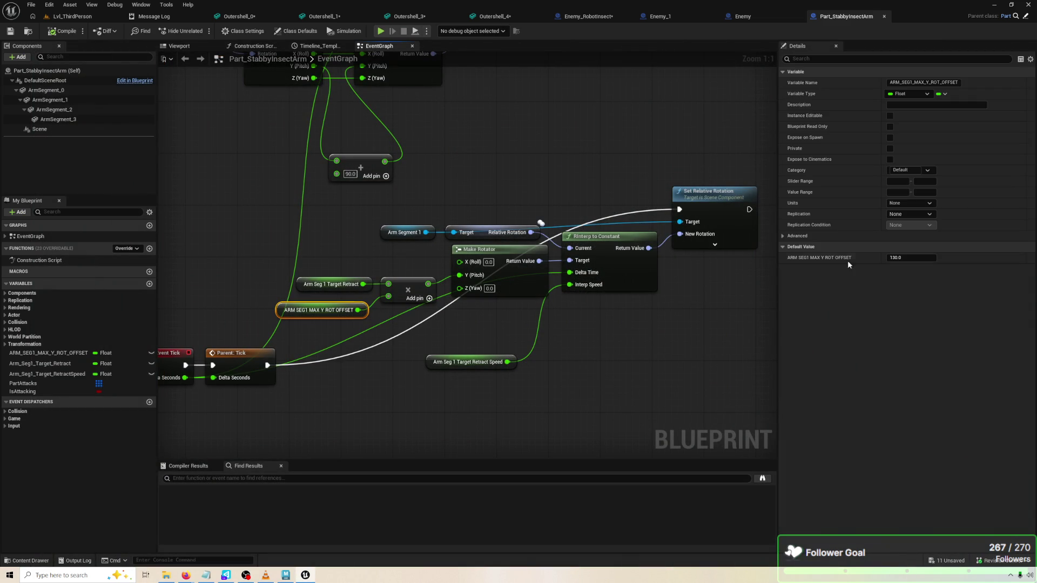
# Change the MAX Y ROT OFFSET default to -130.0, compile, and play-test again
pyautogui.click(890, 258)
pyautogui.click(891, 257)
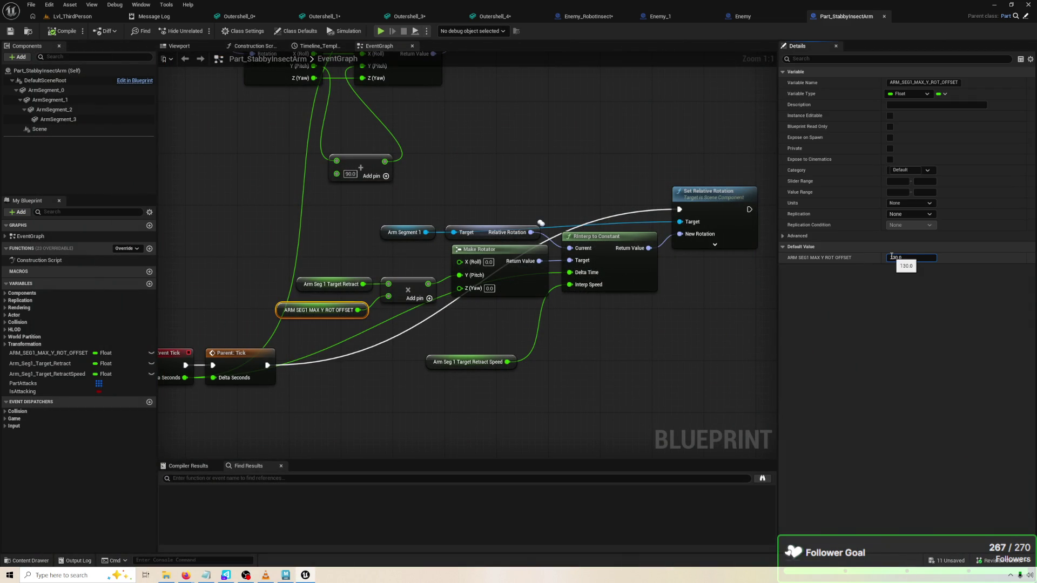
pyautogui.write('-')
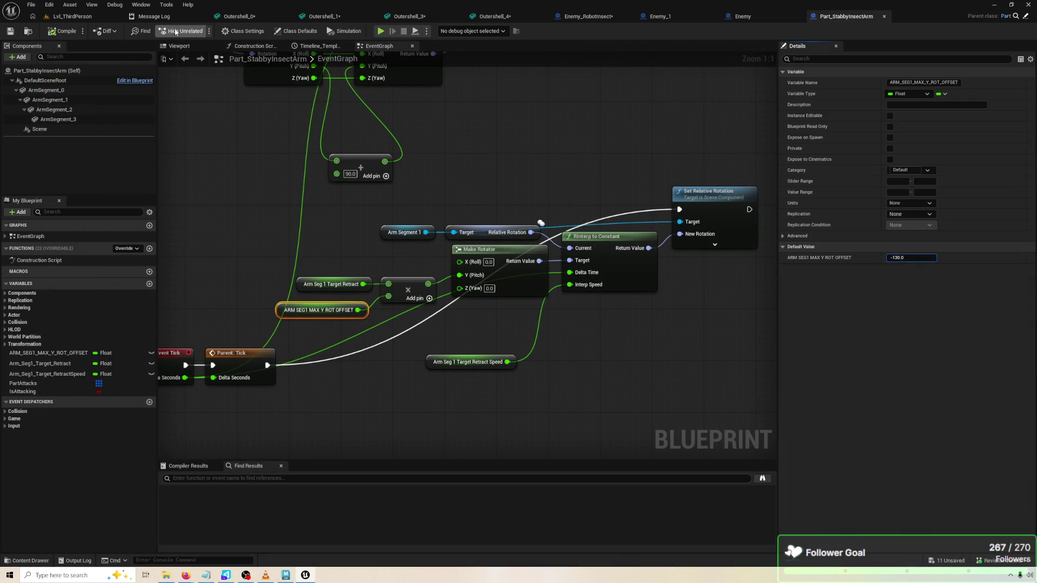
pyautogui.click(70, 34)
pyautogui.click(380, 31)
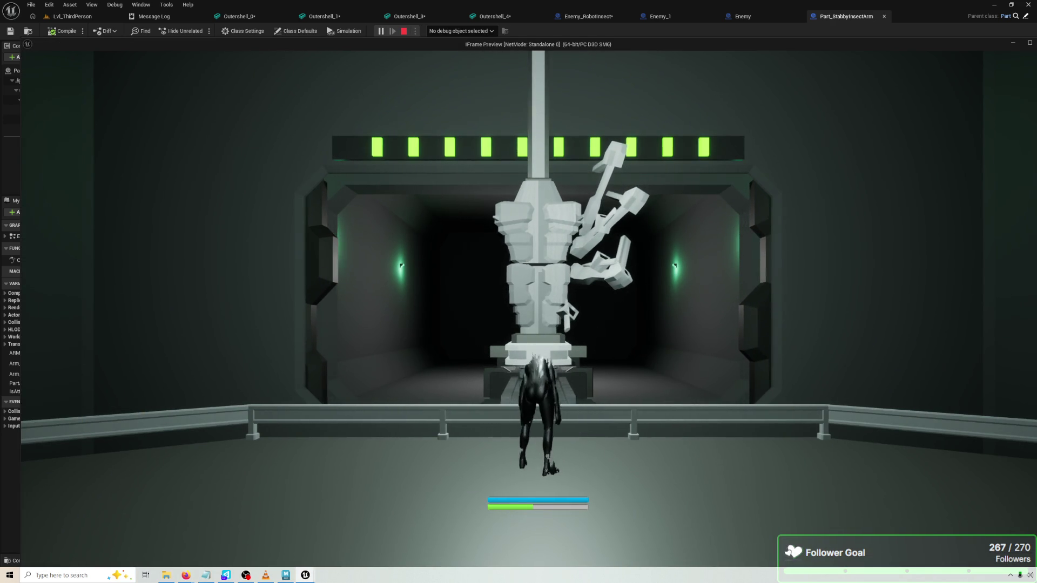
pyautogui.press('Escape')
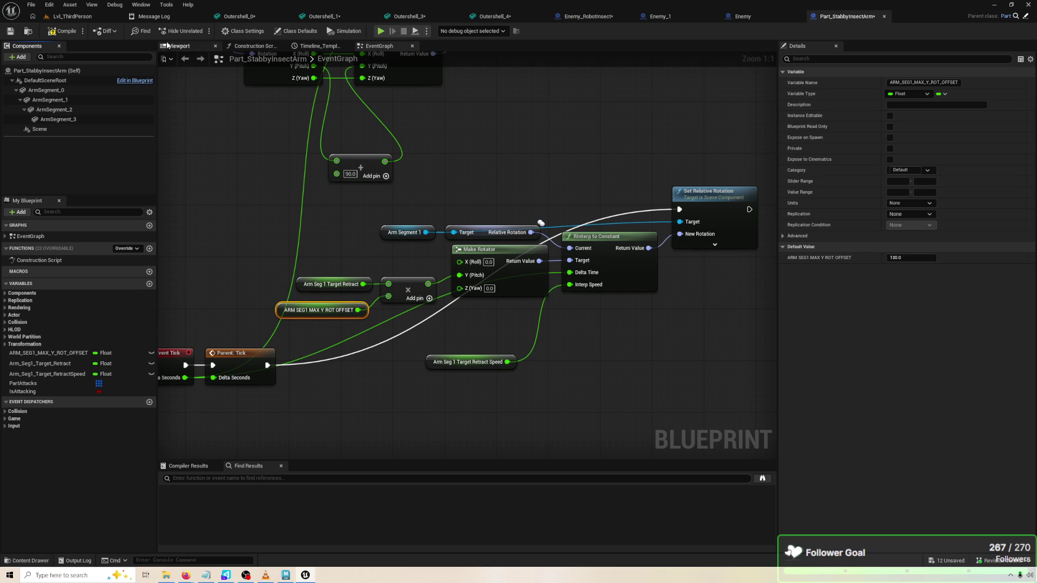
# Undo the trial rotation of ArmSegment_1 in the preview and compile the blueprint
pyautogui.click(167, 45)
pyautogui.click(487, 231)
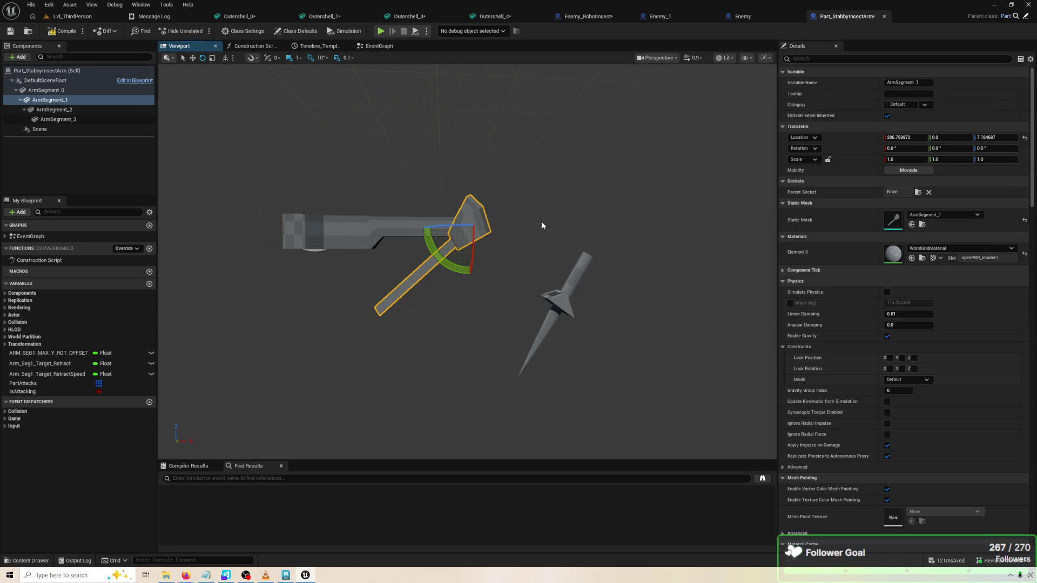
pyautogui.moveTo(439, 262); pyautogui.dragTo(441, 261)
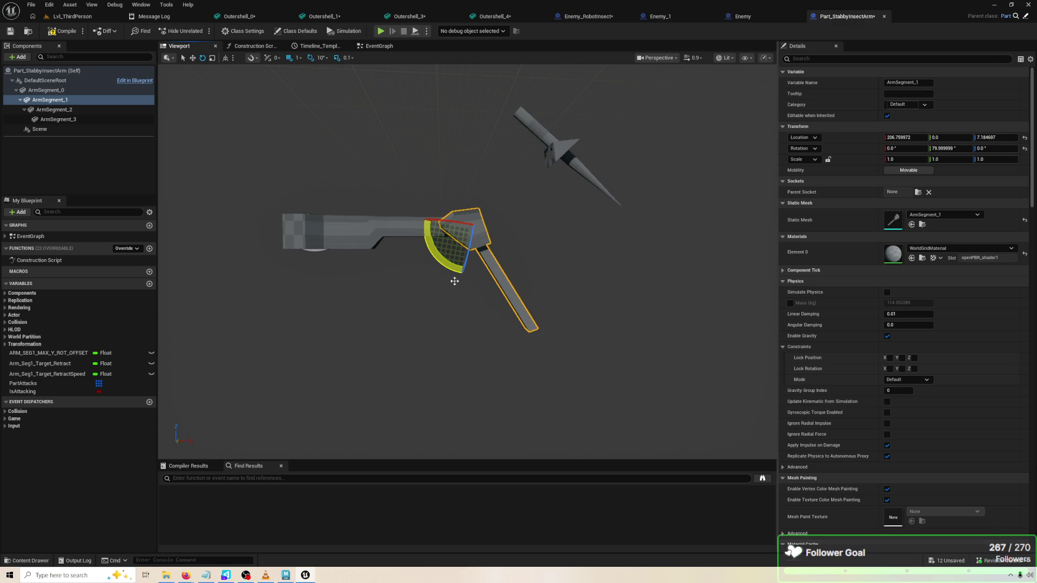
pyautogui.hotkey('ctrl', 'z')
pyautogui.click(64, 30)
# Set ARM SEG1 MAX Y ROT OFFSET's default value to 200 in the Event Graph and play-test
pyautogui.click(378, 46)
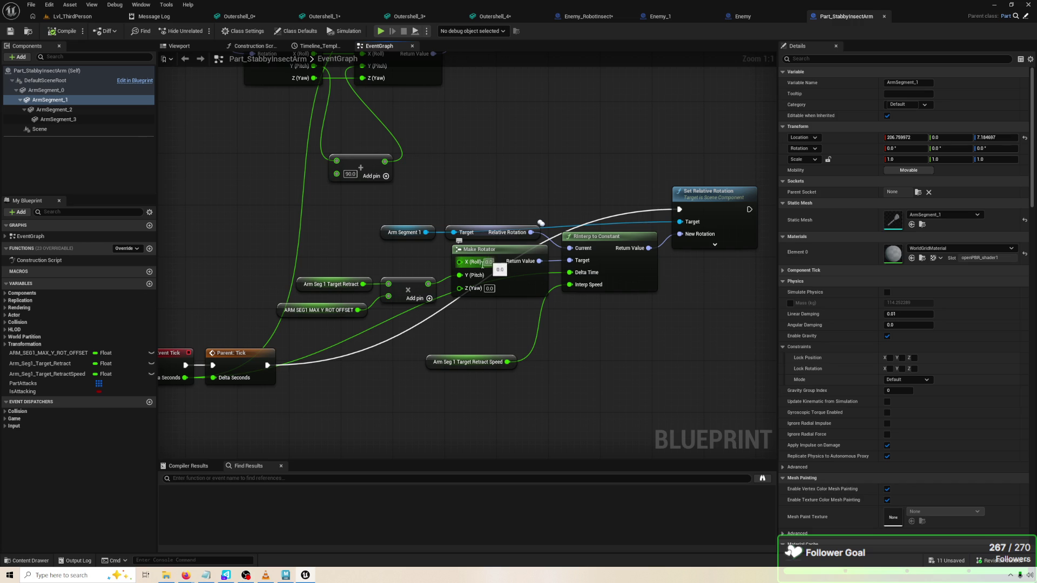
pyautogui.moveTo(488, 261); pyautogui.dragTo(597, 274)
pyautogui.moveTo(355, 373)
pyautogui.mouseDown()
pyautogui.moveTo(331, 259)
pyautogui.moveTo(344, 215)
pyautogui.moveTo(221, 200)
pyautogui.mouseUp()
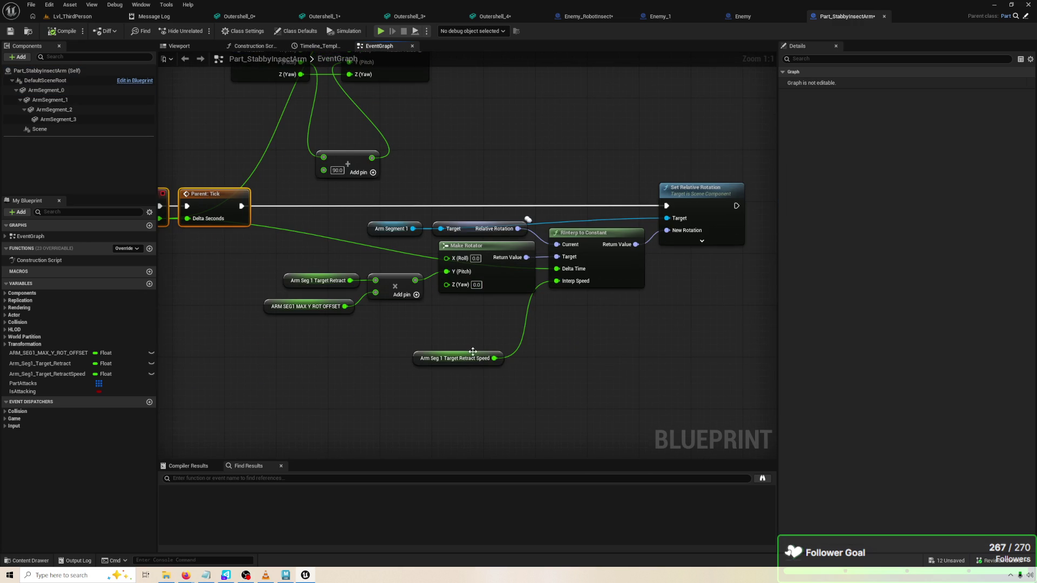
pyautogui.click(281, 310)
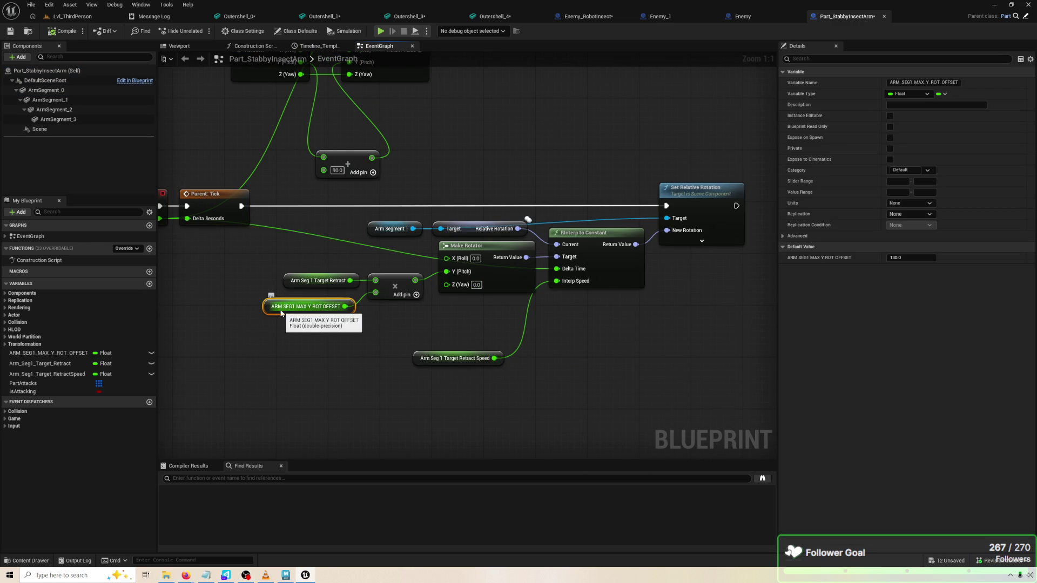
pyautogui.click(918, 257)
pyautogui.write('200')
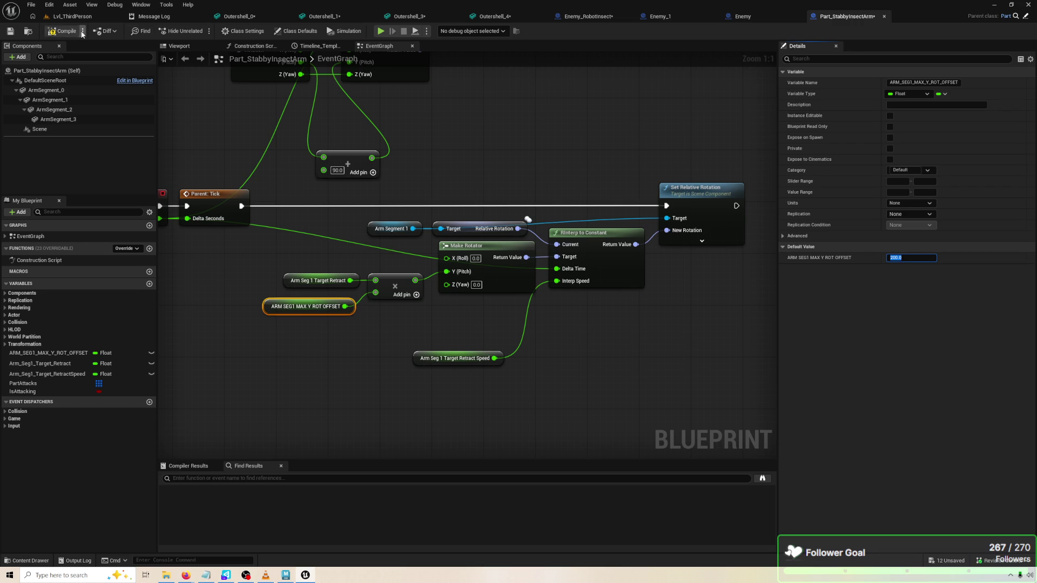
pyautogui.click(381, 32)
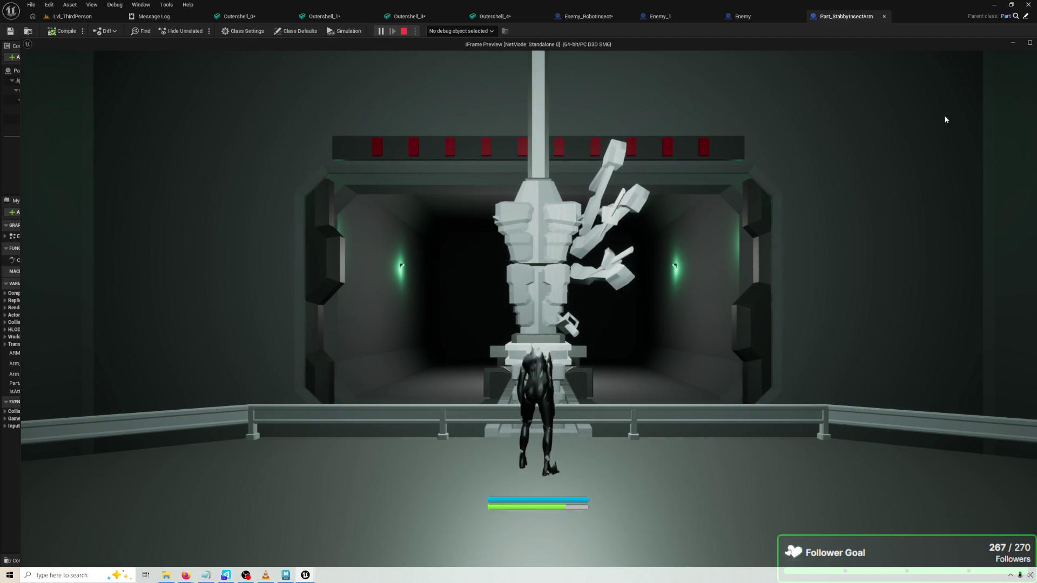
# Change ARM SEG1 MAX Y ROT OFFSET's default to 170, compile, and run a play test
pyautogui.press('Escape')
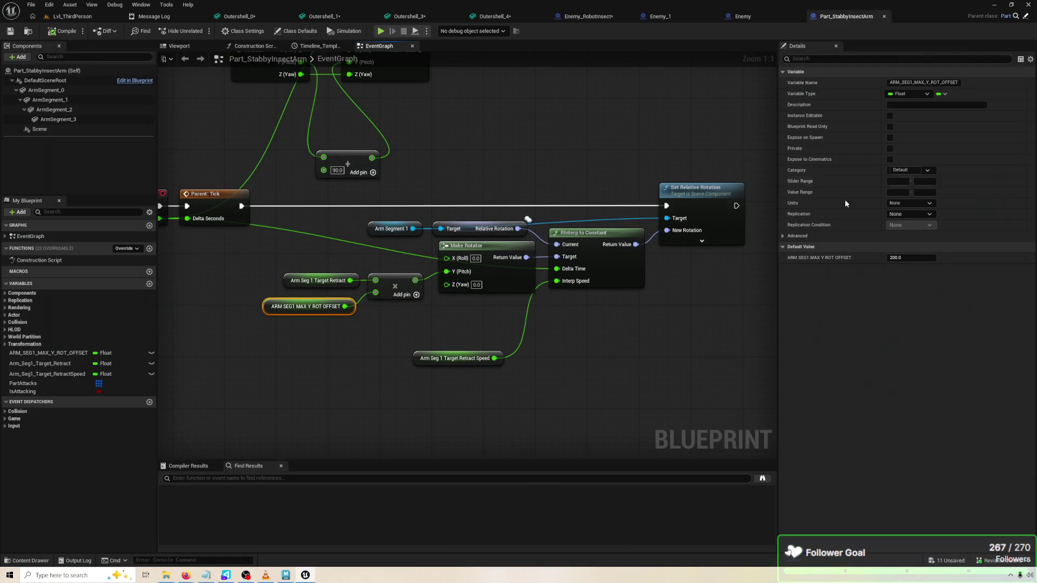
pyautogui.write('1')
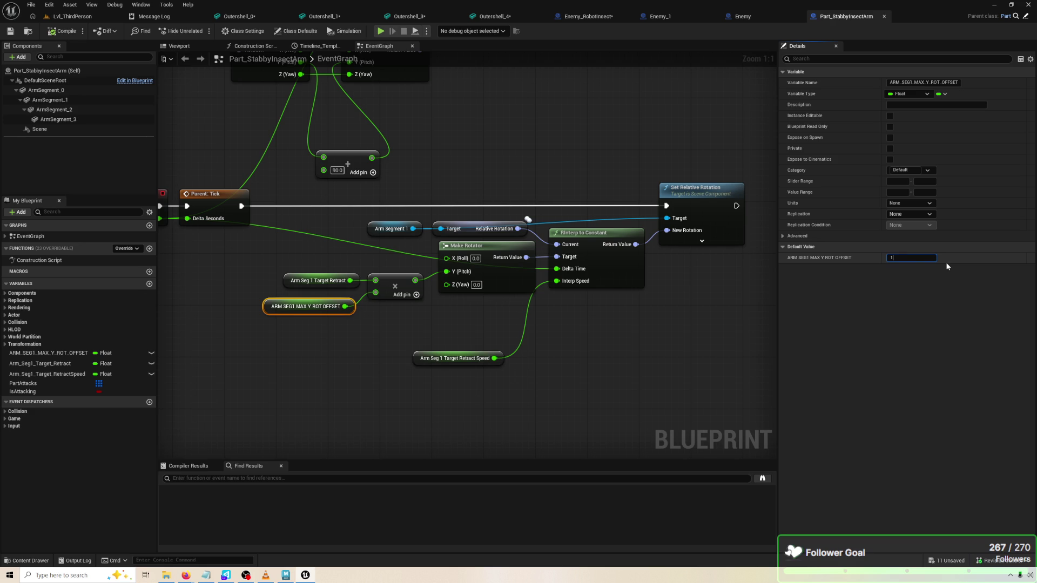
pyautogui.press('Return')
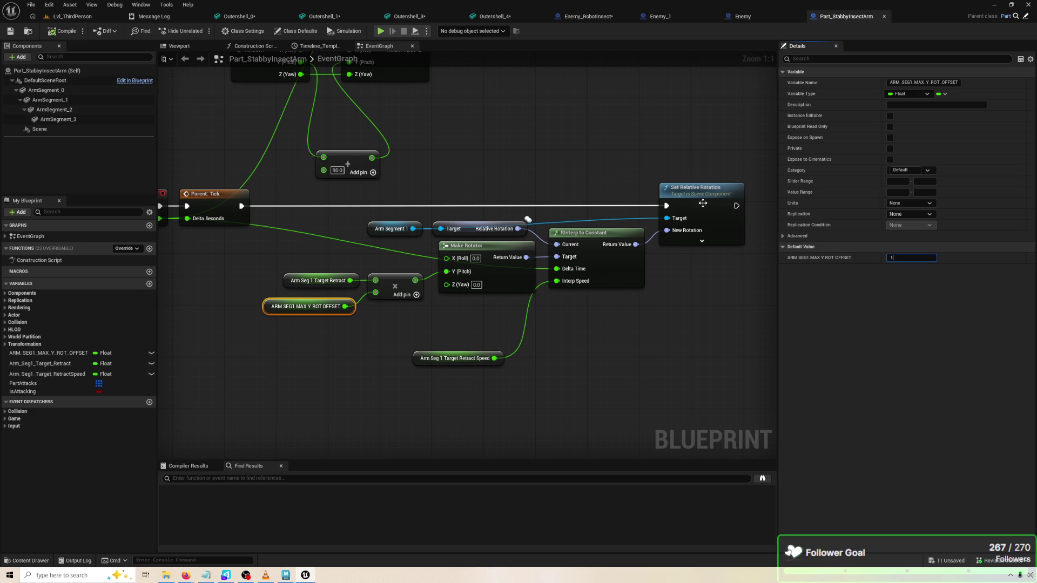
pyautogui.click(702, 241)
pyautogui.click(730, 269)
pyautogui.click(319, 280)
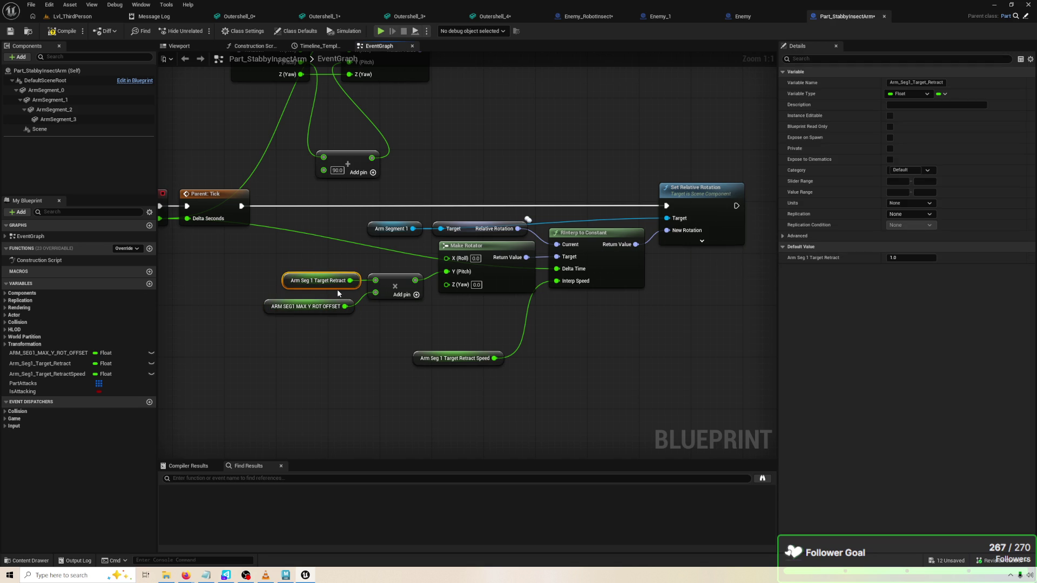
pyautogui.click(295, 308)
pyautogui.write('15')
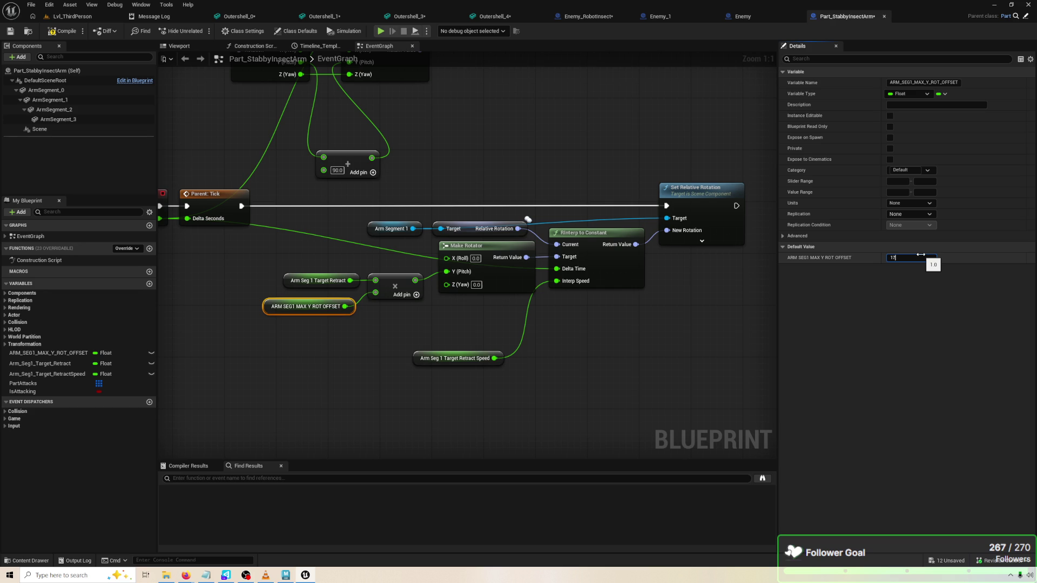
pyautogui.click(50, 34)
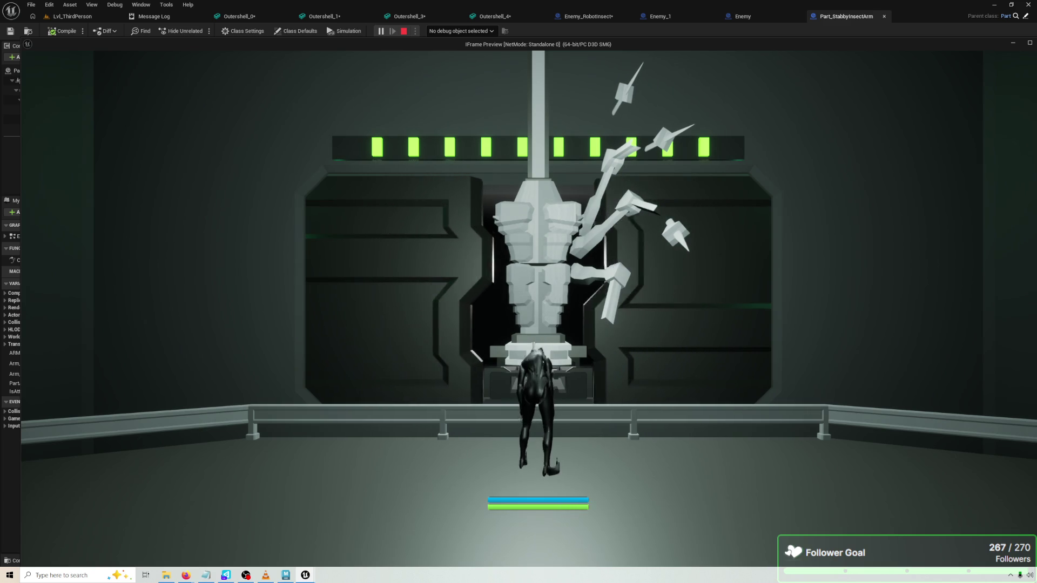
pyautogui.press('Escape')
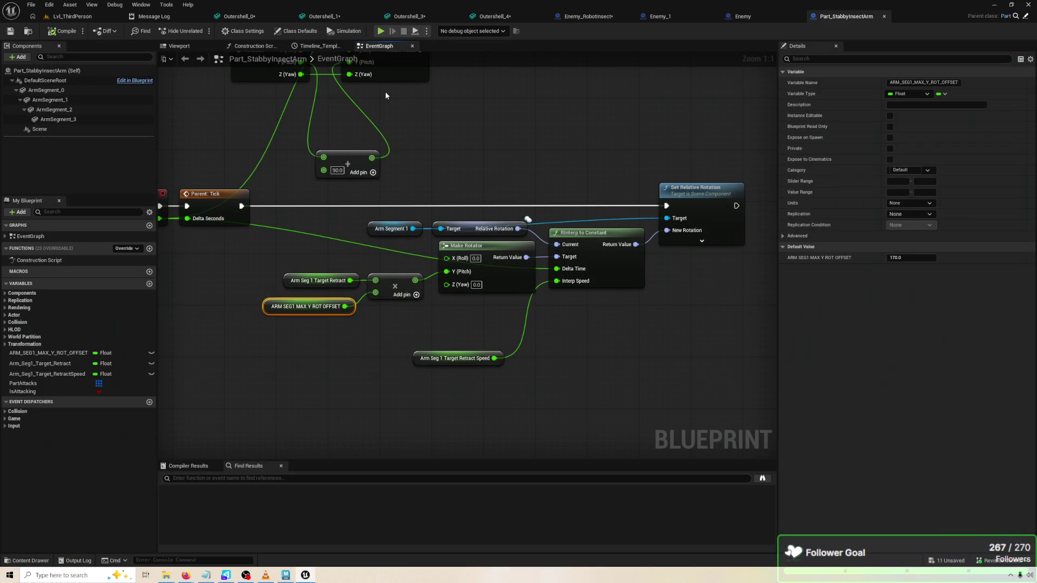
# Set Arm Seg 1 Target Retract Speed's default to 32.0 and run a brief play test
pyautogui.moveTo(397, 233)
pyautogui.mouseDown()
pyautogui.moveTo(488, 219)
pyautogui.moveTo(451, 258)
pyautogui.moveTo(366, 261)
pyautogui.mouseUp()
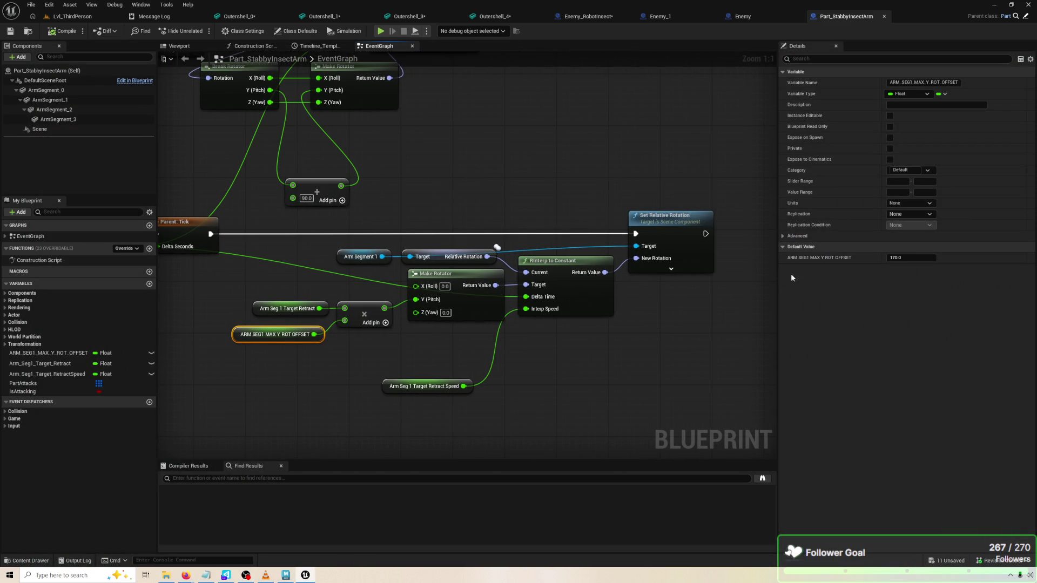
pyautogui.click(288, 320)
pyautogui.click(284, 312)
pyautogui.click(305, 335)
pyautogui.click(414, 384)
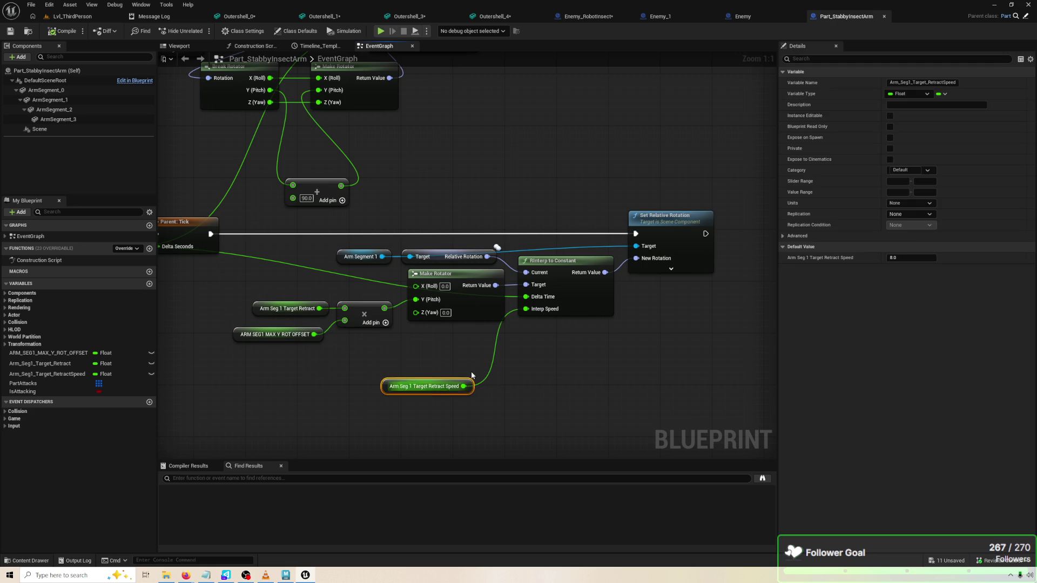
pyautogui.click(915, 258)
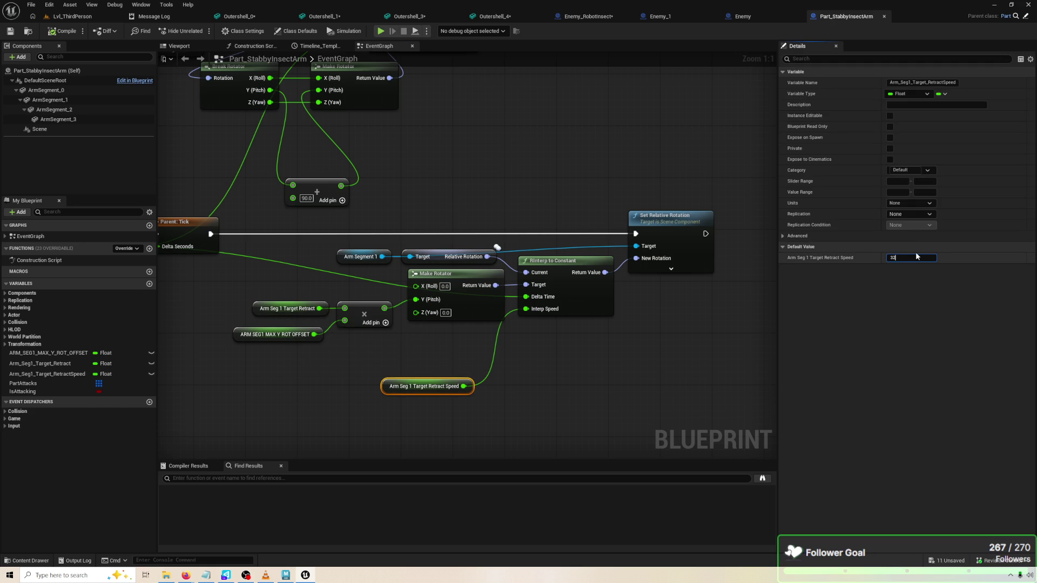
pyautogui.press('Return')
pyautogui.press('F7')
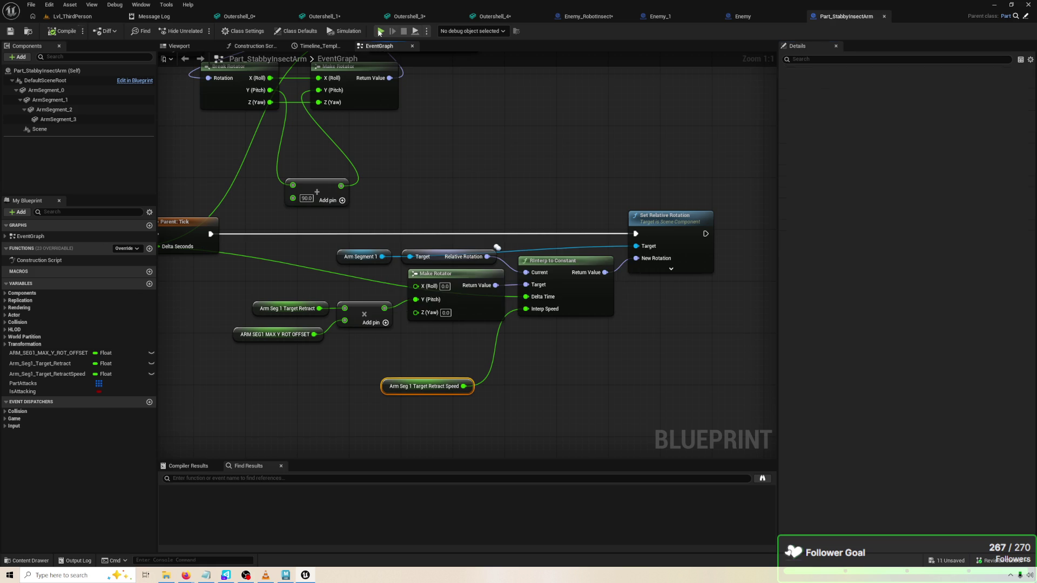
pyautogui.click(380, 31)
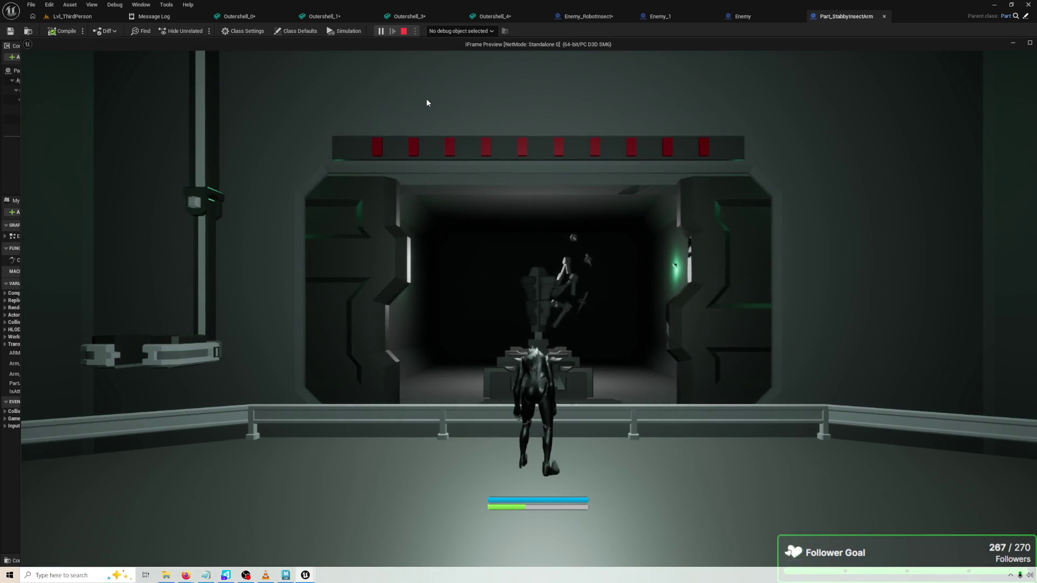
pyautogui.press('Escape')
# Add a Print String node beside Set Relative Rotation
pyautogui.rightClick(607, 312)
pyautogui.write('PRINT T')
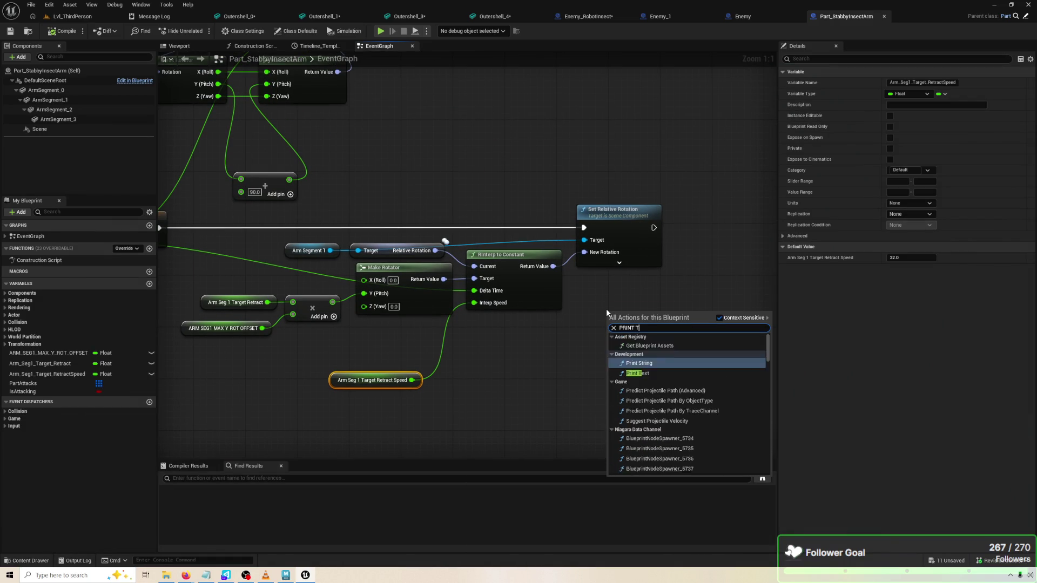
pyautogui.click(639, 338)
pyautogui.moveTo(655, 313); pyautogui.dragTo(716, 257)
# Run Print String after Set Relative Rotation with the interpolated rotation as input, then play-test
pyautogui.moveTo(653, 227); pyautogui.dragTo(670, 272)
pyautogui.moveTo(697, 259); pyautogui.dragTo(714, 245)
pyautogui.moveTo(555, 277)
pyautogui.mouseDown()
pyautogui.moveTo(569, 273)
pyautogui.moveTo(560, 289)
pyautogui.moveTo(714, 279)
pyautogui.mouseUp()
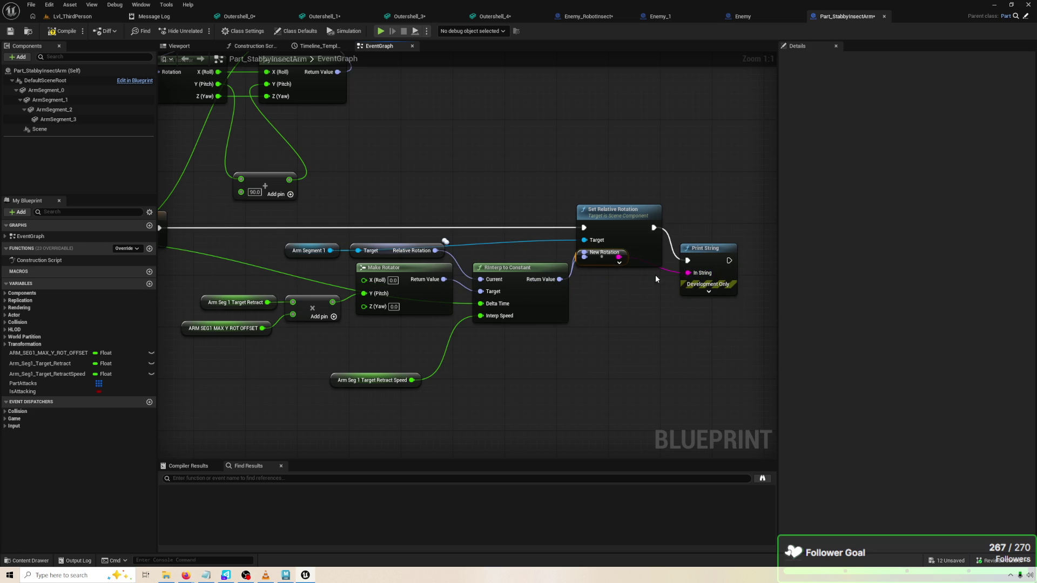
pyautogui.click(383, 32)
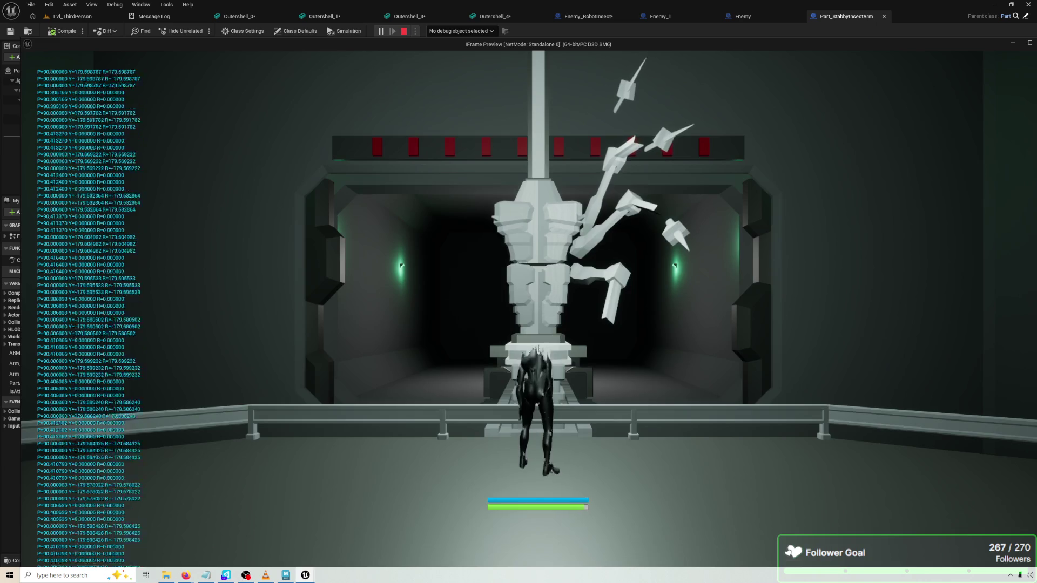
pyautogui.press('Escape')
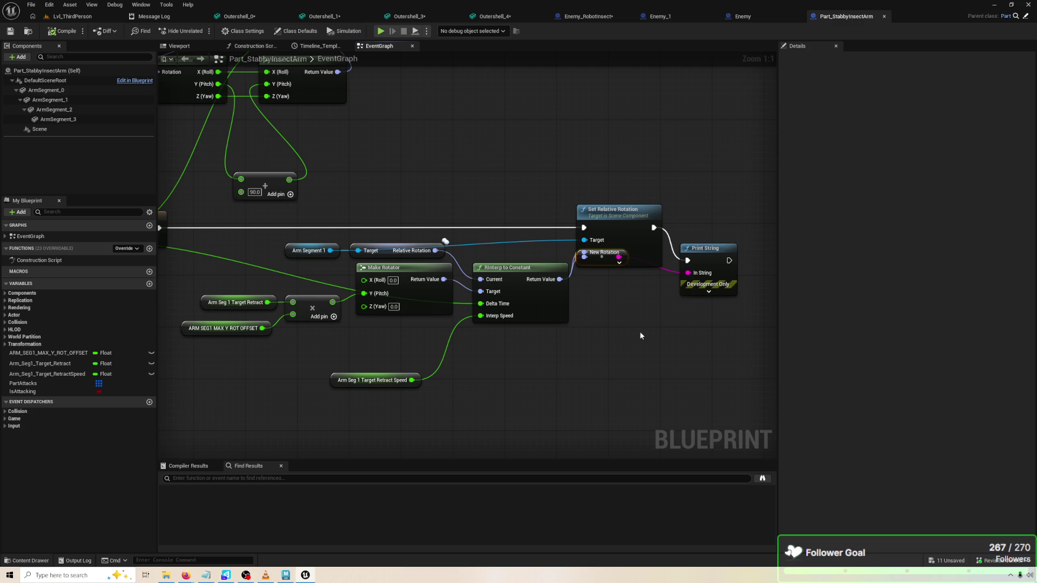
# Route the summed offset through the conversion node into Print String, then compile and test
pyautogui.moveTo(602, 257); pyautogui.dragTo(603, 318)
pyautogui.moveTo(541, 342)
pyautogui.mouseDown()
pyautogui.moveTo(694, 324)
pyautogui.moveTo(558, 327)
pyautogui.mouseUp()
pyautogui.moveTo(328, 291); pyautogui.dragTo(580, 305)
pyautogui.moveTo(328, 291)
pyautogui.mouseDown()
pyautogui.moveTo(769, 273)
pyautogui.moveTo(587, 261)
pyautogui.mouseUp()
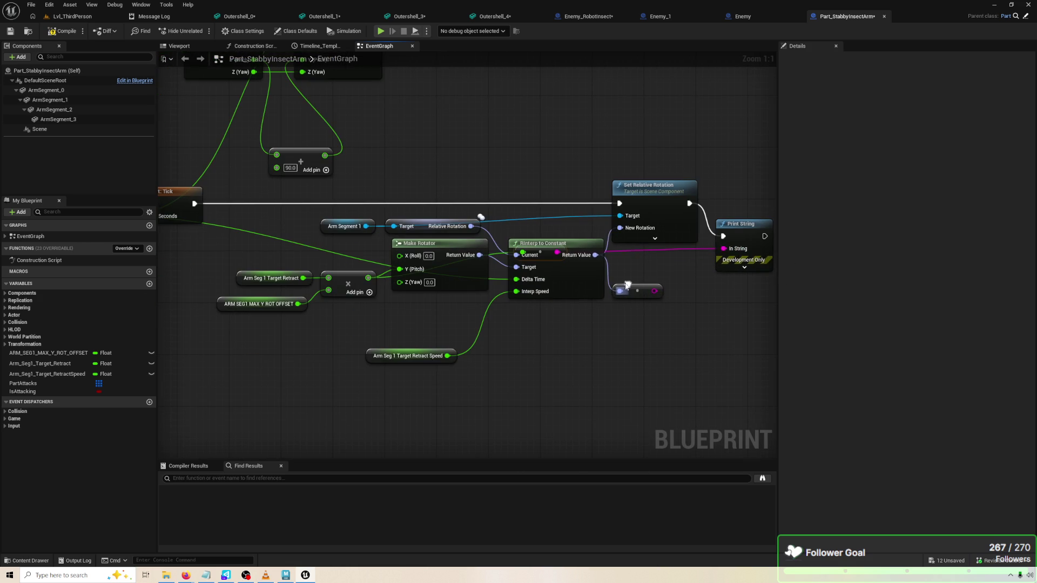
pyautogui.click(52, 30)
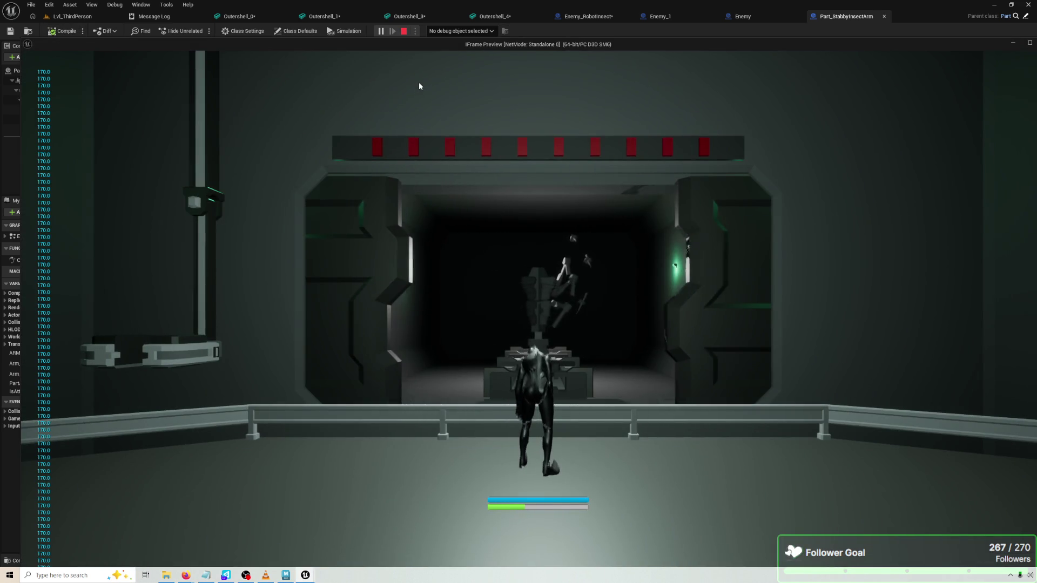
pyautogui.press('Escape')
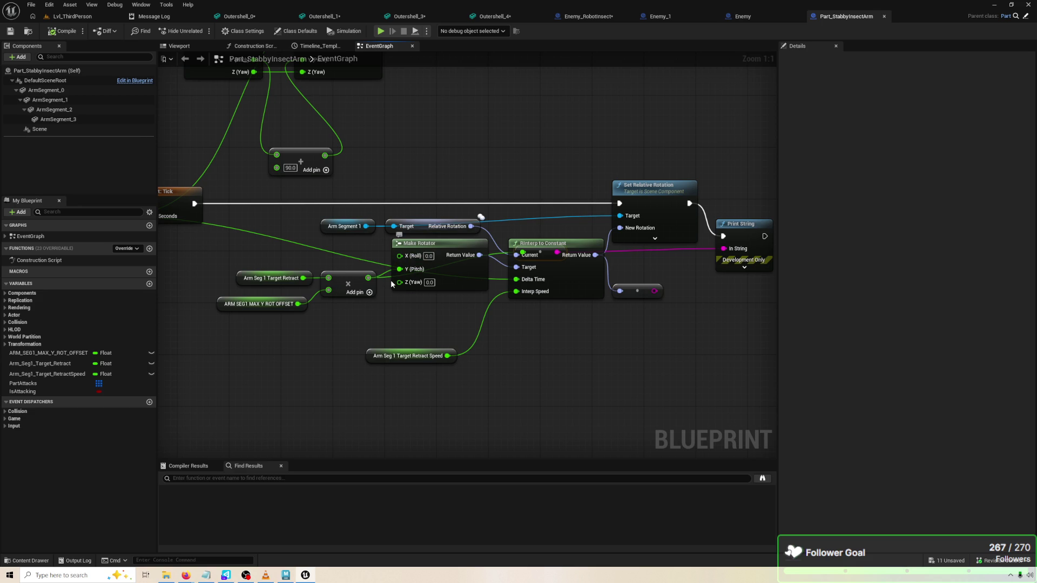
# Delete the leftover reroute node and the double-to-string conversion node
pyautogui.moveTo(477, 264); pyautogui.dragTo(440, 264)
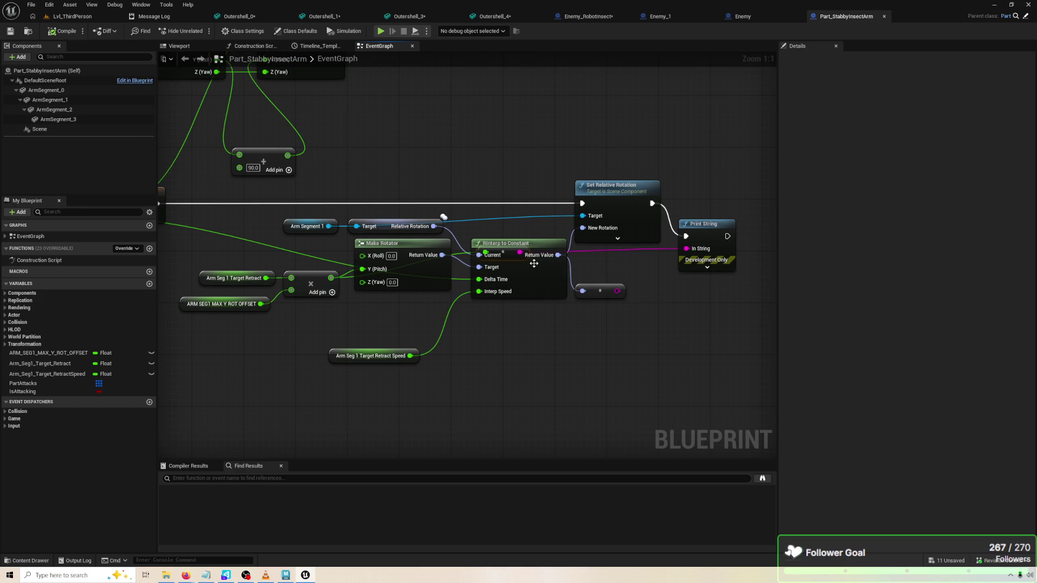
pyautogui.moveTo(559, 264)
pyautogui.mouseDown()
pyautogui.moveTo(553, 312)
pyautogui.moveTo(750, 324)
pyautogui.moveTo(567, 304)
pyautogui.mouseUp()
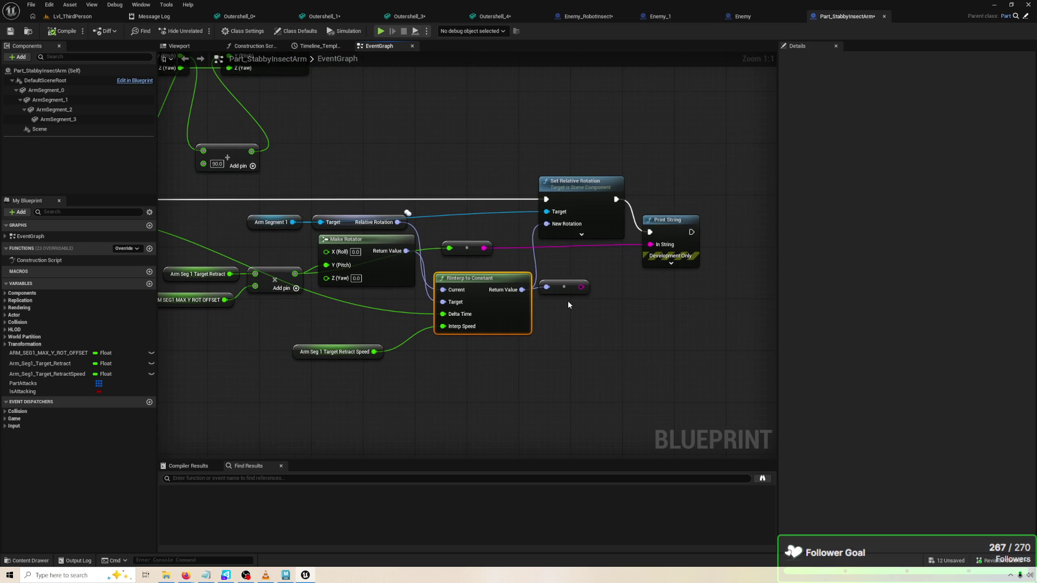
pyautogui.click(569, 291)
pyautogui.press('Delete')
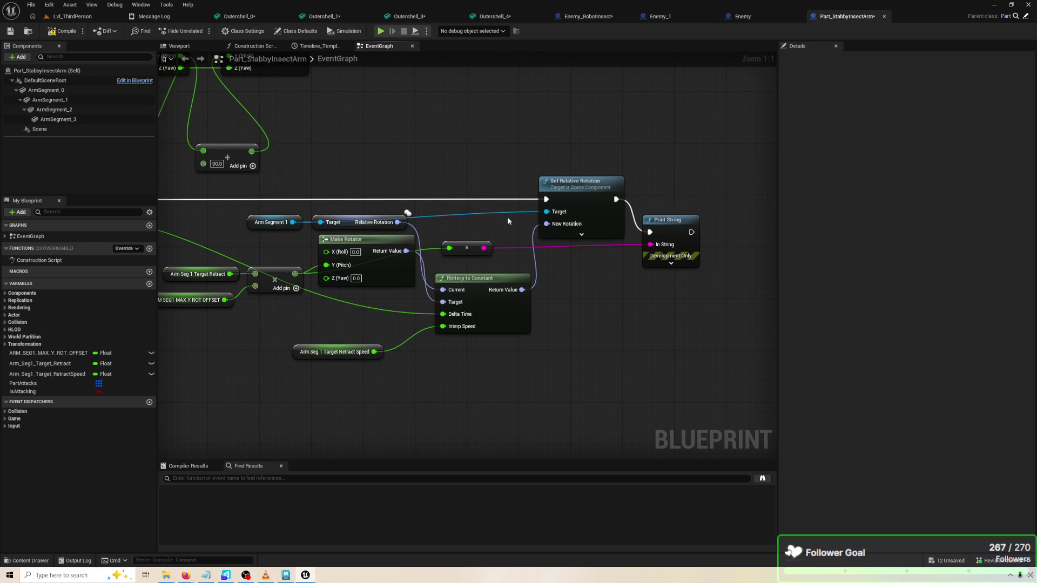
pyautogui.click(472, 255)
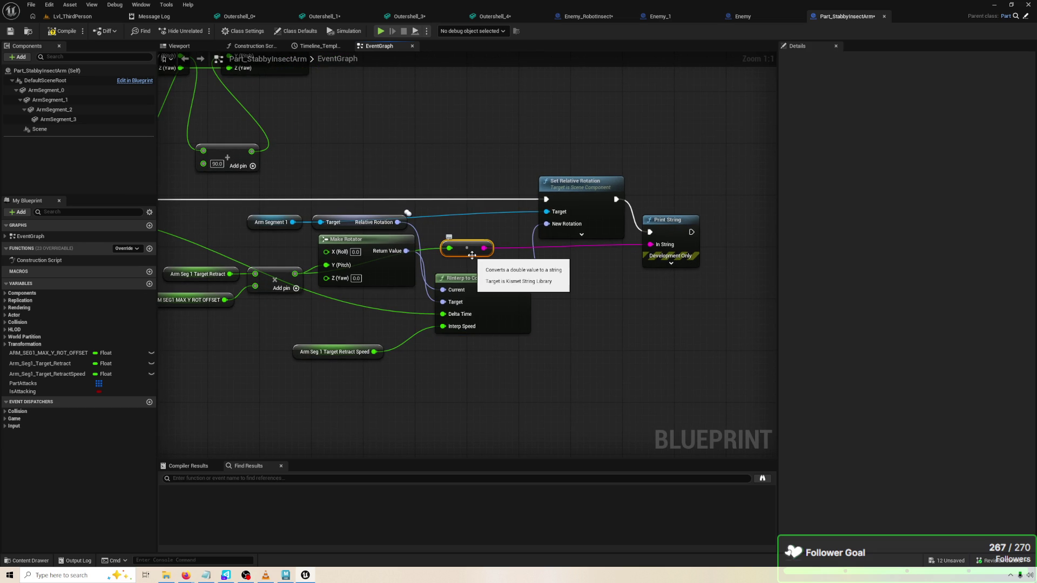
pyautogui.press('Delete')
# Connect RInterp to Constant's Return Value directly to Print String's In String and play-test
pyautogui.moveTo(385, 283); pyautogui.dragTo(378, 315)
pyautogui.click(542, 318)
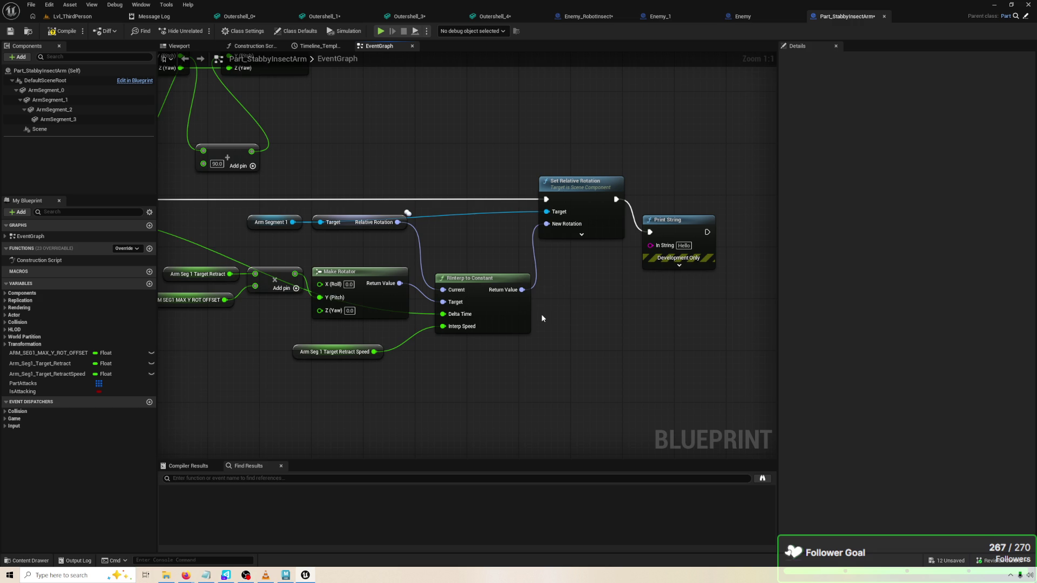
pyautogui.moveTo(522, 289); pyautogui.dragTo(650, 246)
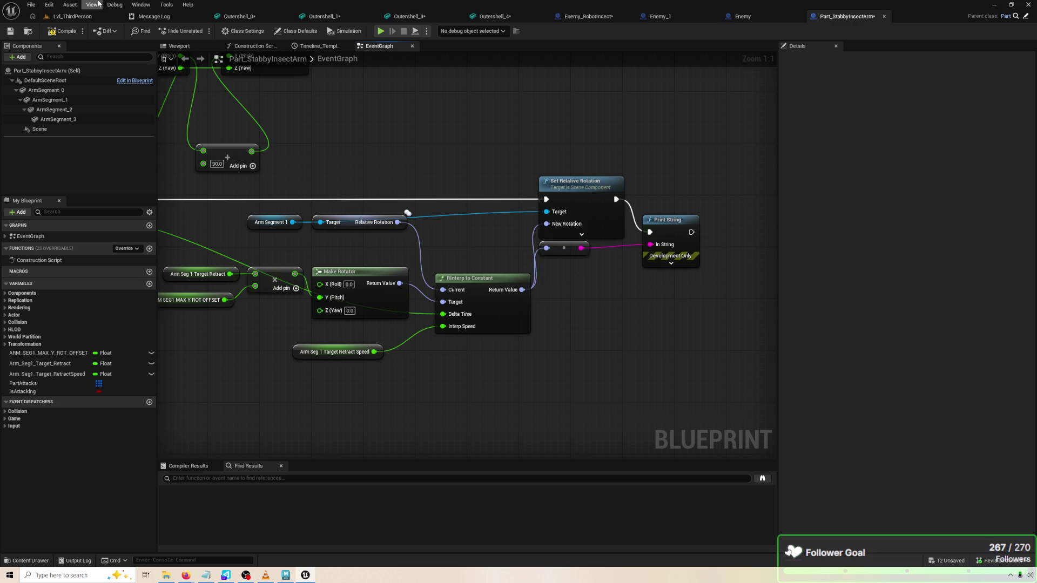
pyautogui.click(380, 31)
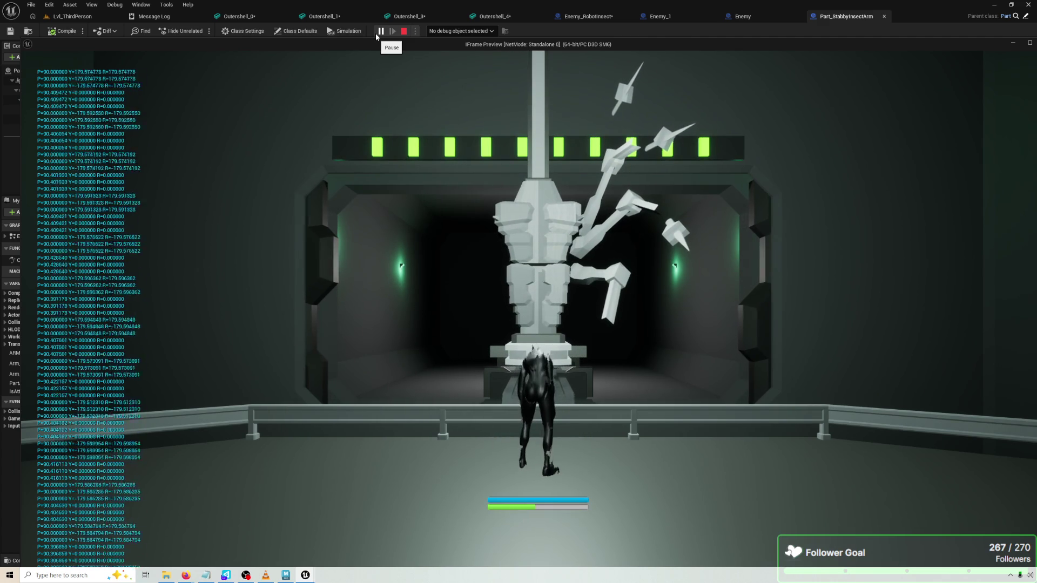
pyautogui.press('Escape')
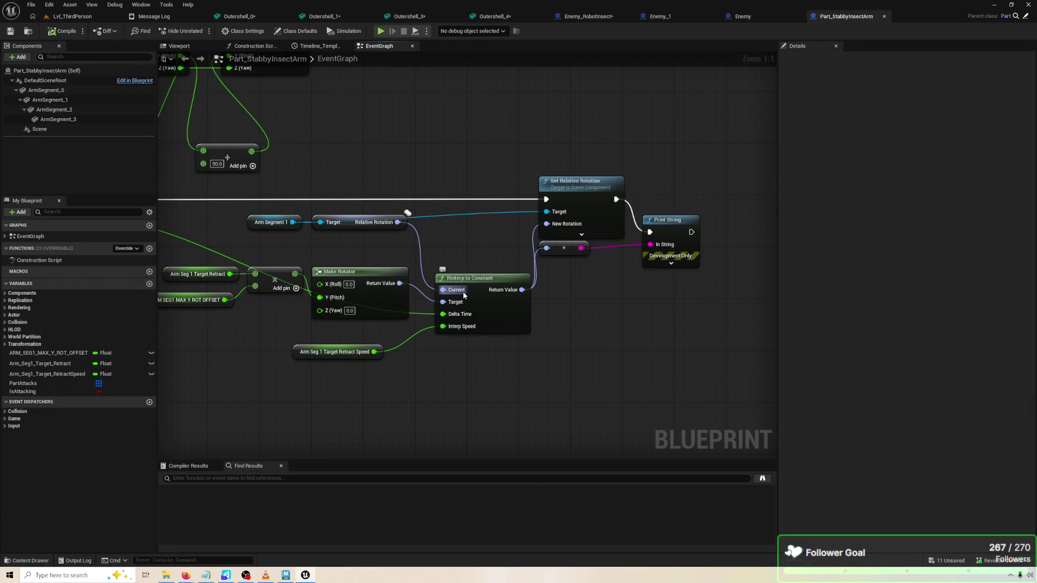
# Add a Break Rotator node fed by Arm Segment 1's Relative Rotation
pyautogui.moveTo(381, 315)
pyautogui.mouseDown()
pyautogui.moveTo(446, 301)
pyautogui.moveTo(479, 268)
pyautogui.moveTo(443, 264)
pyautogui.mouseUp()
pyautogui.moveTo(311, 217)
pyautogui.mouseDown()
pyautogui.moveTo(475, 188)
pyautogui.moveTo(392, 202)
pyautogui.moveTo(320, 188)
pyautogui.mouseUp()
pyautogui.click(322, 196)
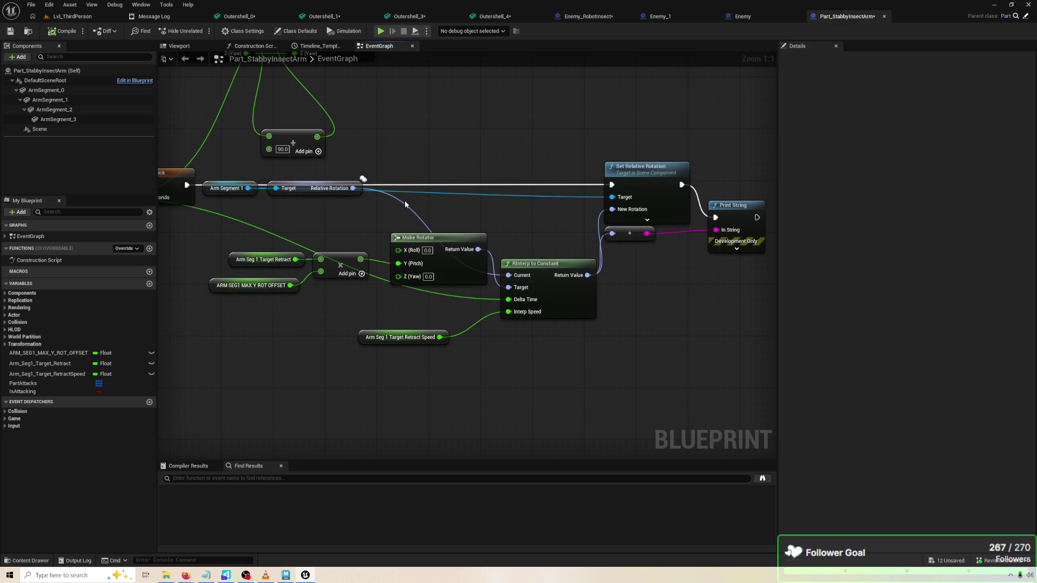
pyautogui.moveTo(359, 193)
pyautogui.mouseDown()
pyautogui.moveTo(371, 193)
pyautogui.moveTo(361, 210)
pyautogui.moveTo(348, 205)
pyautogui.moveTo(373, 190)
pyautogui.mouseUp()
pyautogui.write('BREA')
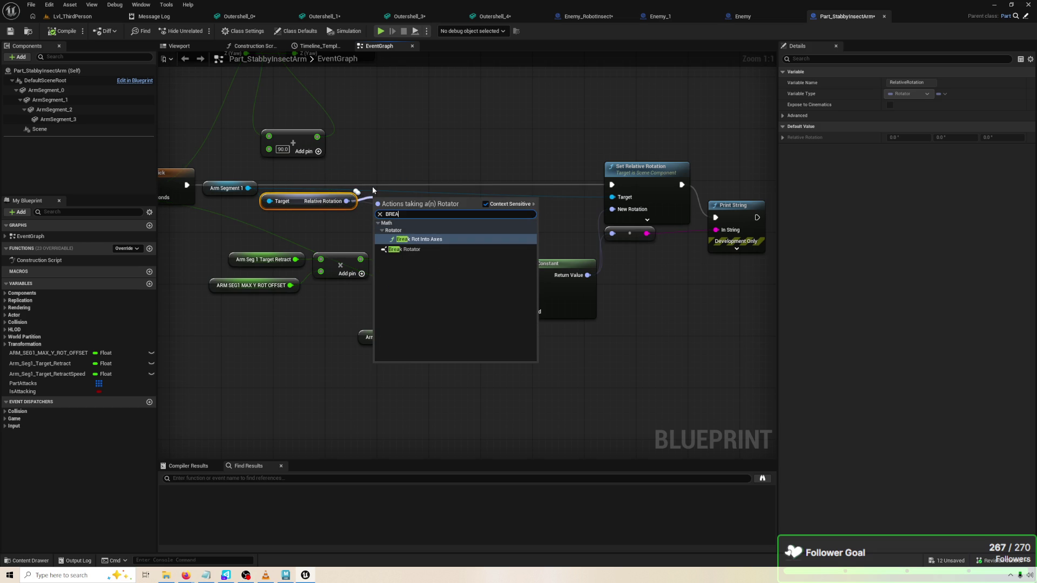
pyautogui.press('Down')
pyautogui.press('Return')
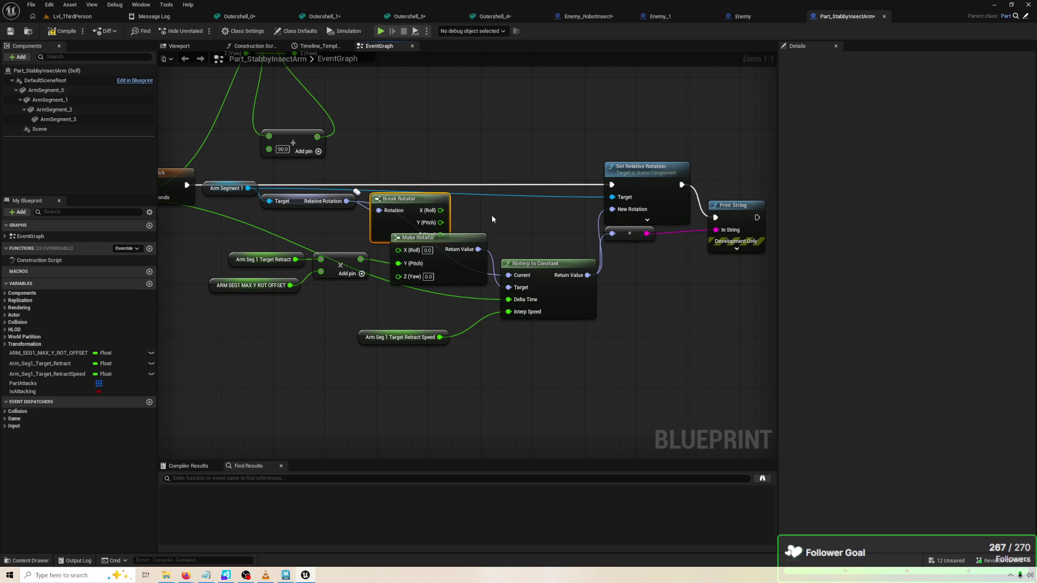
# Wire Break Rotator's X (Roll) and Z (Yaw) into Make Rotator, compile, and play-test
pyautogui.moveTo(416, 204)
pyautogui.mouseDown()
pyautogui.moveTo(416, 177)
pyautogui.moveTo(398, 249)
pyautogui.mouseUp()
pyautogui.moveTo(431, 204); pyautogui.dragTo(402, 274)
pyautogui.click(65, 32)
pyautogui.click(381, 31)
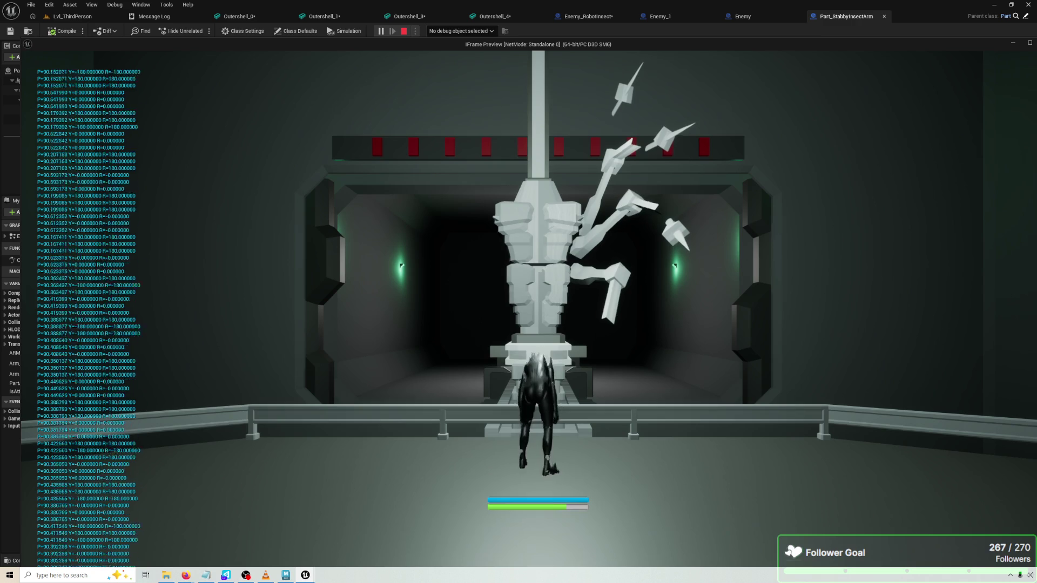
pyautogui.press('Escape')
pyautogui.moveTo(454, 86); pyautogui.dragTo(519, 74)
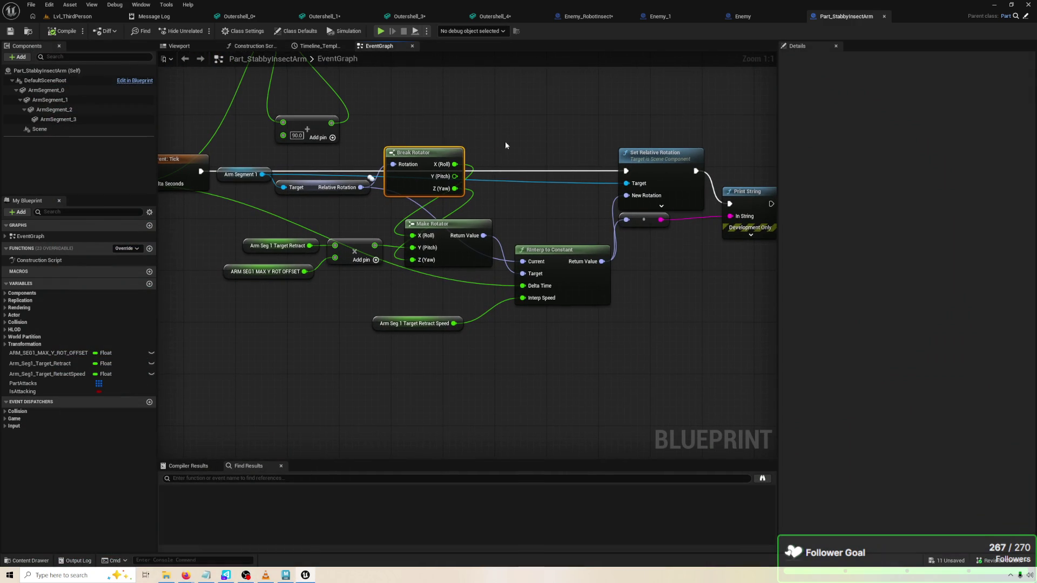
# Position Break Rotator up beside Make Rotator
pyautogui.moveTo(409, 157)
pyautogui.mouseDown()
pyautogui.moveTo(456, 156)
pyautogui.moveTo(410, 199)
pyautogui.moveTo(409, 189)
pyautogui.mouseUp()
pyautogui.moveTo(474, 221); pyautogui.dragTo(518, 195)
pyautogui.moveTo(406, 206)
pyautogui.mouseDown()
pyautogui.moveTo(540, 208)
pyautogui.moveTo(559, 186)
pyautogui.mouseUp()
pyautogui.press('Escape')
pyautogui.moveTo(462, 202); pyautogui.dragTo(467, 197)
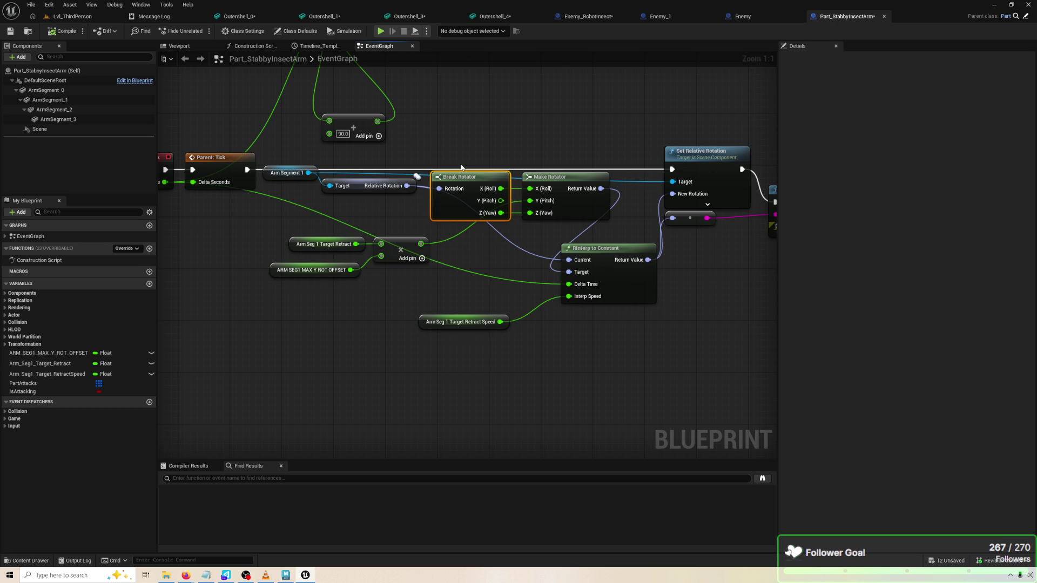
# Shift RInterp to Constant, Set Relative Rotation and Print String further right
pyautogui.moveTo(696, 327); pyautogui.dragTo(544, 324)
pyautogui.moveTo(484, 308); pyautogui.dragTo(521, 301)
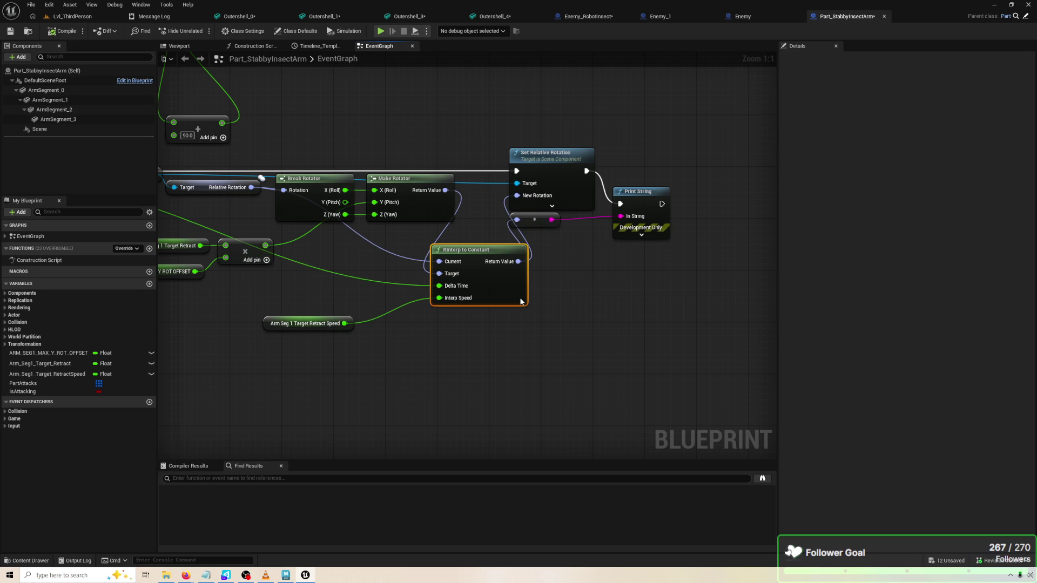
pyautogui.click(635, 312)
pyautogui.moveTo(635, 312); pyautogui.dragTo(746, 311)
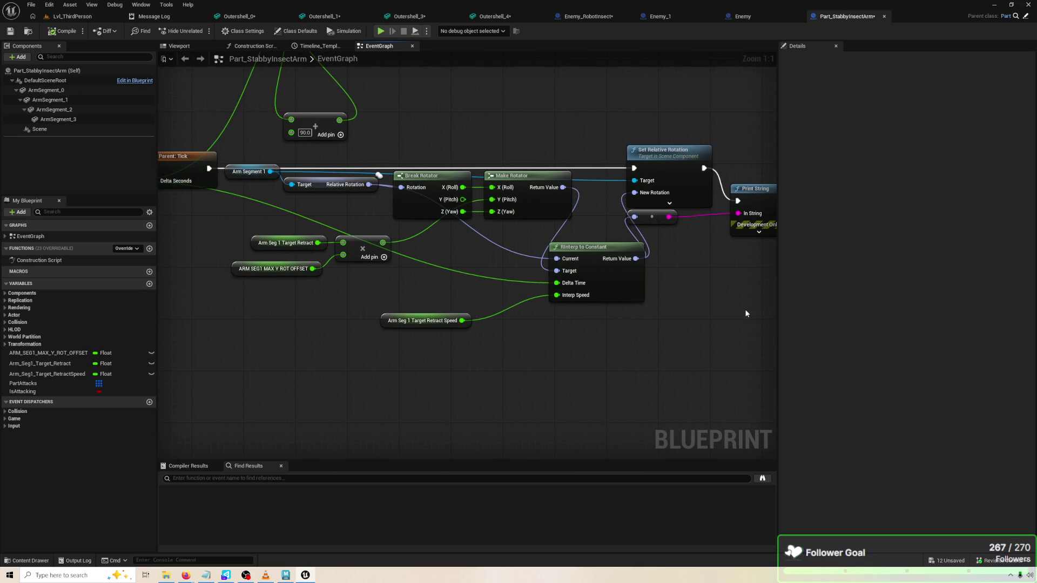
pyautogui.moveTo(533, 194); pyautogui.dragTo(527, 195)
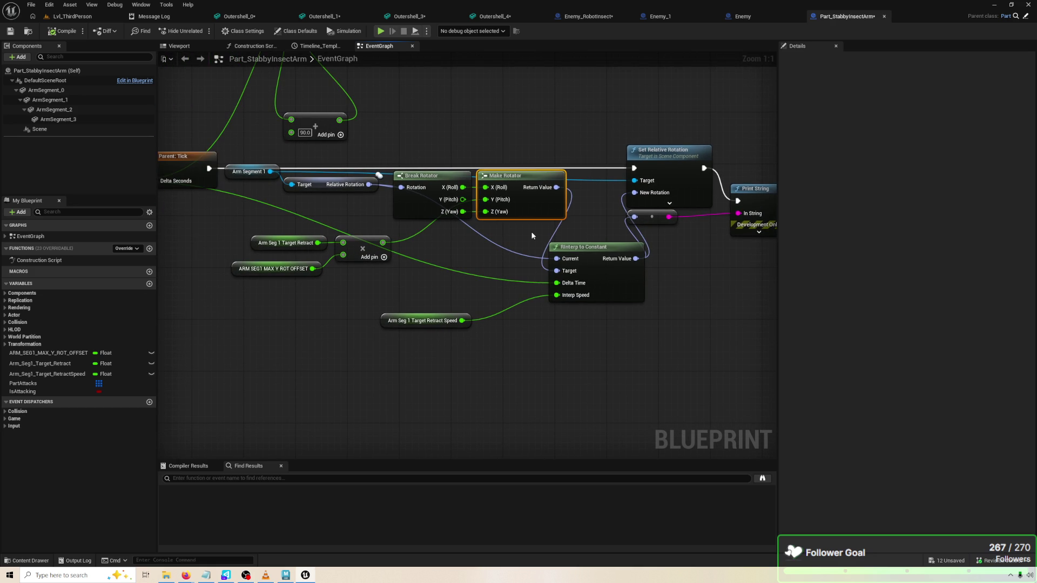
pyautogui.moveTo(607, 253)
pyautogui.mouseDown()
pyautogui.moveTo(646, 253)
pyautogui.moveTo(531, 251)
pyautogui.mouseUp()
pyautogui.moveTo(682, 230)
pyautogui.mouseDown()
pyautogui.moveTo(540, 152)
pyautogui.moveTo(655, 163)
pyautogui.mouseUp()
# Reposition the Arm Segment 1 node and move Make Rotator below Break Rotator
pyautogui.moveTo(437, 250); pyautogui.dragTo(476, 248)
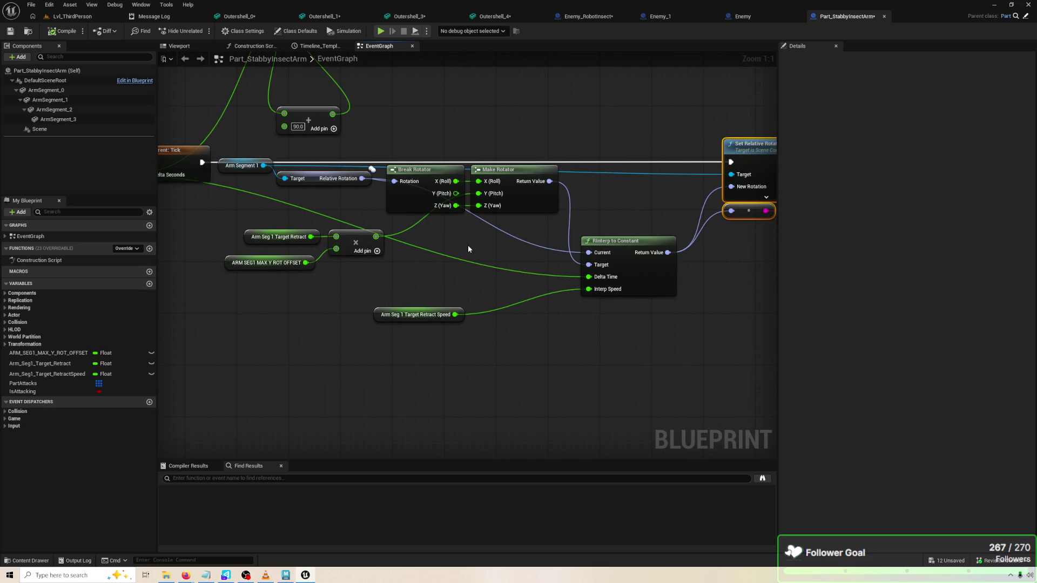
pyautogui.moveTo(245, 167); pyautogui.dragTo(245, 192)
pyautogui.moveTo(245, 193); pyautogui.dragTo(244, 186)
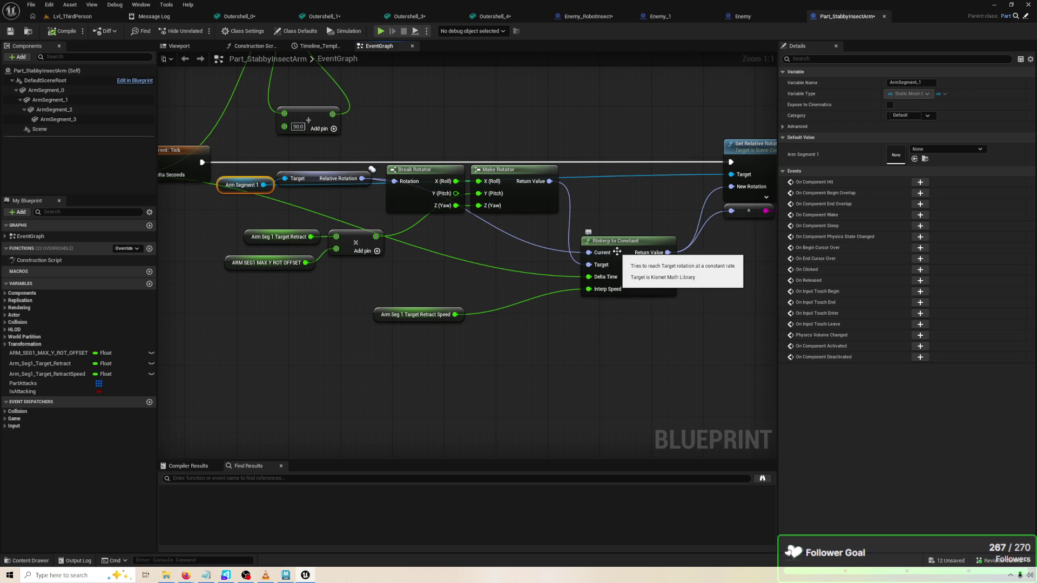
pyautogui.moveTo(521, 169)
pyautogui.mouseDown()
pyautogui.moveTo(528, 344)
pyautogui.moveTo(508, 235)
pyautogui.moveTo(508, 260)
pyautogui.mouseUp()
# Disconnect Make Rotator's Roll and Yaw inputs and move the retract nodes aside
pyautogui.keyDown('alt'); pyautogui.click(485, 273); pyautogui.keyUp('alt')
pyautogui.keyDown('alt'); pyautogui.click(484, 299); pyautogui.keyUp('alt')
pyautogui.moveTo(556, 289); pyautogui.dragTo(530, 276)
pyautogui.moveTo(392, 274); pyautogui.dragTo(239, 222)
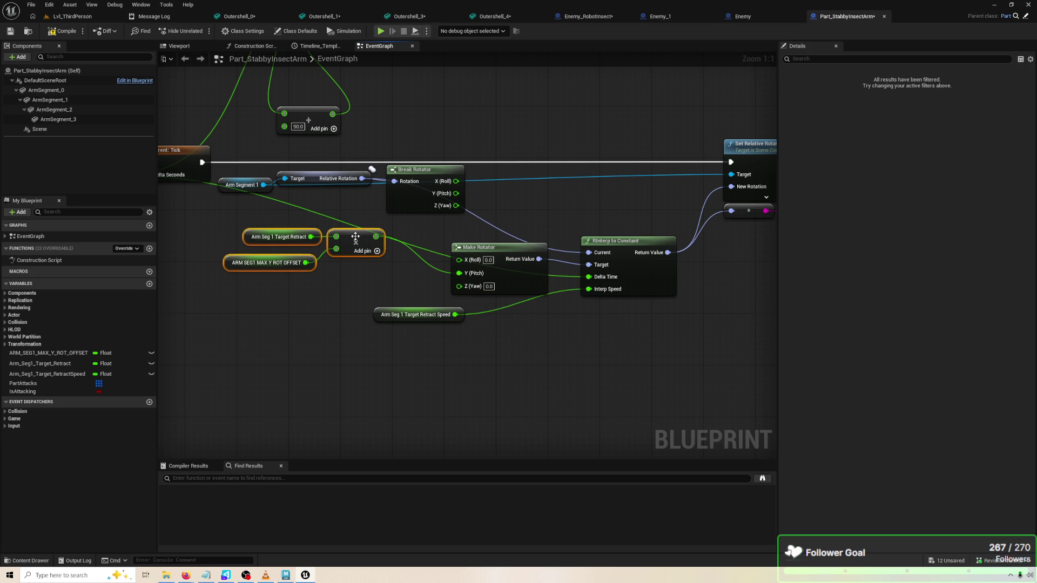
pyautogui.moveTo(348, 238); pyautogui.dragTo(290, 270)
pyautogui.moveTo(433, 199); pyautogui.dragTo(485, 121)
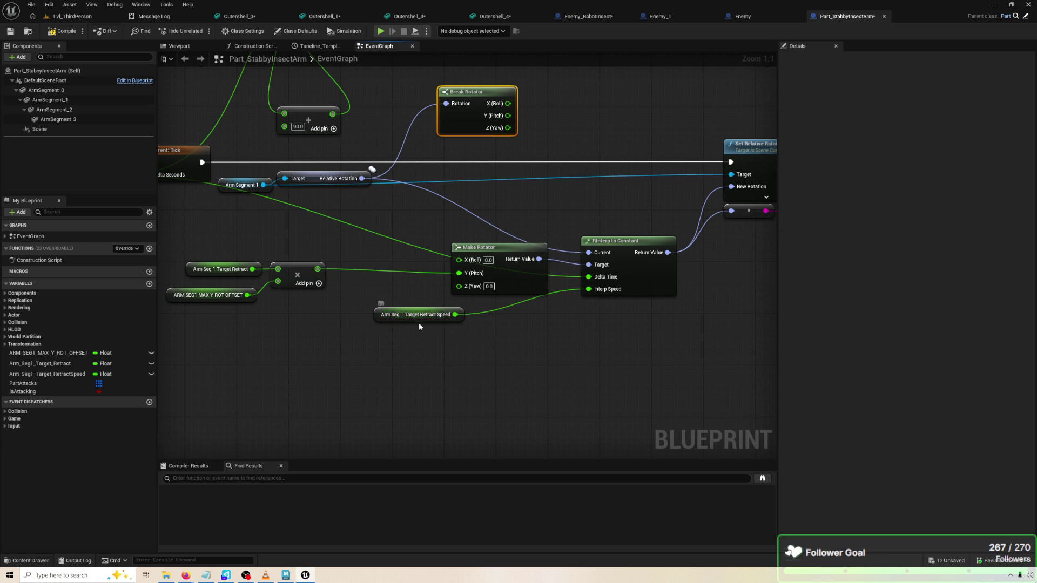
pyautogui.moveTo(413, 318); pyautogui.dragTo(467, 338)
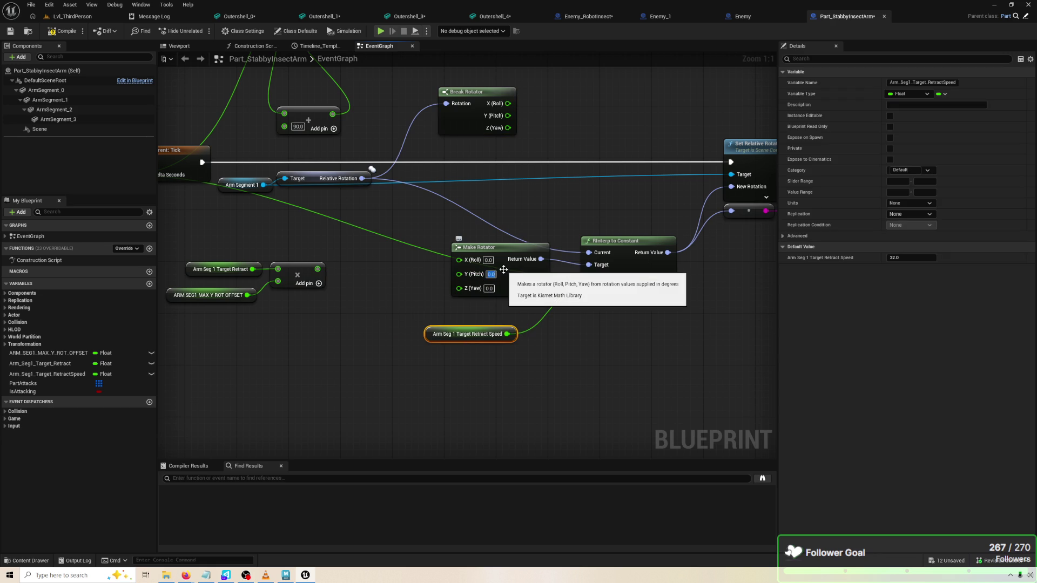
# Unwire Target Retract Speed from RInterp to Constant and set Interp Speed to 32.0
pyautogui.moveTo(248, 271); pyautogui.dragTo(300, 256)
pyautogui.moveTo(381, 290); pyautogui.dragTo(259, 230)
pyautogui.moveTo(355, 261); pyautogui.dragTo(264, 319)
pyautogui.click(514, 293)
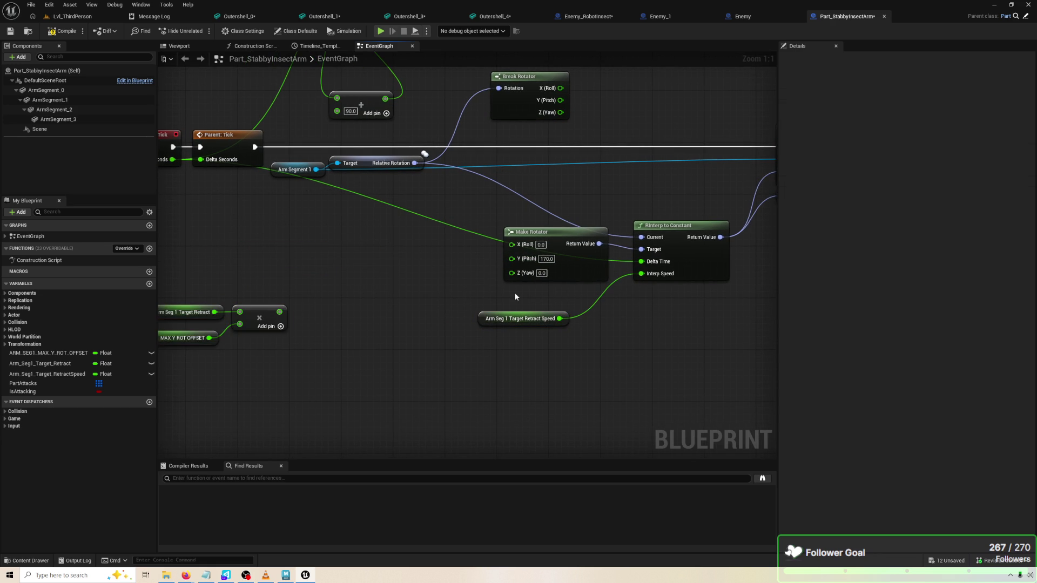
pyautogui.keyDown('alt'); pyautogui.click(559, 319); pyautogui.keyUp('alt')
pyautogui.moveTo(506, 322); pyautogui.dragTo(255, 367)
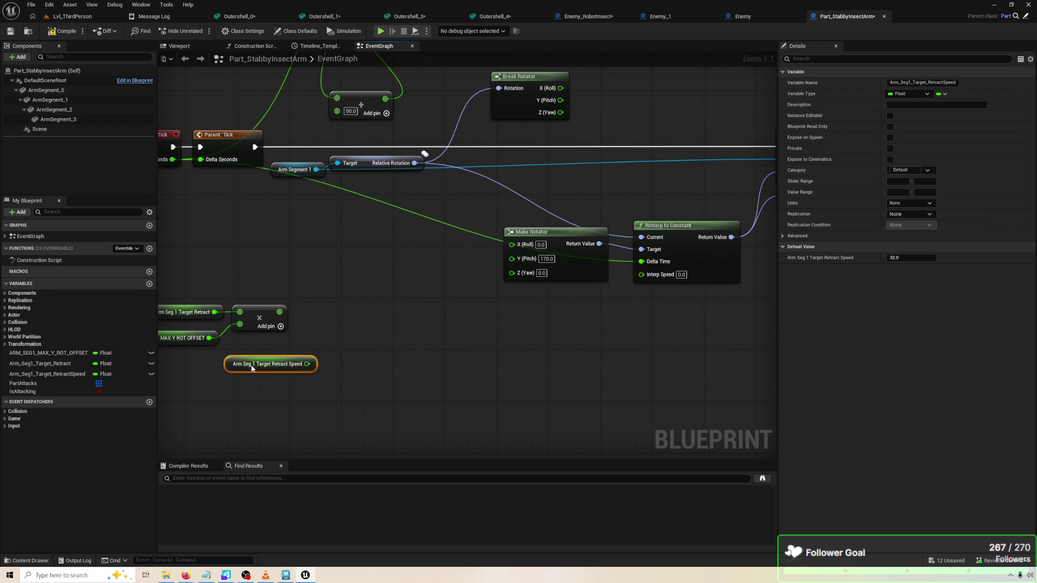
pyautogui.moveTo(681, 270); pyautogui.dragTo(561, 274)
pyautogui.write('32')
pyautogui.press('Return')
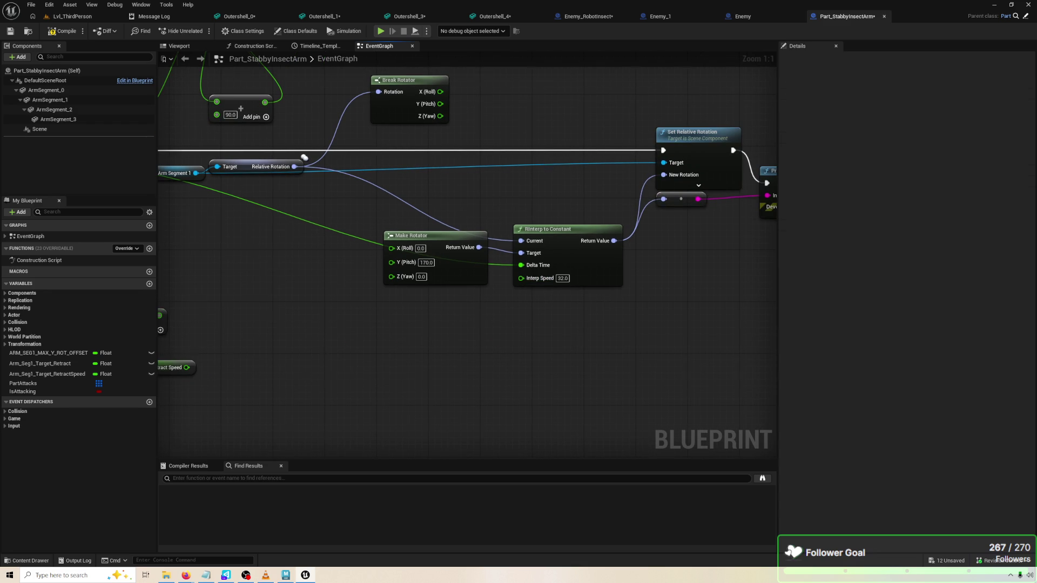
# Arrange RInterp to Constant and Make Rotator side by side, then select Break Rotator
pyautogui.moveTo(700, 200); pyautogui.dragTo(592, 201)
pyautogui.moveTo(647, 248); pyautogui.dragTo(744, 250)
pyautogui.moveTo(558, 261)
pyautogui.mouseDown()
pyautogui.moveTo(558, 203)
pyautogui.moveTo(577, 202)
pyautogui.mouseUp()
pyautogui.moveTo(449, 274); pyautogui.dragTo(474, 220)
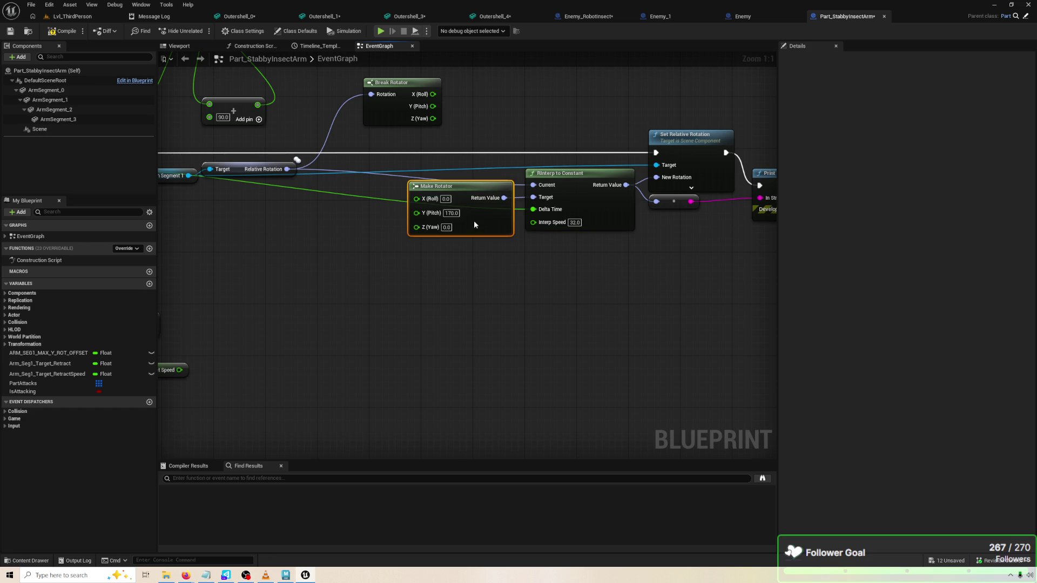
pyautogui.moveTo(348, 224); pyautogui.dragTo(454, 238)
pyautogui.moveTo(532, 140); pyautogui.dragTo(519, 133)
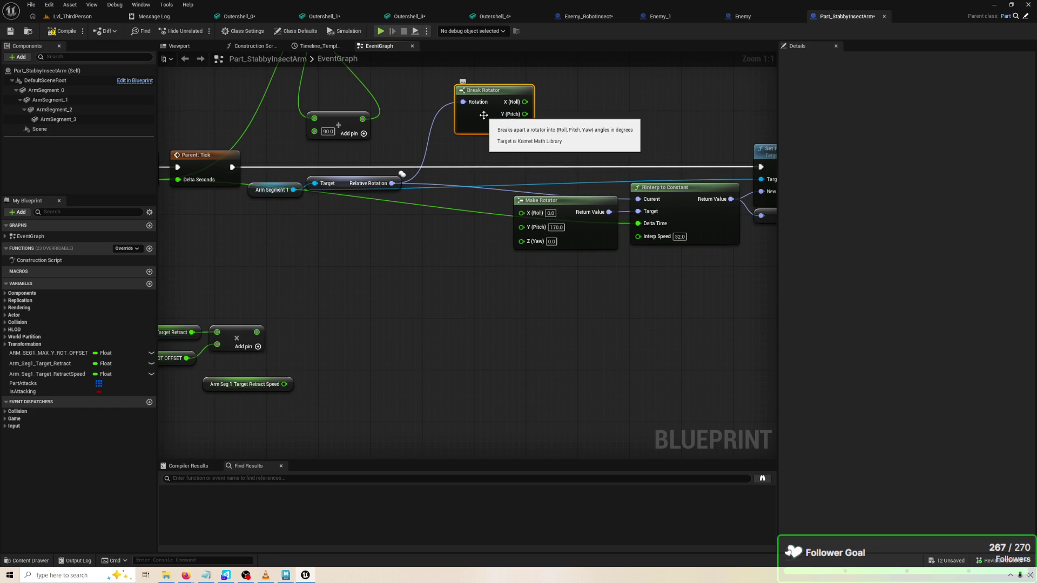
# Delete the Break Rotator node and play-test the arm with the fixed 170 pitch
pyautogui.press('Delete')
pyautogui.moveTo(478, 233)
pyautogui.mouseDown()
pyautogui.moveTo(352, 173)
pyautogui.moveTo(296, 183)
pyautogui.moveTo(557, 134)
pyautogui.mouseUp()
pyautogui.scroll(-6, 678, 138)
pyautogui.scroll(6, 678, 137)
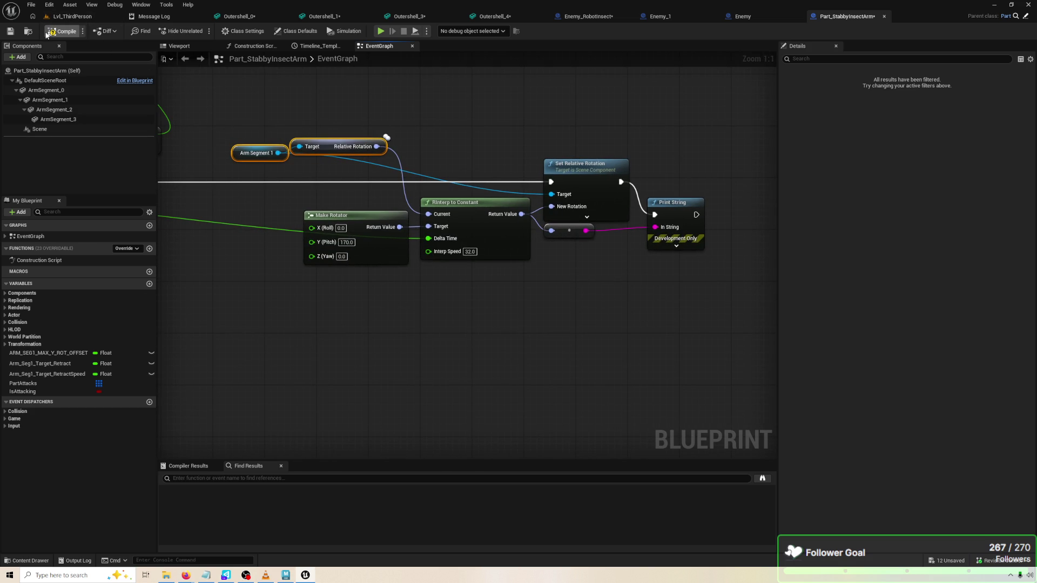
pyautogui.click(382, 30)
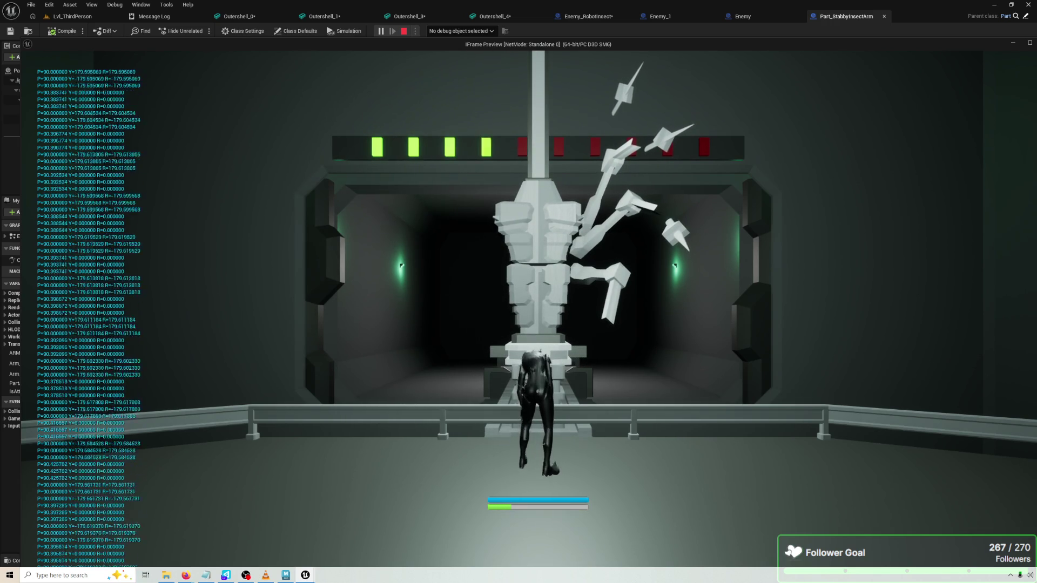
pyautogui.press('Escape')
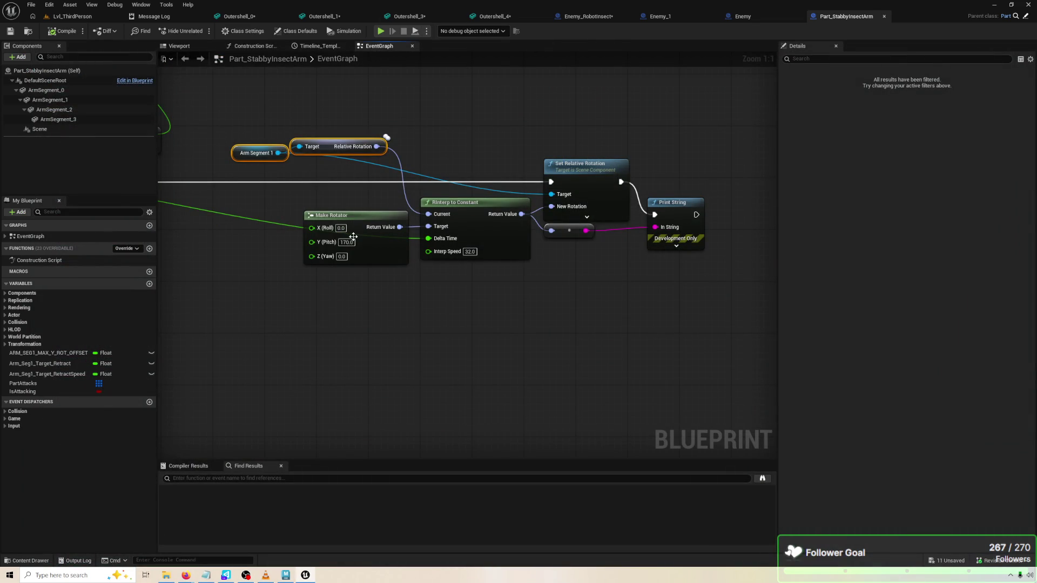
# Set Make Rotator's Y (Pitch) to 100, compile, and play-test the arm's rotation
pyautogui.write('1')
pyautogui.press('Return')
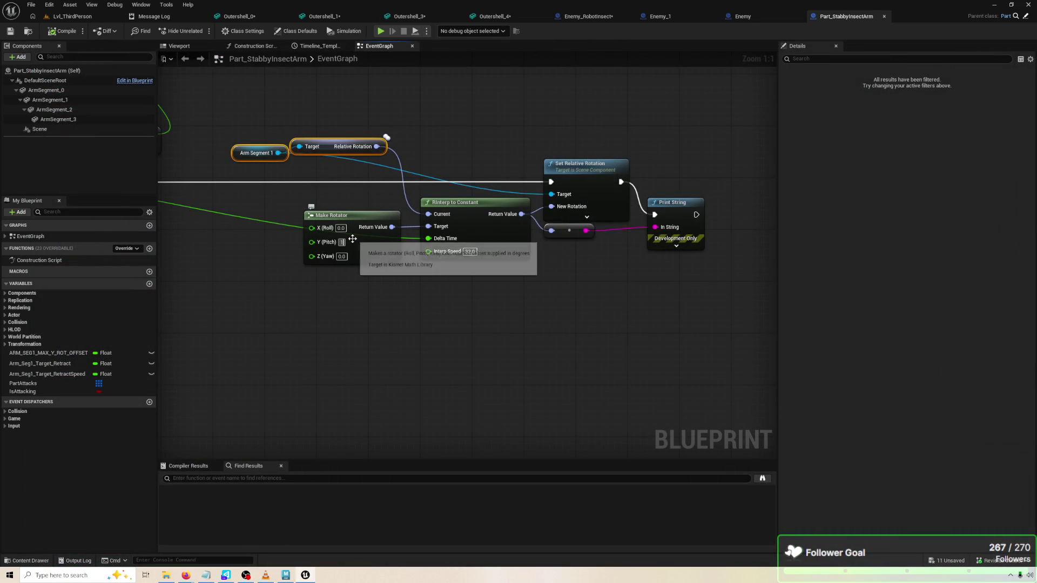
pyautogui.write('20')
pyautogui.press('Return')
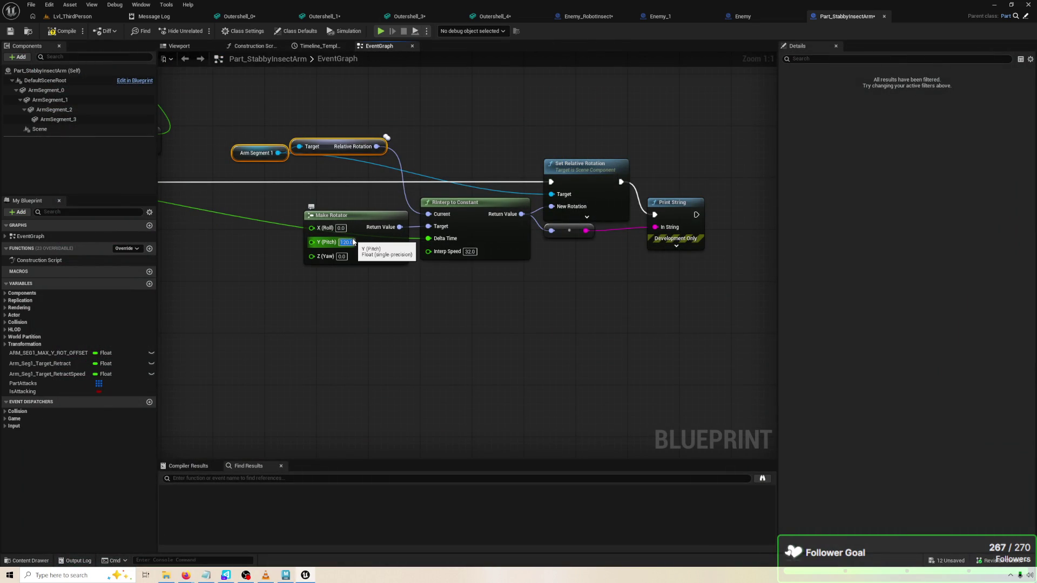
pyautogui.write('100')
pyautogui.press('Return')
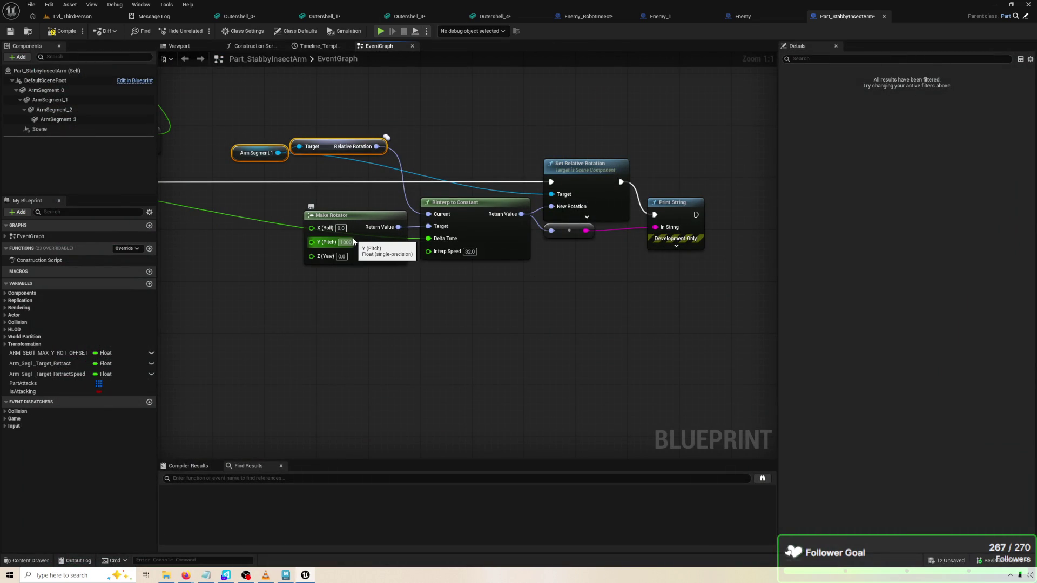
pyautogui.click(63, 31)
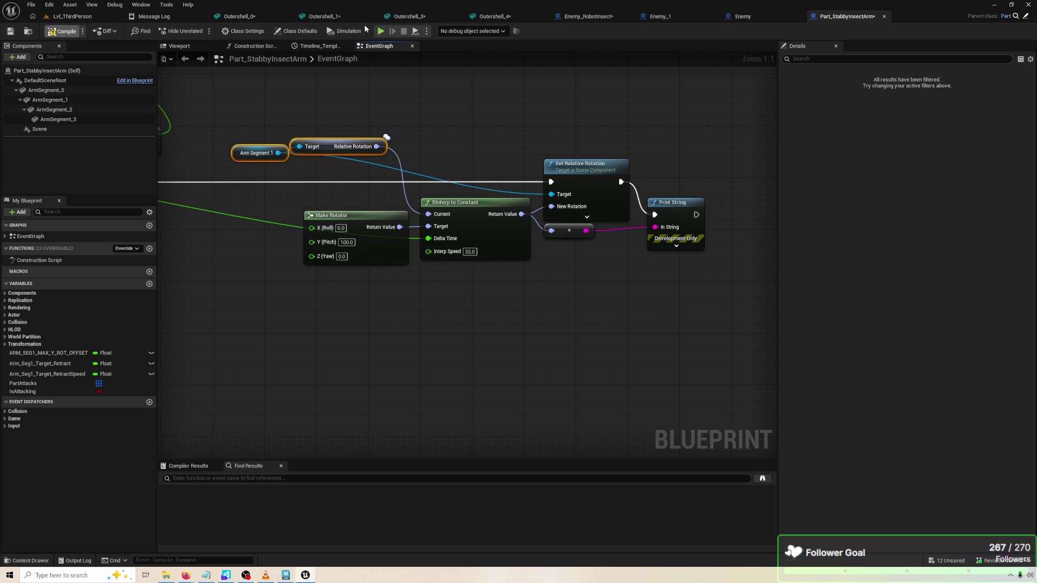
pyautogui.click(384, 32)
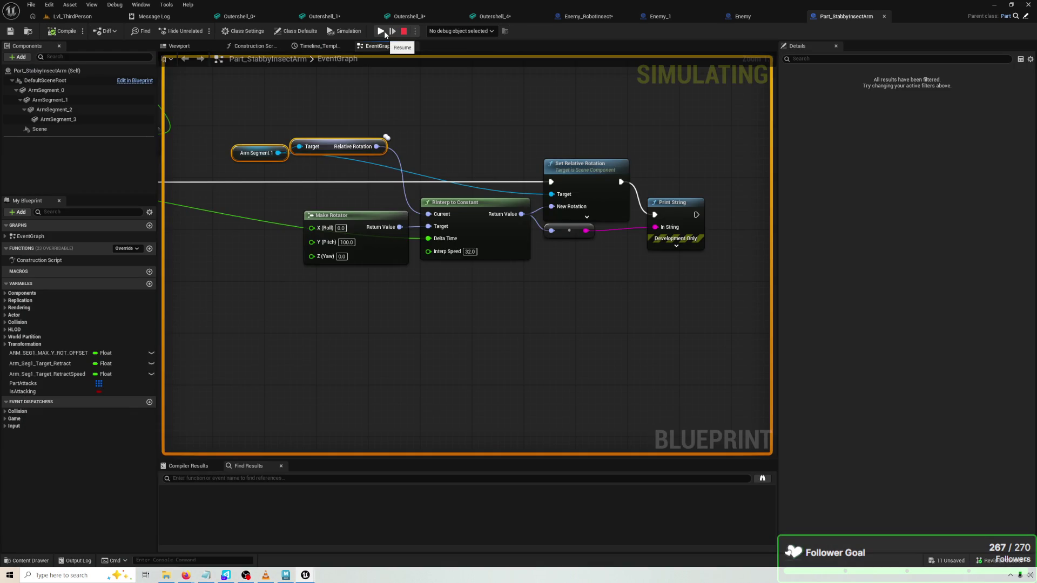
pyautogui.click(383, 31)
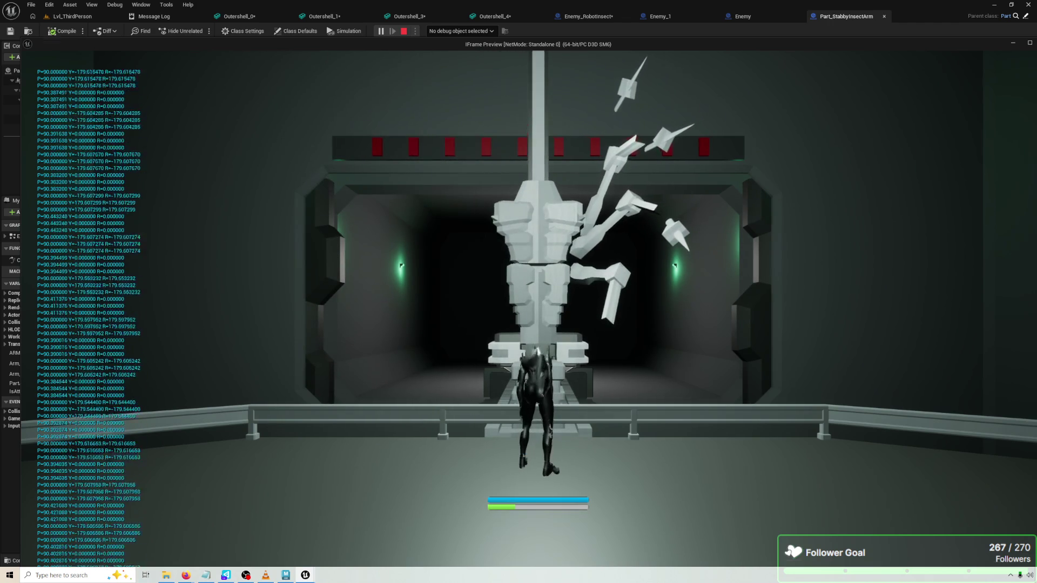
pyautogui.click(403, 31)
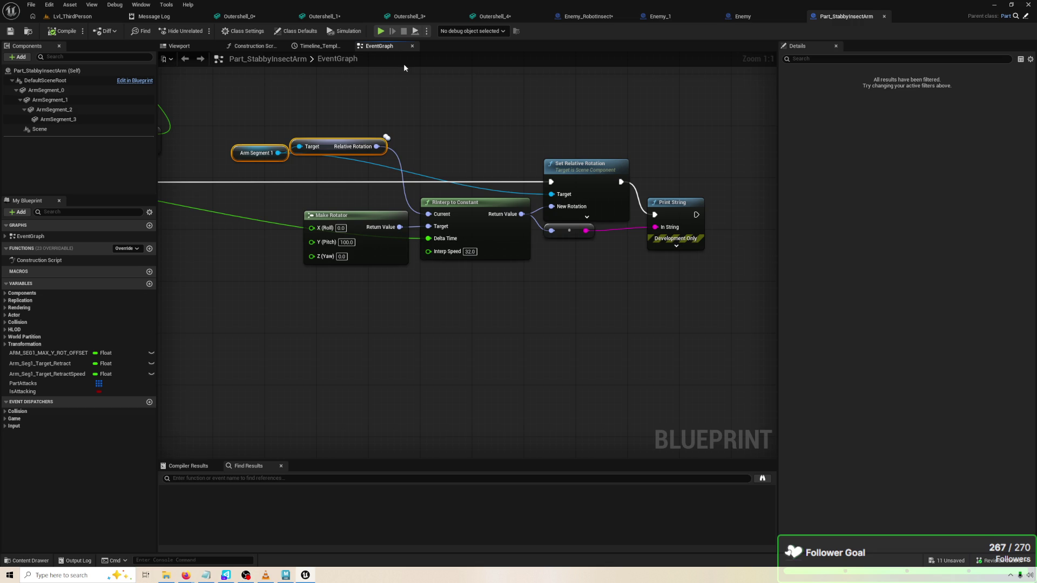
# Add a Break Rot Into Axes node off Relative Rotation, then delete it
pyautogui.moveTo(376, 146)
pyautogui.mouseDown()
pyautogui.moveTo(209, 235)
pyautogui.moveTo(256, 235)
pyautogui.mouseUp()
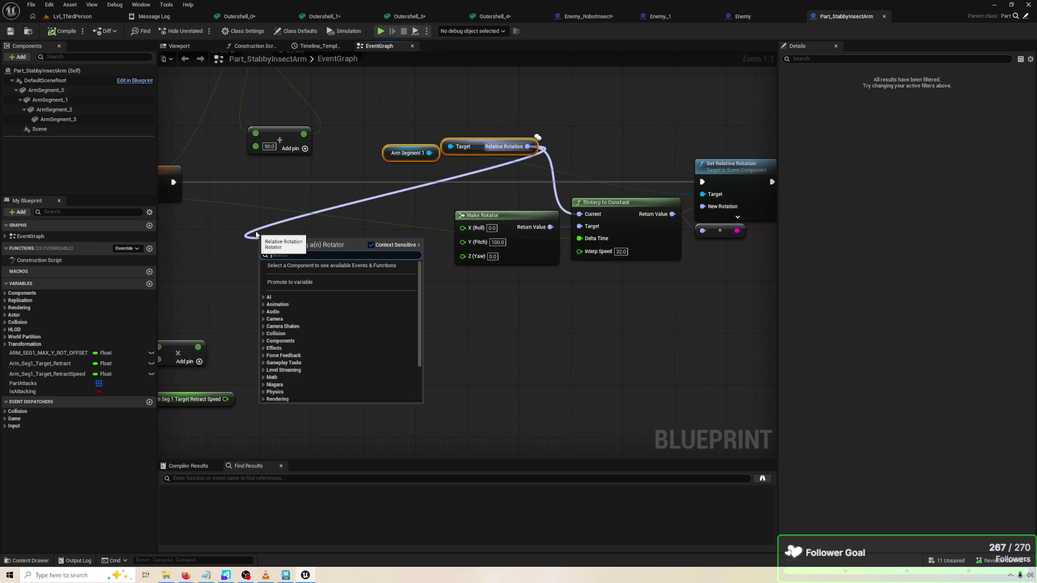
pyautogui.write('bre')
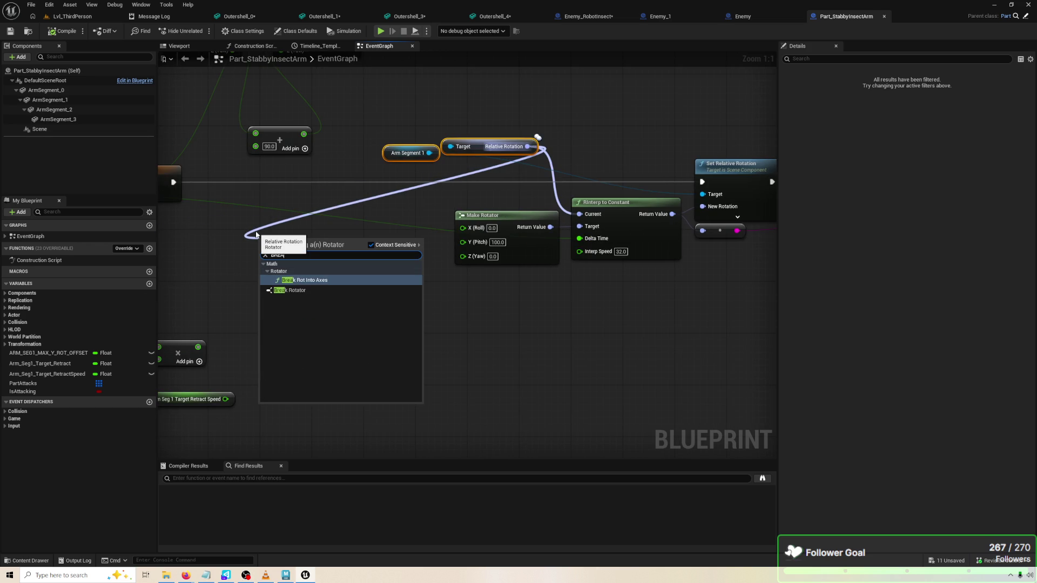
pyautogui.press('Return')
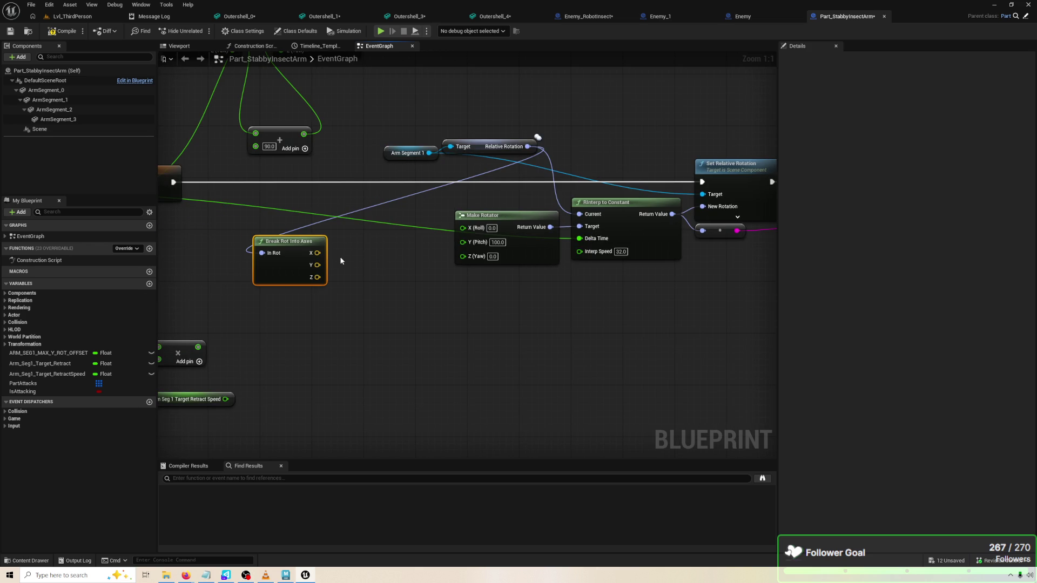
pyautogui.press('Delete')
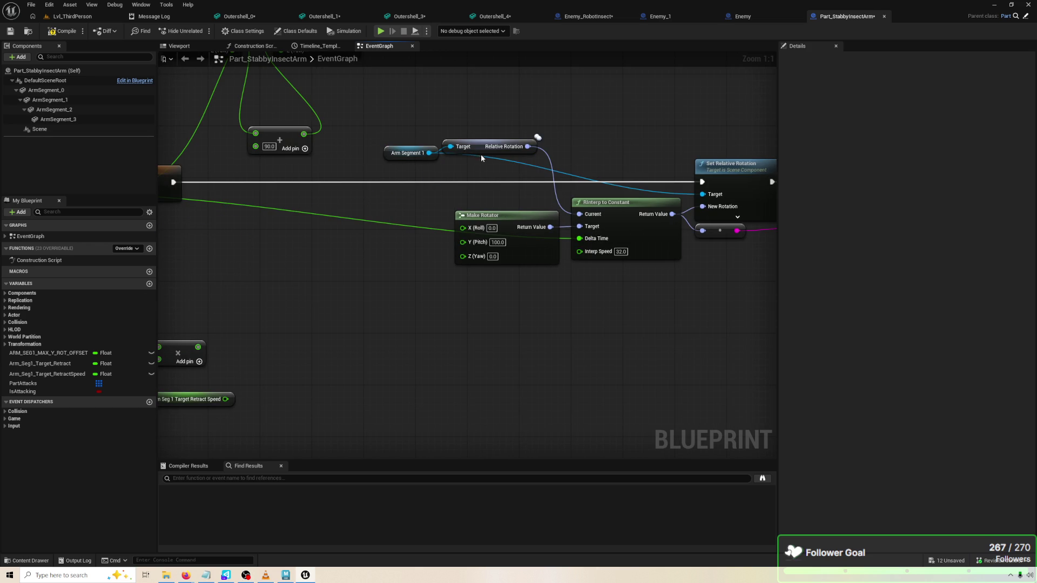
# Wire a Break Rotator from Relative Rotation and connect its Z (Yaw) to Make Rotator's Z (Yaw)
pyautogui.click(531, 152)
pyautogui.moveTo(528, 147)
pyautogui.mouseDown()
pyautogui.moveTo(501, 180)
pyautogui.moveTo(430, 193)
pyautogui.mouseUp()
pyautogui.write('BREALK')
pyautogui.press('BackSpace')
pyautogui.write('K ROT')
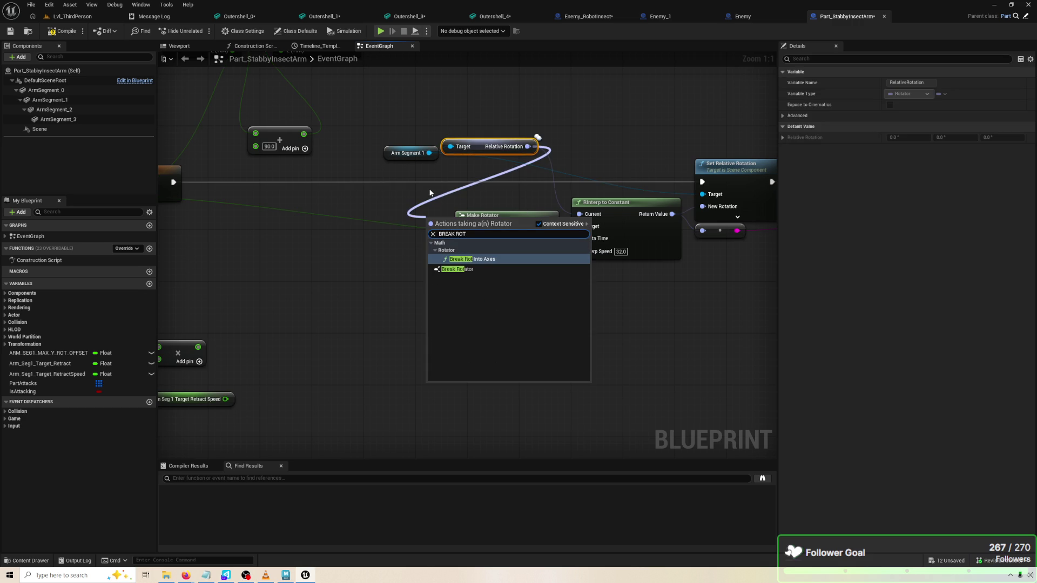
pyautogui.press('Down')
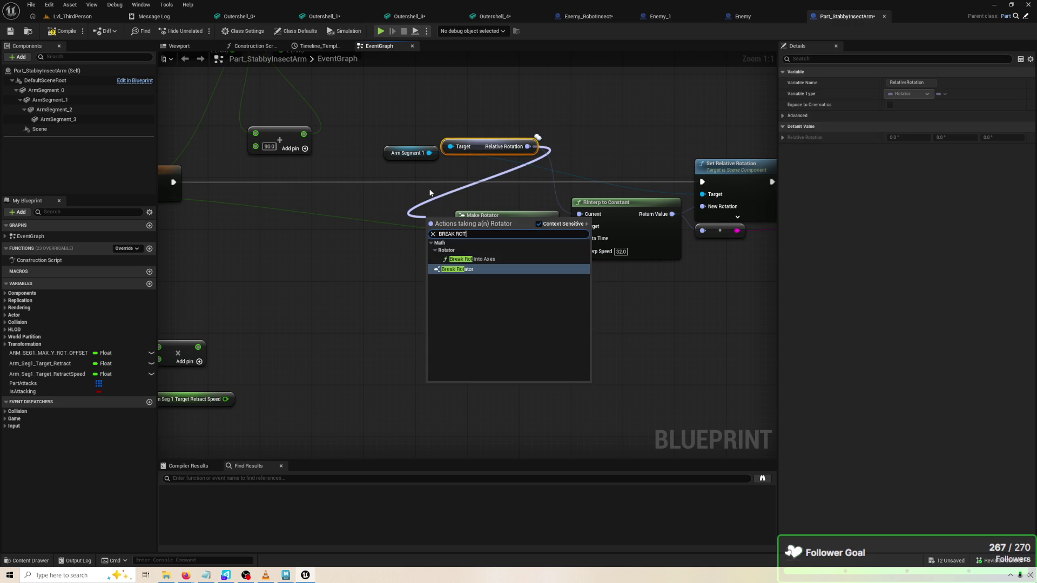
pyautogui.press('Return')
pyautogui.moveTo(464, 251)
pyautogui.mouseDown()
pyautogui.moveTo(290, 252)
pyautogui.moveTo(463, 227)
pyautogui.mouseUp()
pyautogui.moveTo(369, 258); pyautogui.dragTo(463, 253)
# Compile the blueprint and play-test the arm
pyautogui.click(65, 32)
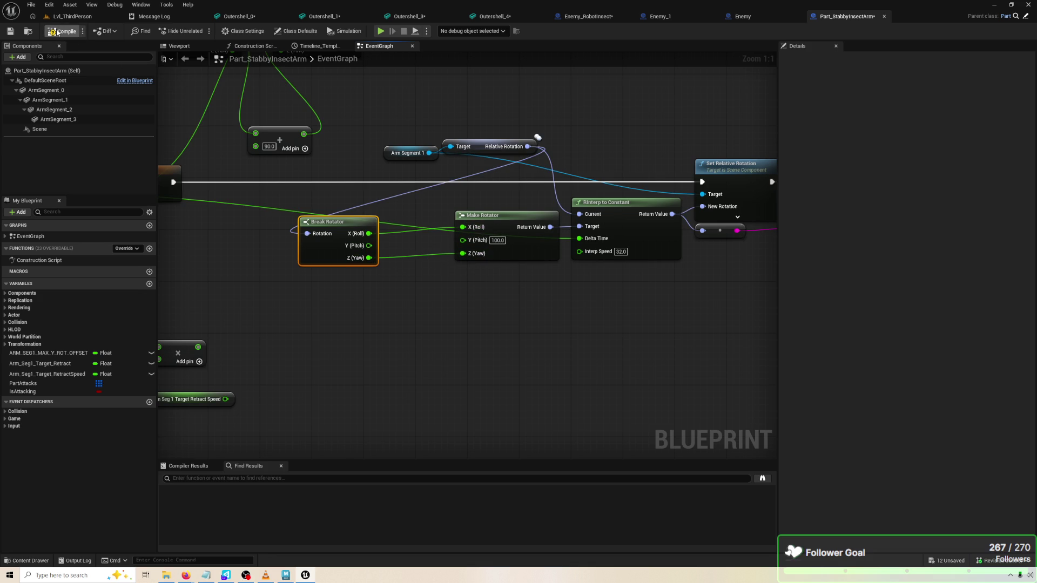
pyautogui.click(381, 31)
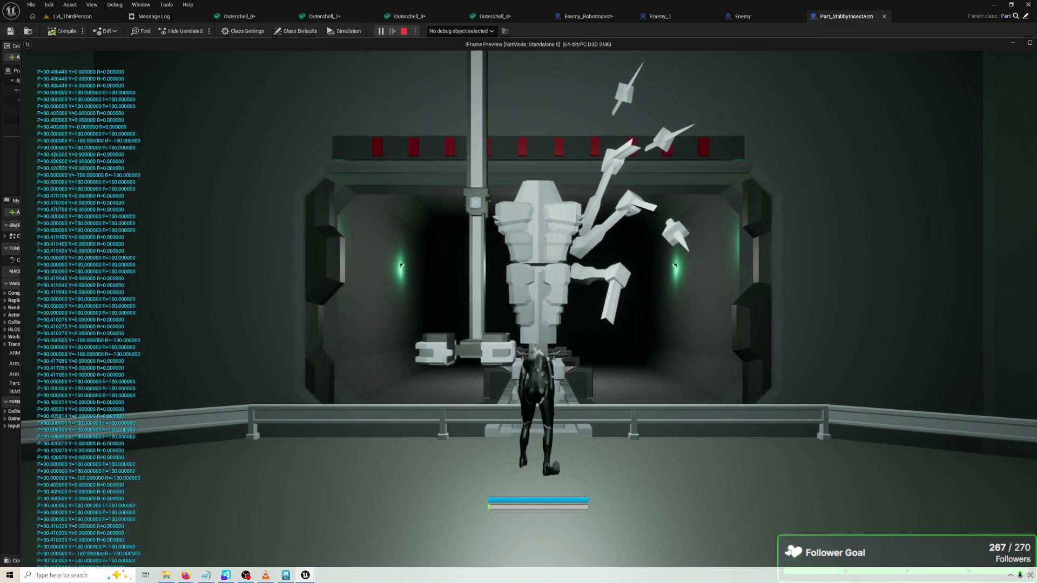
pyautogui.press('Escape')
pyautogui.moveTo(527, 147); pyautogui.dragTo(547, 165)
# Place a Break Rot Into Axes node from Relative Rotation below the Break Rotator
pyautogui.write('BREA')
pyautogui.press('Return')
pyautogui.moveTo(566, 180)
pyautogui.mouseDown()
pyautogui.moveTo(393, 296)
pyautogui.moveTo(471, 221)
pyautogui.moveTo(354, 317)
pyautogui.moveTo(414, 298)
pyautogui.moveTo(475, 236)
pyautogui.moveTo(466, 233)
pyautogui.mouseUp()
pyautogui.click(438, 296)
pyautogui.click(443, 269)
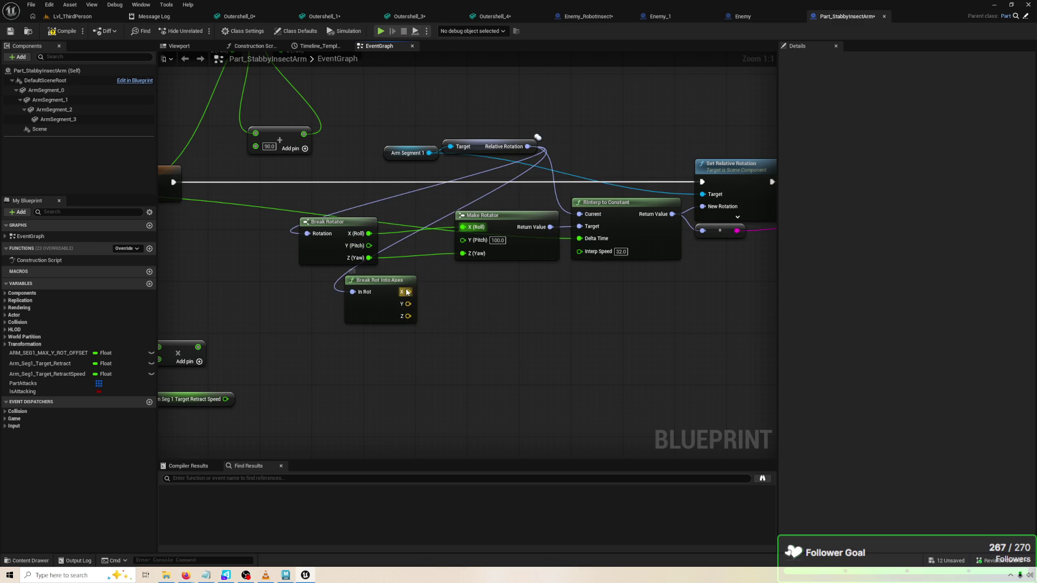
# Unlink Make Rotator's X (Roll) input and discard a mistaken Truncate (Vector) node
pyautogui.rightClick(465, 229)
pyautogui.click(486, 246)
pyautogui.moveTo(413, 289); pyautogui.dragTo(441, 285)
pyautogui.write('TO FLOAT')
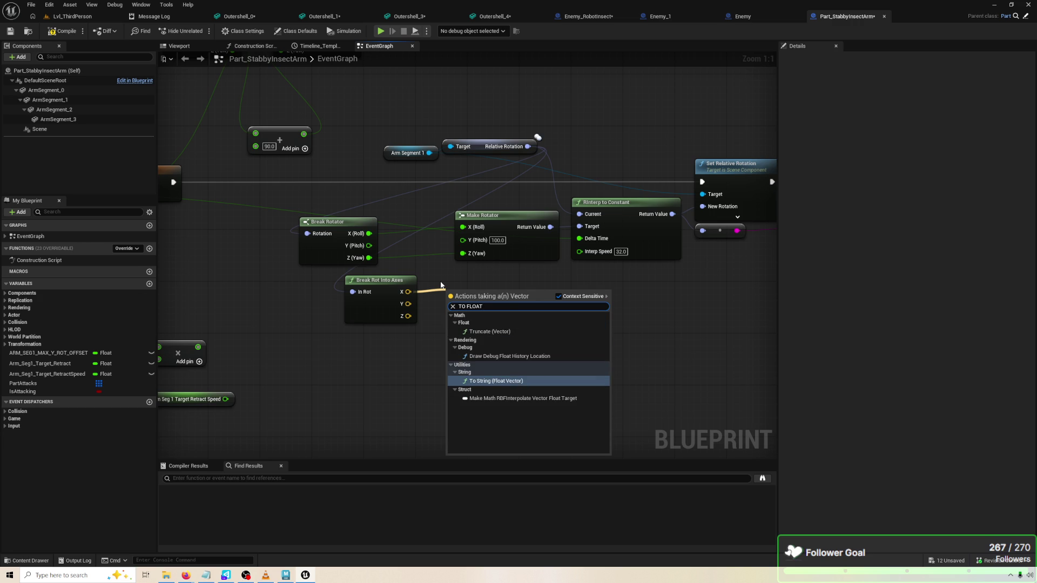
pyautogui.press('Up')
pyautogui.press('Up')
pyautogui.press('Return')
pyautogui.press('Delete')
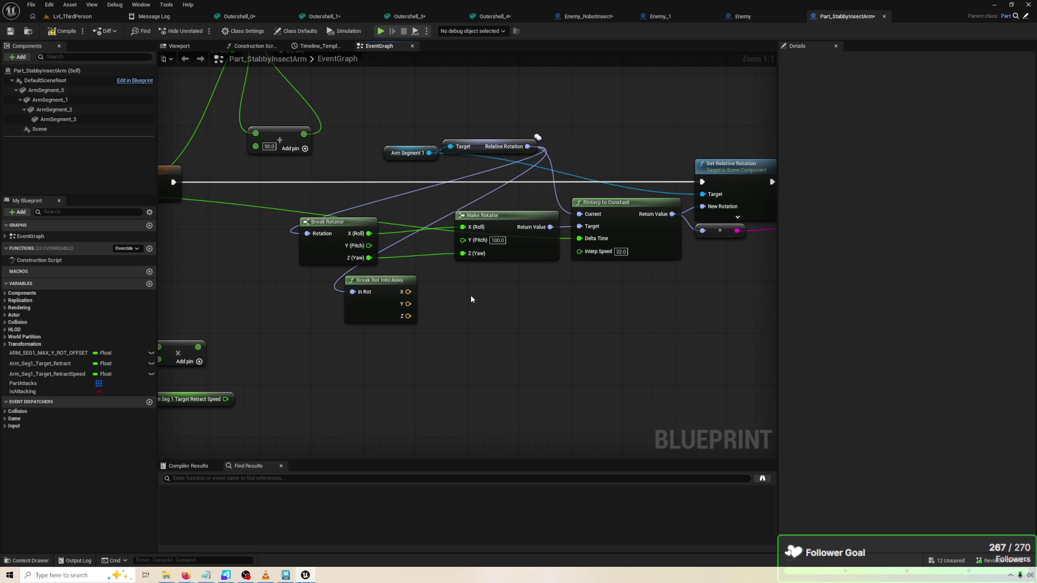
# Feed RInterp to Constant's Target from a new Rotator from Axis and Angle node
pyautogui.moveTo(479, 239); pyautogui.dragTo(479, 284)
pyautogui.moveTo(550, 221); pyautogui.dragTo(480, 310)
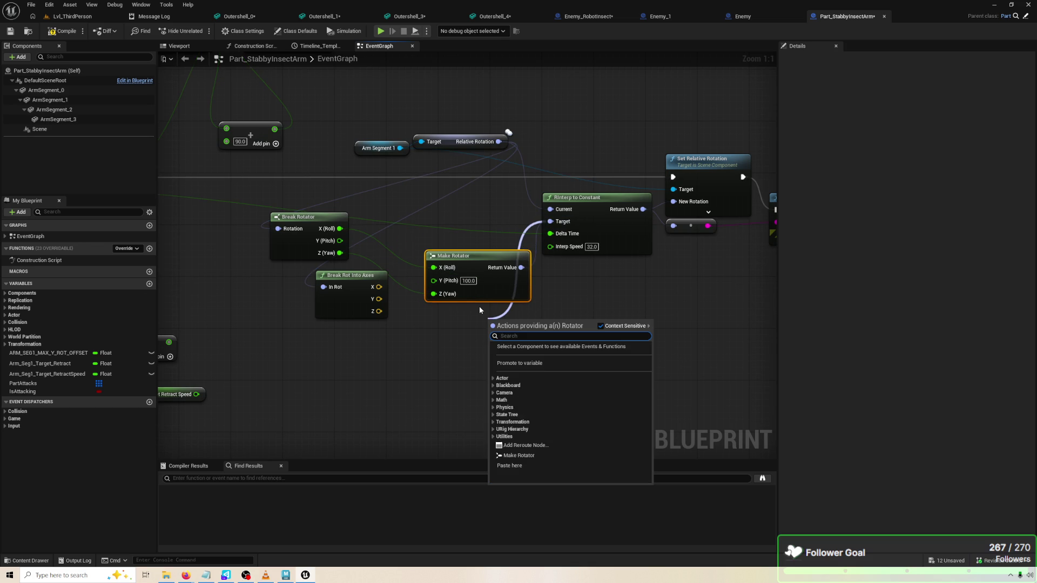
pyautogui.write('MAKE VE')
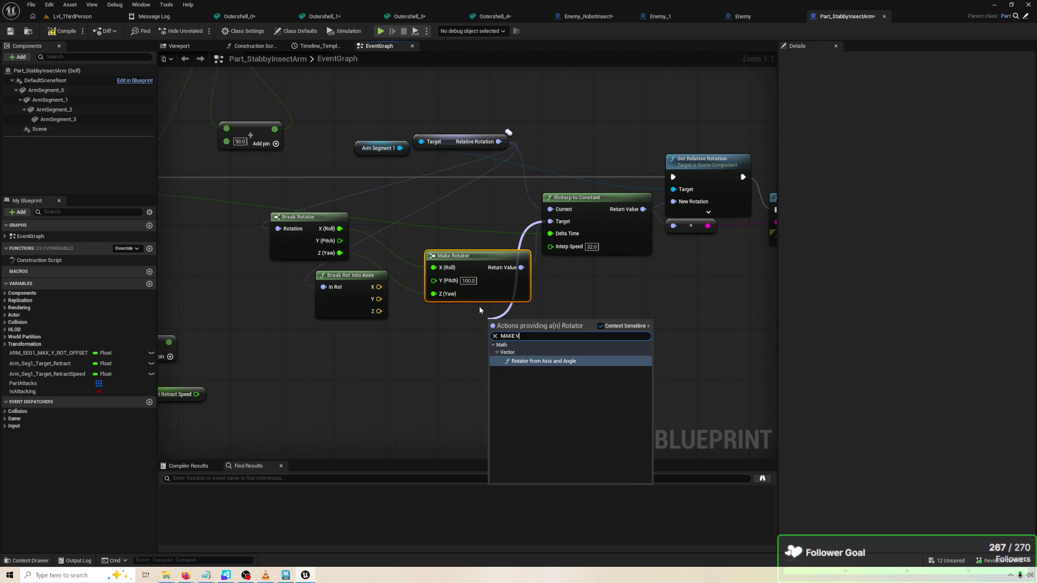
pyautogui.press('Return')
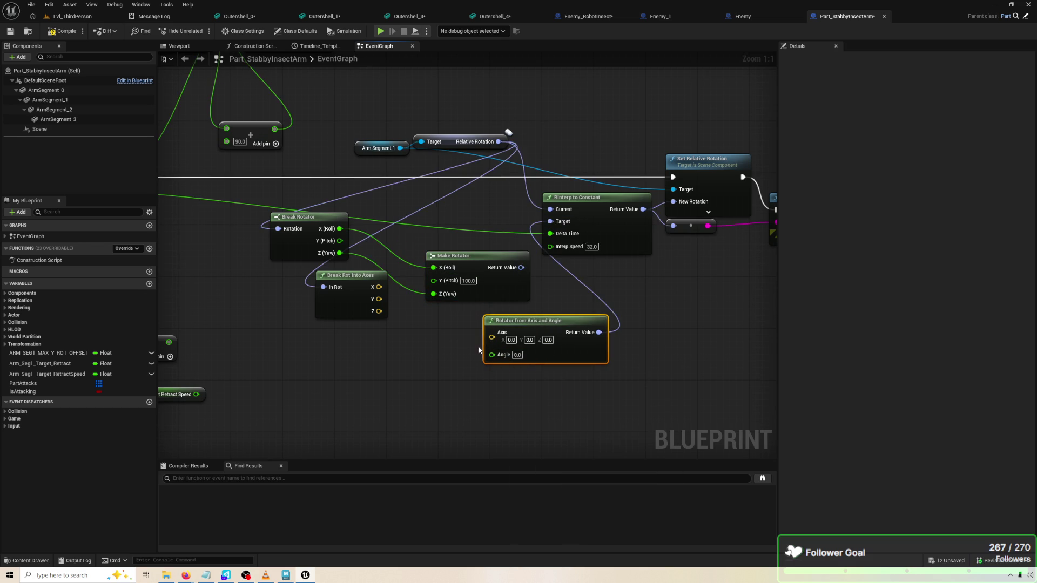
# Connect a Make Vector node to the Axis pin of Rotator from Axis and Angle
pyautogui.moveTo(492, 337); pyautogui.dragTo(433, 355)
pyautogui.write('BREA')
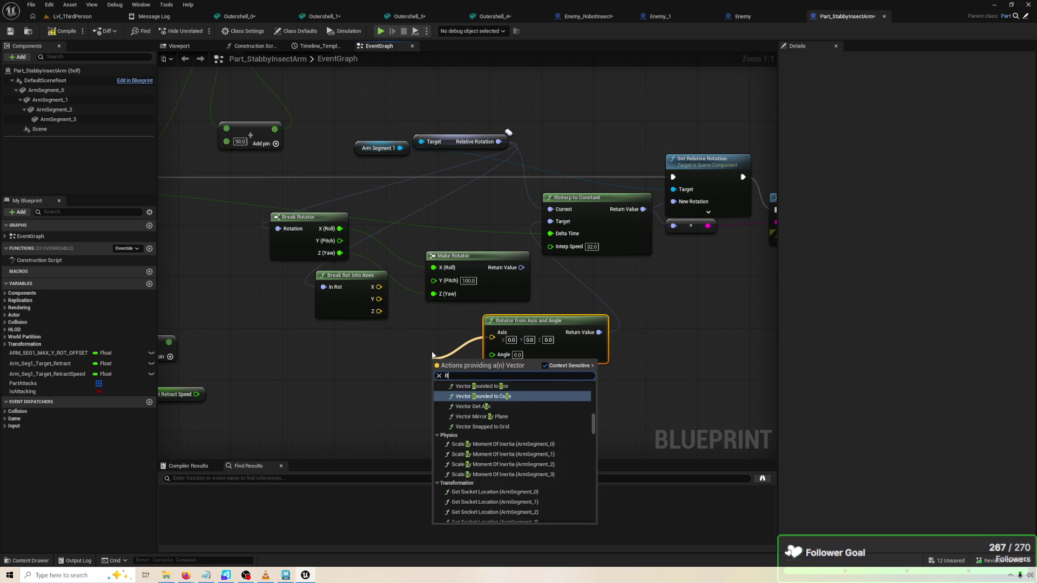
pyautogui.press('Return')
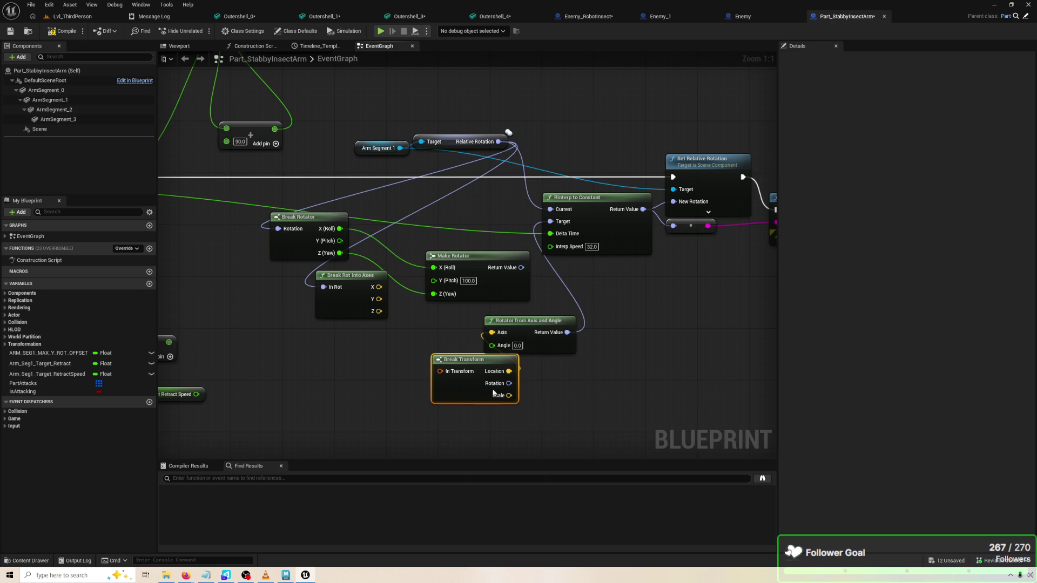
pyautogui.press('Delete')
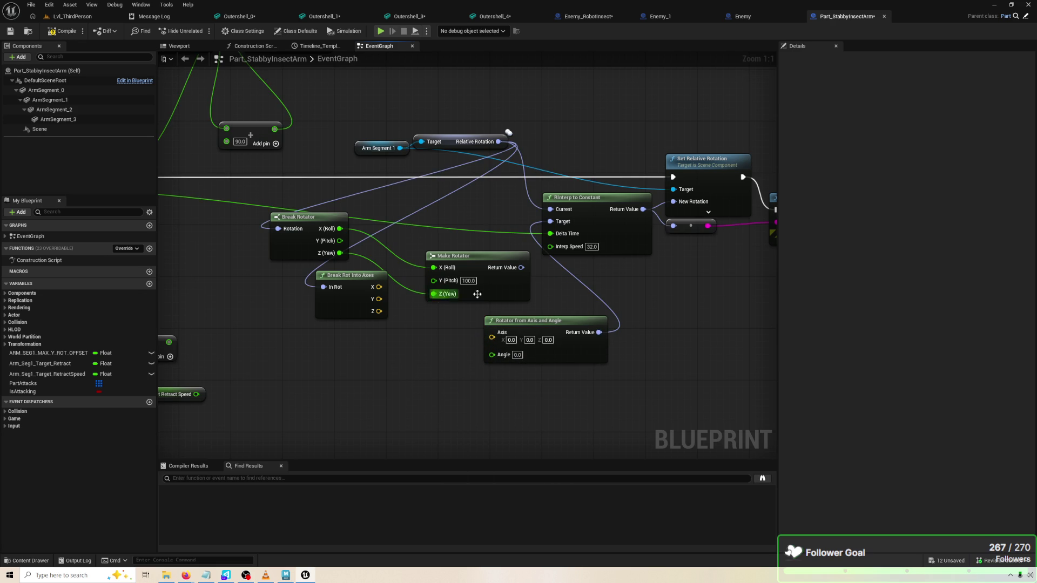
pyautogui.moveTo(492, 336); pyautogui.dragTo(408, 359)
pyautogui.write('N')
pyautogui.press('BackSpace')
pyautogui.write('MAKE VEC')
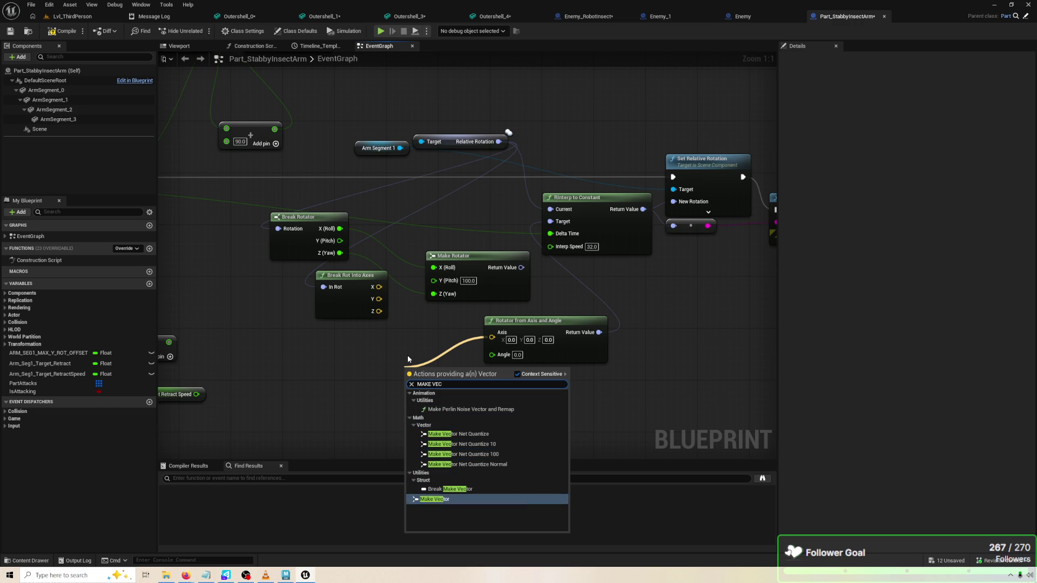
pyautogui.write("'")
pyautogui.press('BackSpace')
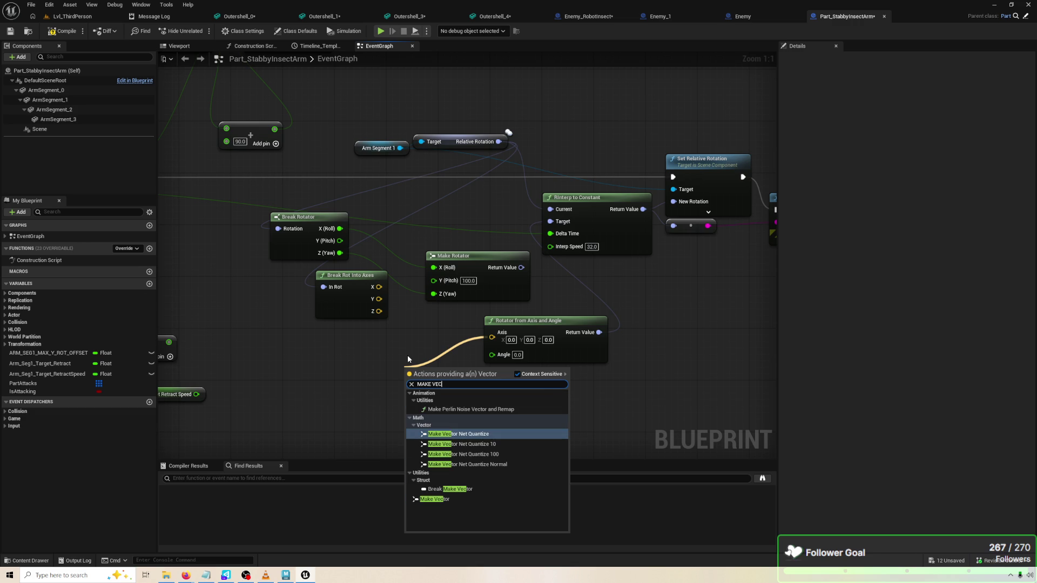
pyautogui.press('Down')
pyautogui.press('Down')
pyautogui.press('Down')
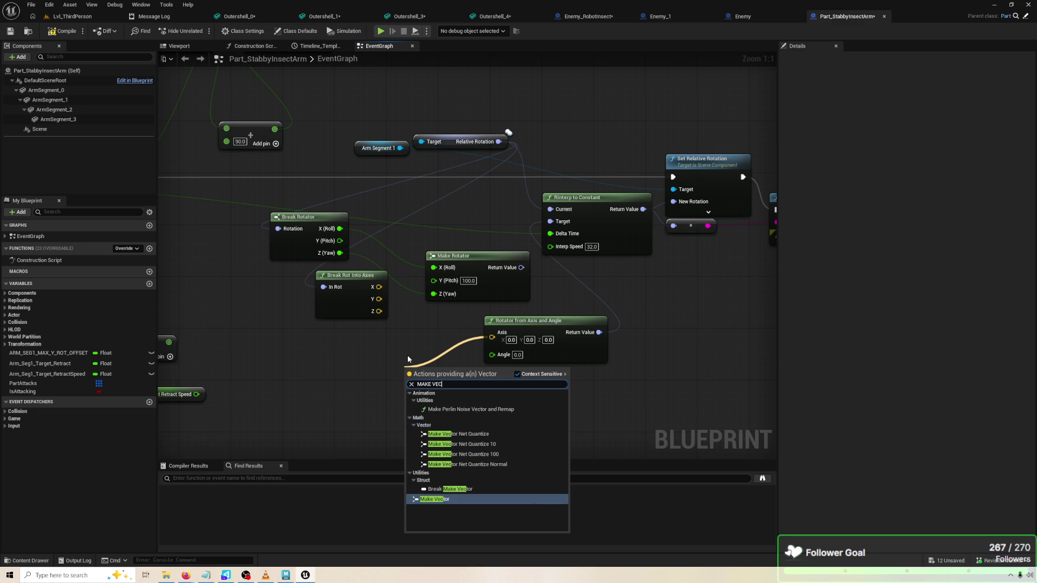
pyautogui.press('Return')
pyautogui.moveTo(466, 412); pyautogui.dragTo(459, 354)
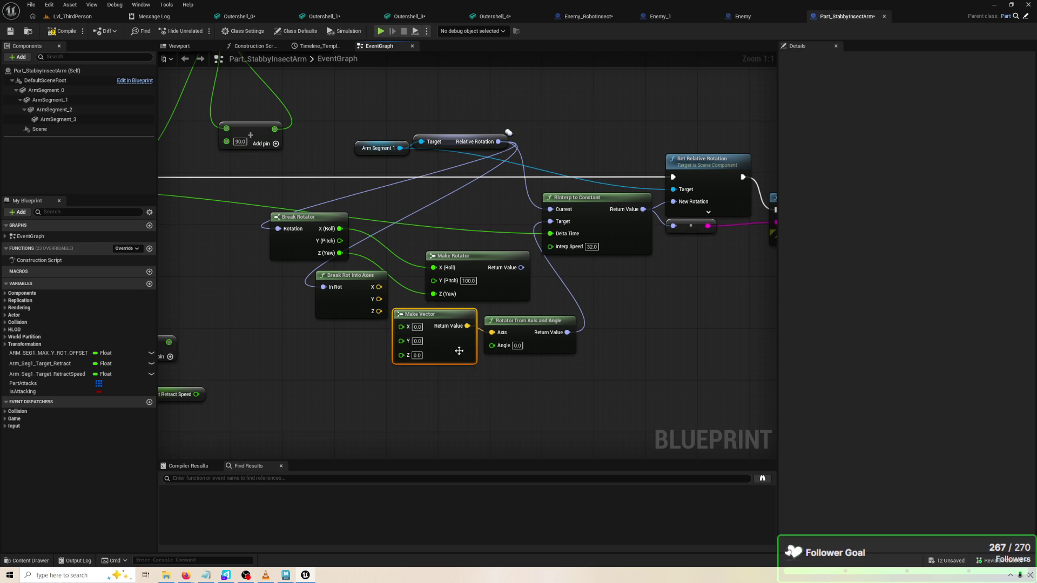
# Attach a Break Vector to Break Rot Into Axes' X output and tidy nodes around Print String
pyautogui.moveTo(360, 315)
pyautogui.mouseDown()
pyautogui.moveTo(313, 352)
pyautogui.moveTo(335, 334)
pyautogui.mouseUp()
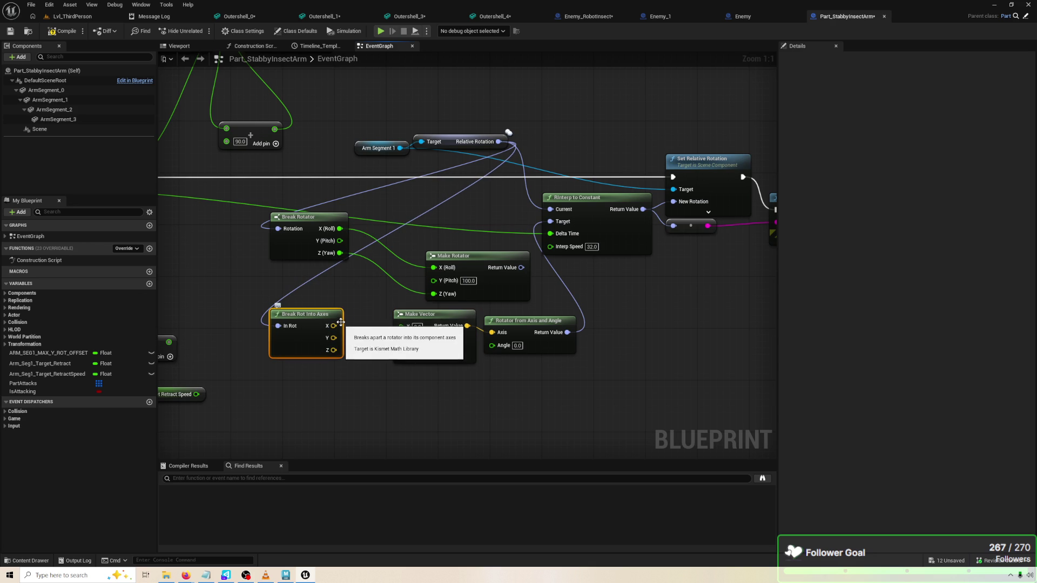
pyautogui.moveTo(451, 346)
pyautogui.mouseDown()
pyautogui.moveTo(416, 372)
pyautogui.moveTo(423, 378)
pyautogui.mouseUp()
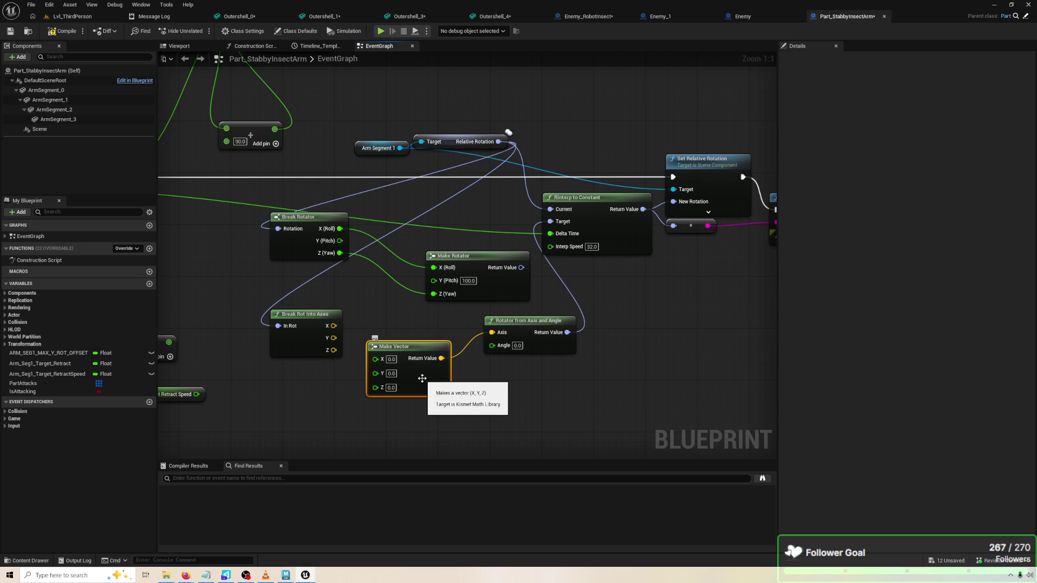
pyautogui.moveTo(336, 325); pyautogui.dragTo(366, 312)
pyautogui.write('BREA')
pyautogui.press('Return')
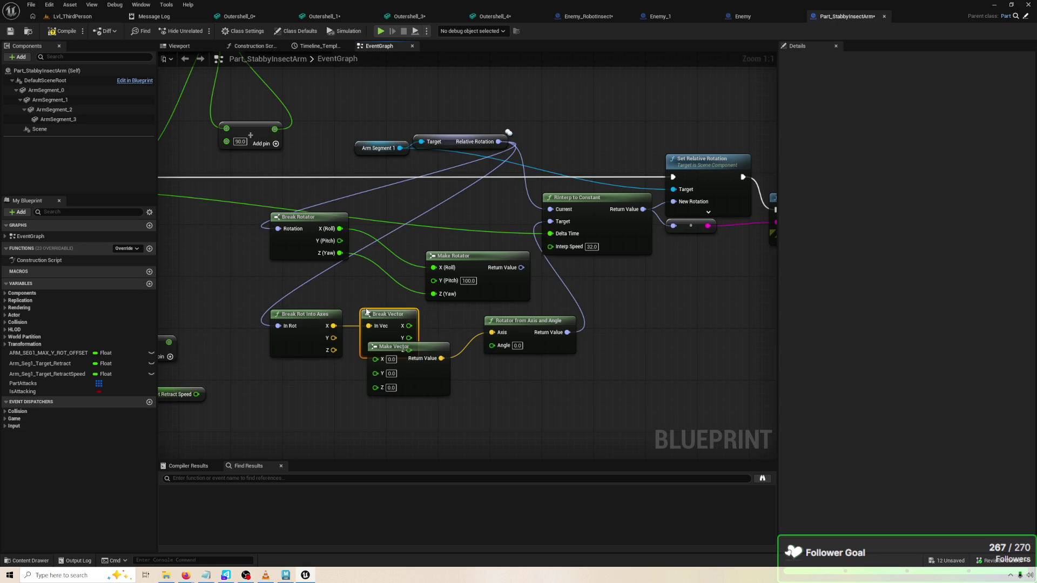
pyautogui.moveTo(407, 373); pyautogui.dragTo(438, 439)
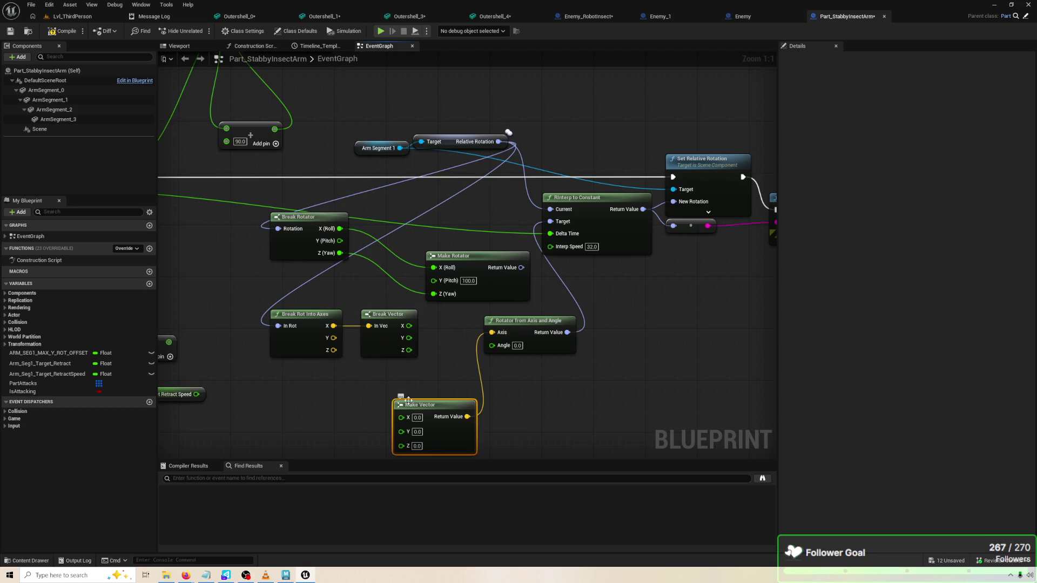
pyautogui.click(381, 352)
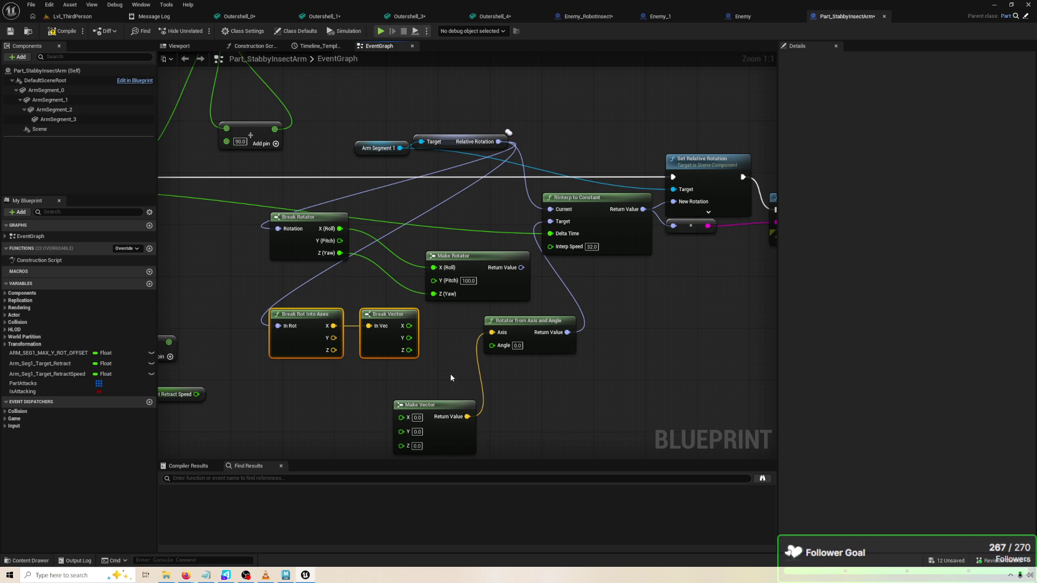
pyautogui.moveTo(449, 374); pyautogui.dragTo(409, 348)
# Add a Make Rotation from Axes node beside Make Vector
pyautogui.rightClick(462, 354)
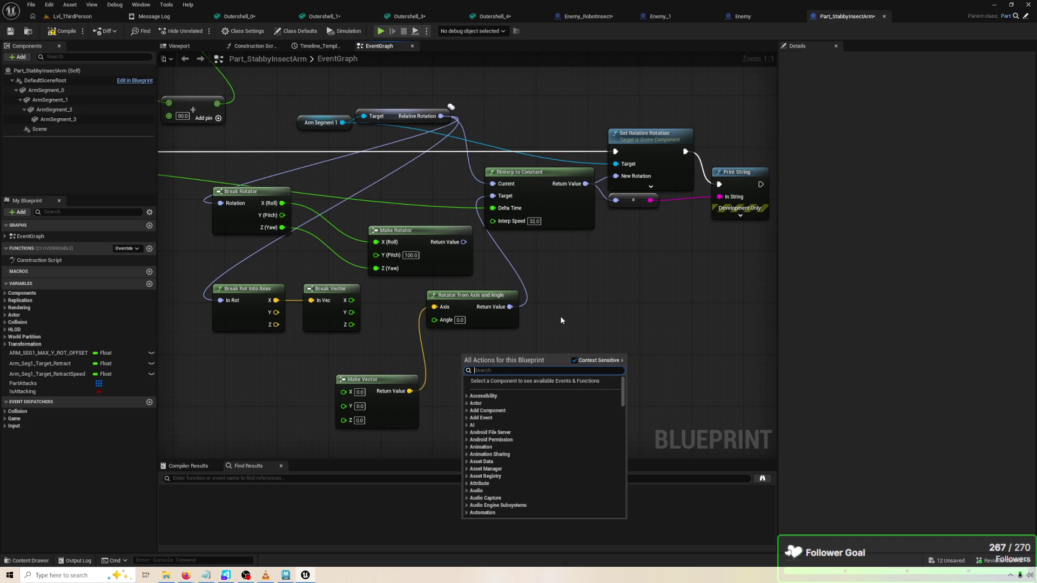
pyautogui.write('ROT')
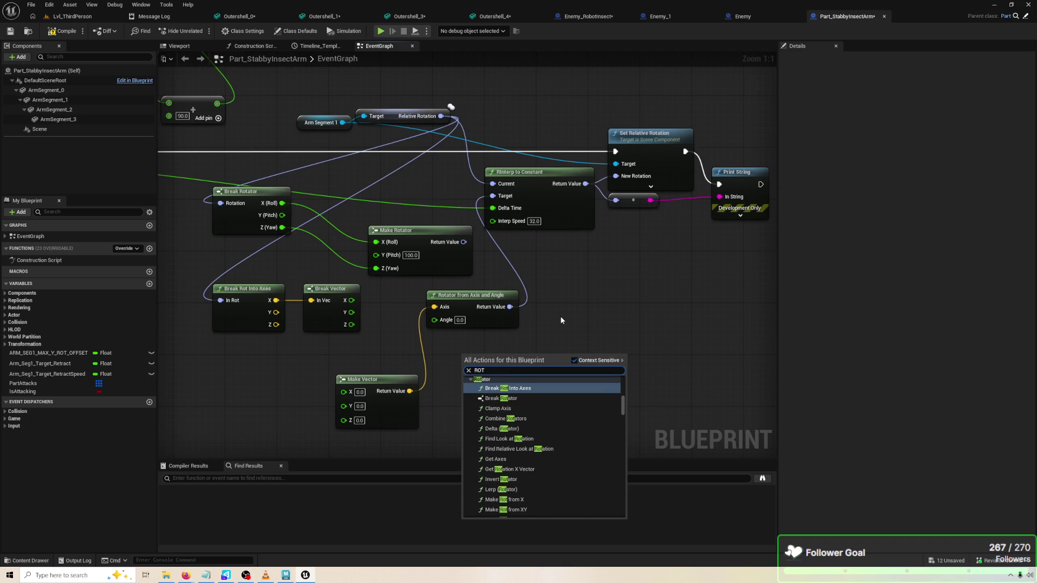
pyautogui.write('AT')
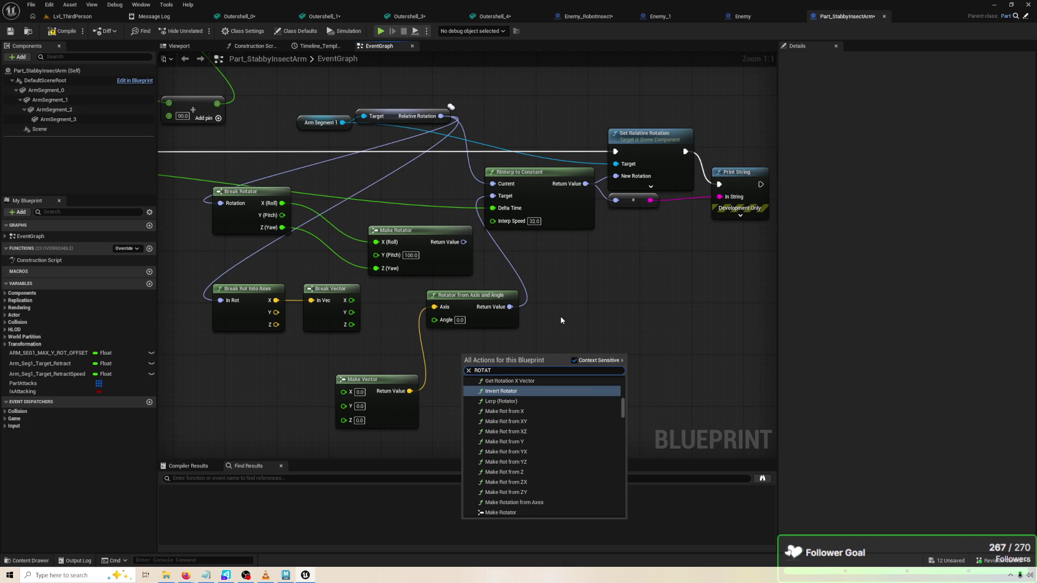
pyautogui.scroll(-3, 552, 448)
pyautogui.click(530, 424)
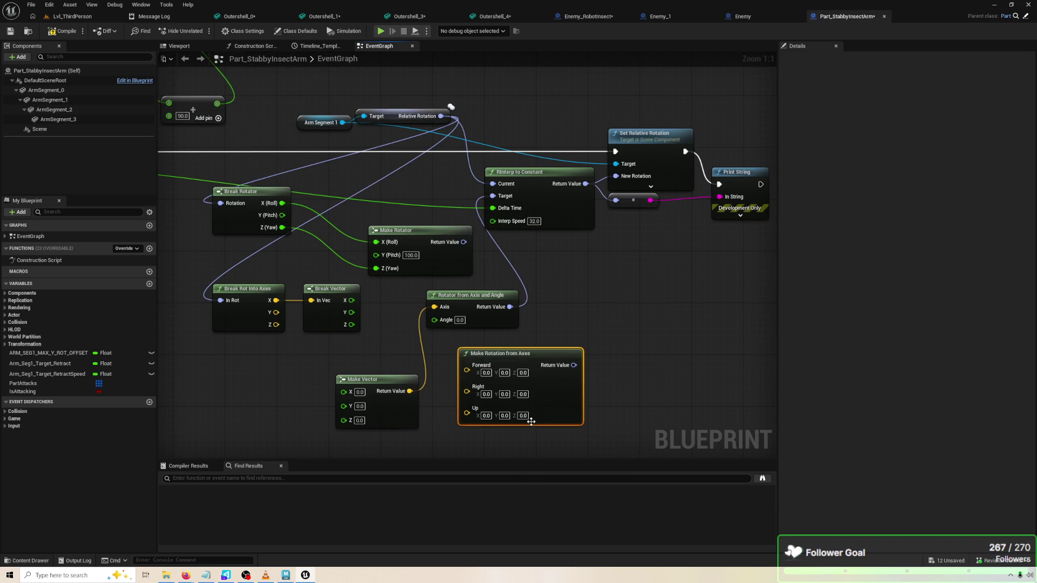
pyautogui.moveTo(557, 421)
pyautogui.mouseDown()
pyautogui.moveTo(491, 432)
pyautogui.moveTo(559, 415)
pyautogui.moveTo(568, 397)
pyautogui.moveTo(594, 399)
pyautogui.mouseUp()
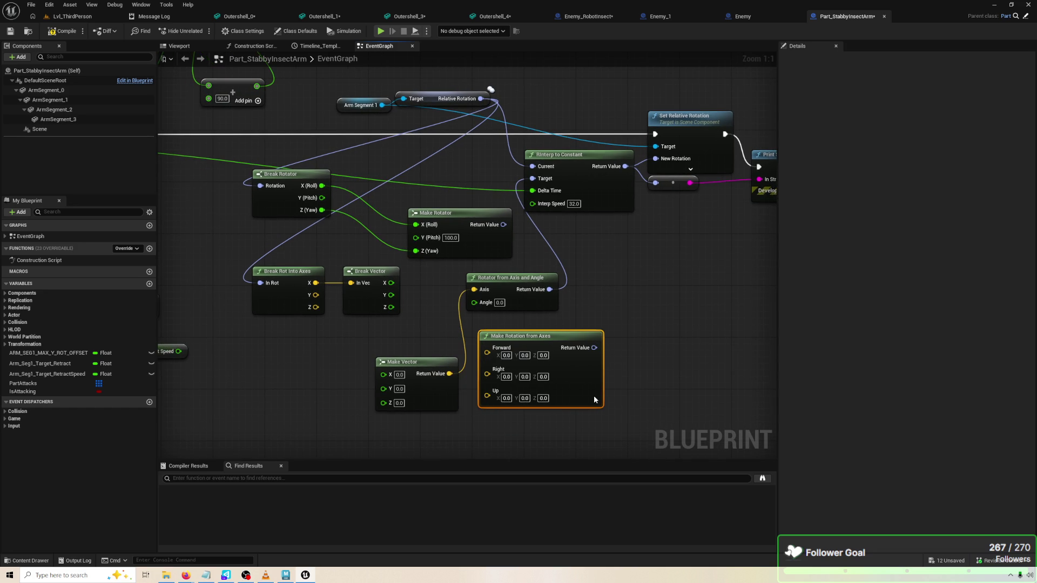
# Wire Make Rotation from Axes into RInterp to Constant's Target and move nearby nodes aside
pyautogui.click(299, 312)
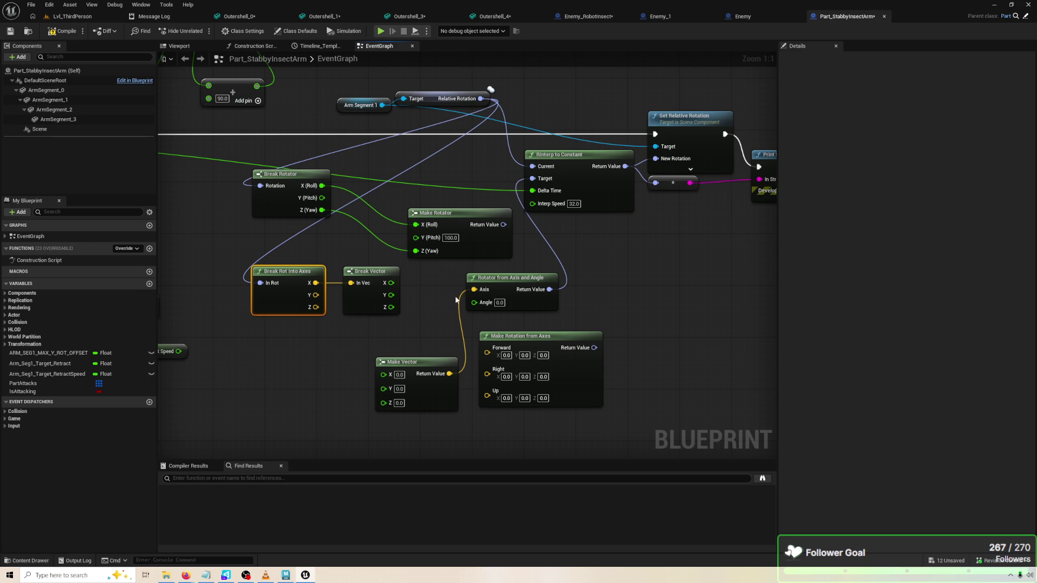
pyautogui.moveTo(593, 348)
pyautogui.mouseDown()
pyautogui.moveTo(578, 246)
pyautogui.moveTo(540, 202)
pyautogui.moveTo(542, 180)
pyautogui.mouseUp()
pyautogui.click(502, 298)
pyautogui.moveTo(503, 298); pyautogui.dragTo(374, 314)
pyautogui.moveTo(440, 377)
pyautogui.mouseDown()
pyautogui.moveTo(302, 380)
pyautogui.moveTo(434, 356)
pyautogui.moveTo(270, 350)
pyautogui.mouseUp()
pyautogui.click(434, 357)
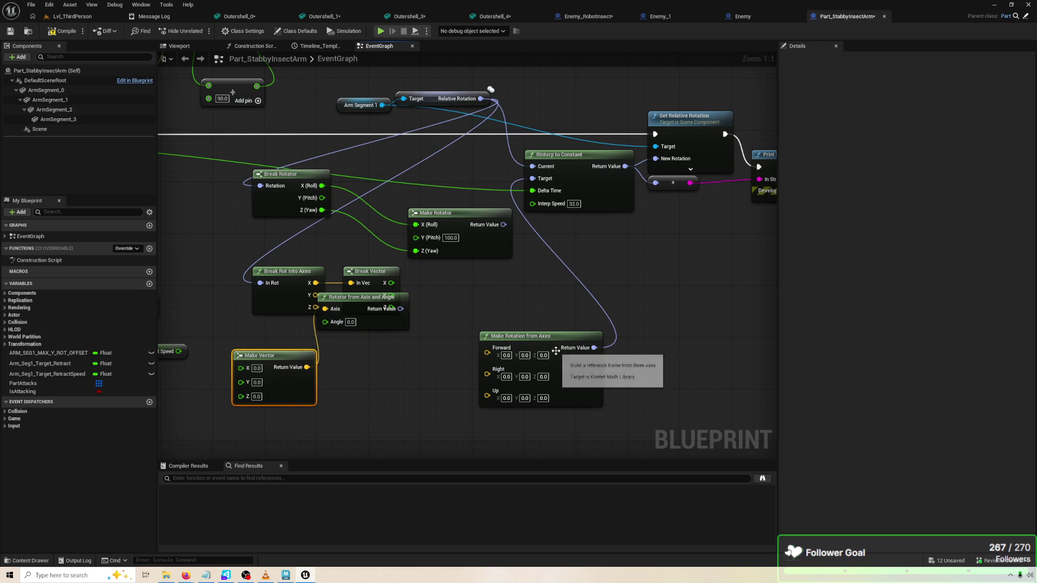
# Set Right X to 100, then compile and play-test
pyautogui.click(506, 377)
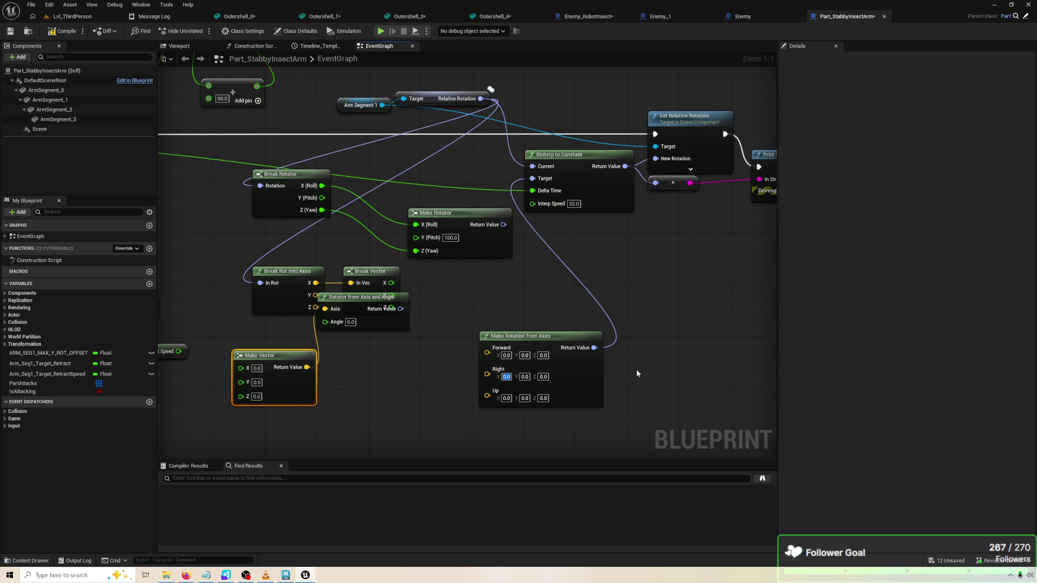
pyautogui.write('100')
pyautogui.press('Return')
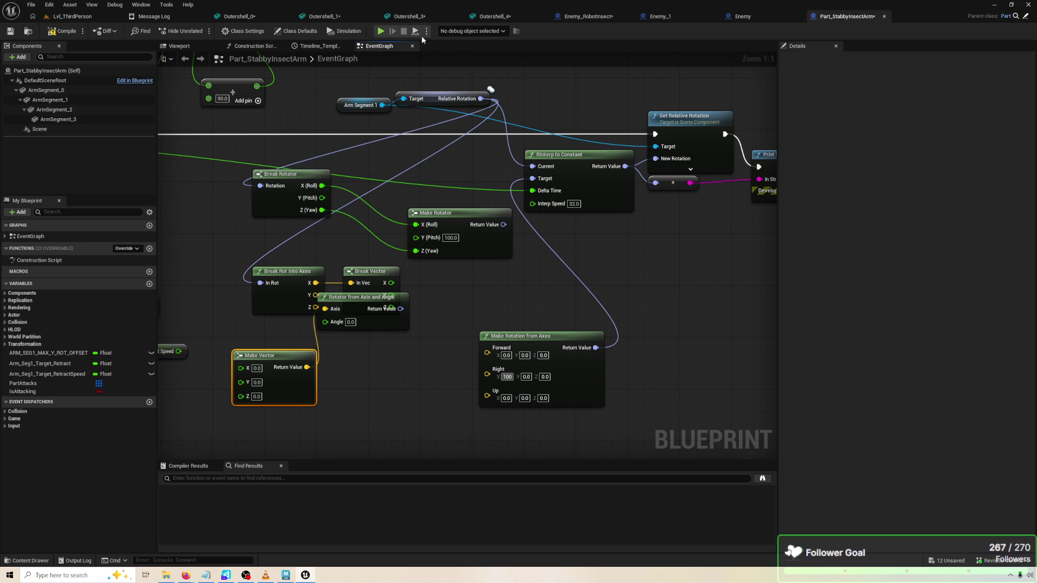
pyautogui.click(64, 32)
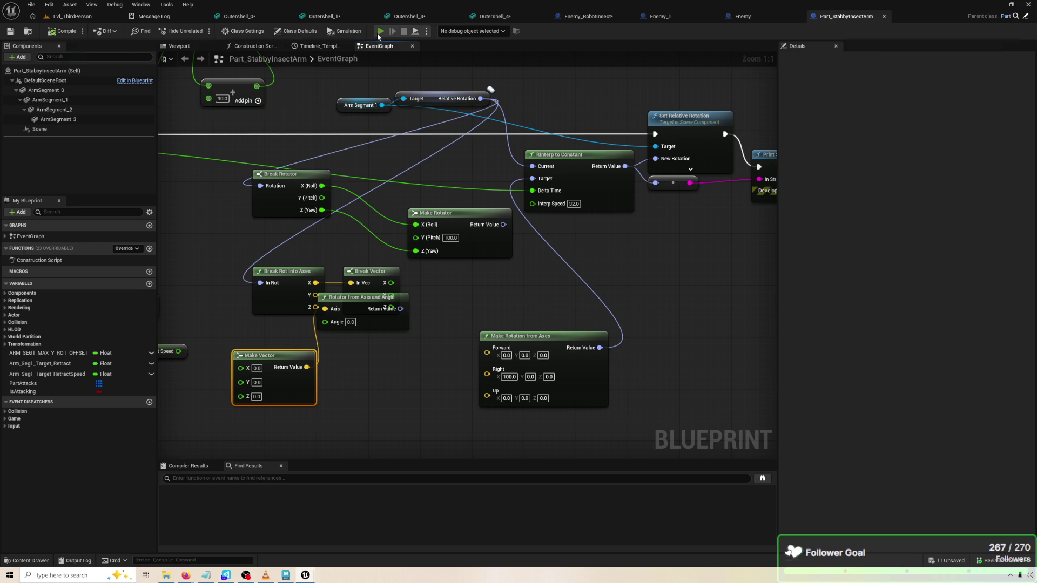
pyautogui.click(380, 32)
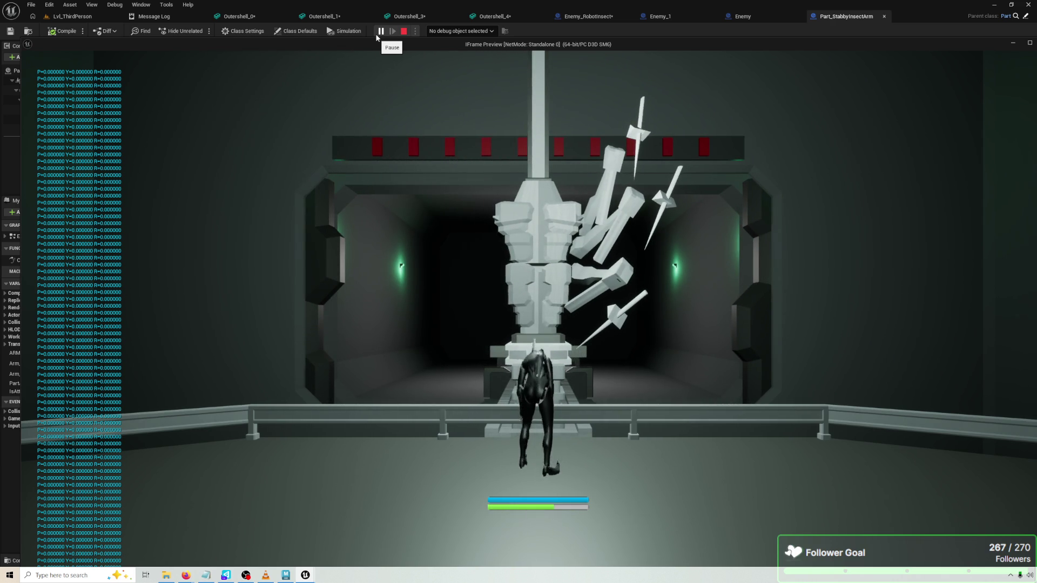
pyautogui.press('Escape')
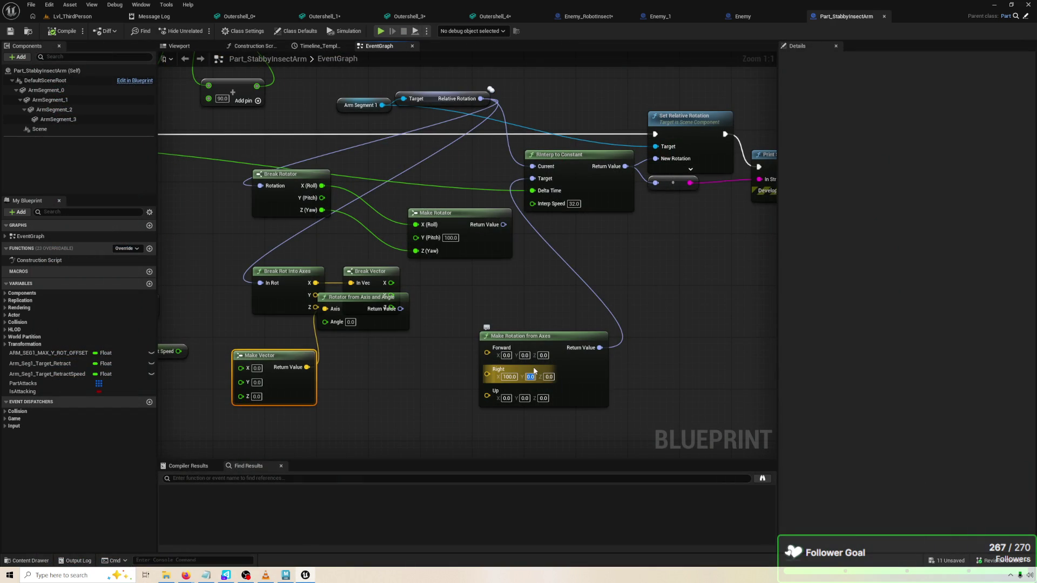
# Set Right Y and Z to 100 as well, then compile and play-test again
pyautogui.write('100')
pyautogui.press('Return')
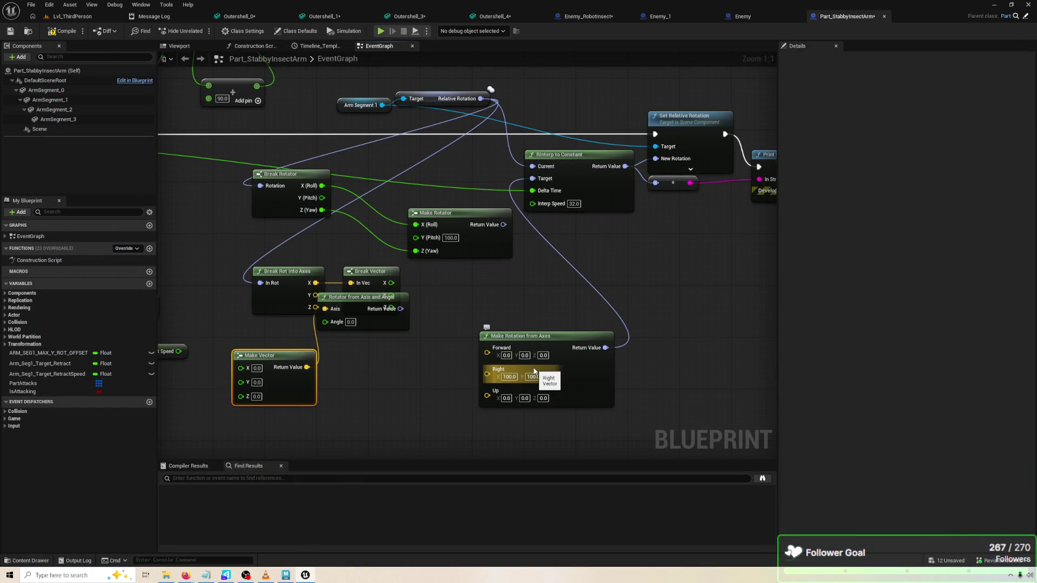
pyautogui.write('100')
pyautogui.press('Return')
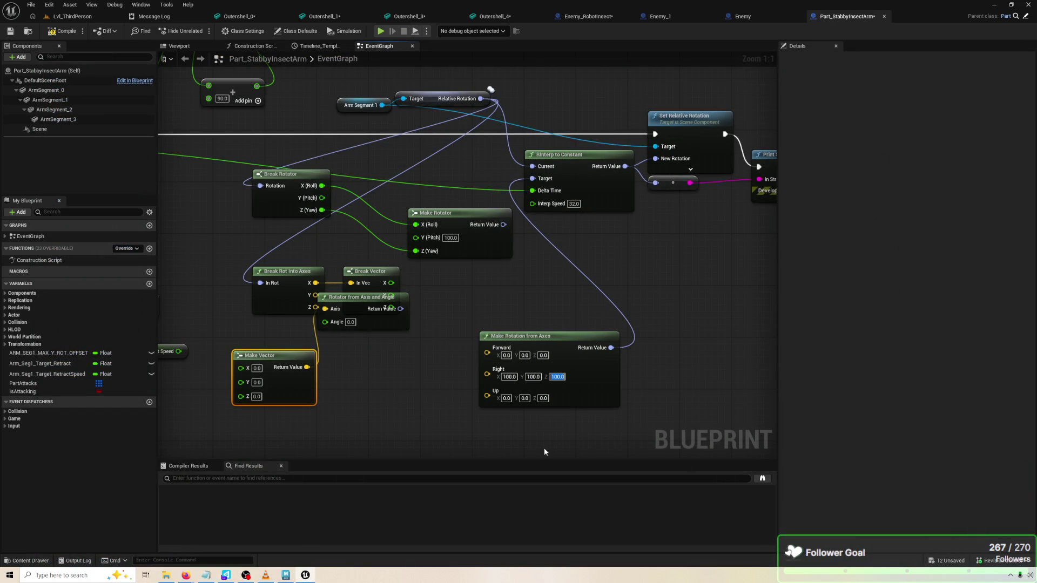
pyautogui.click(70, 31)
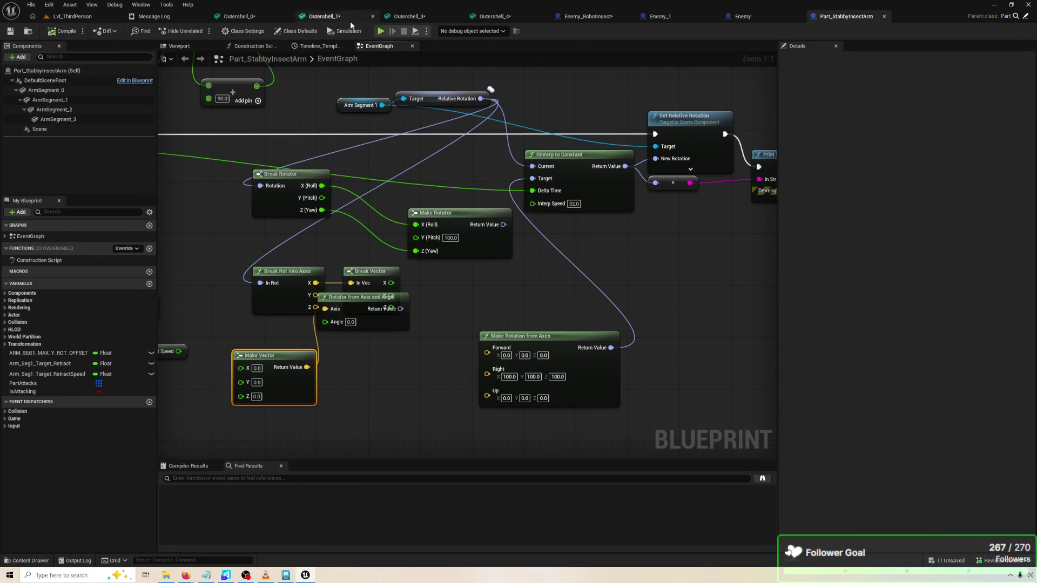
pyautogui.click(380, 31)
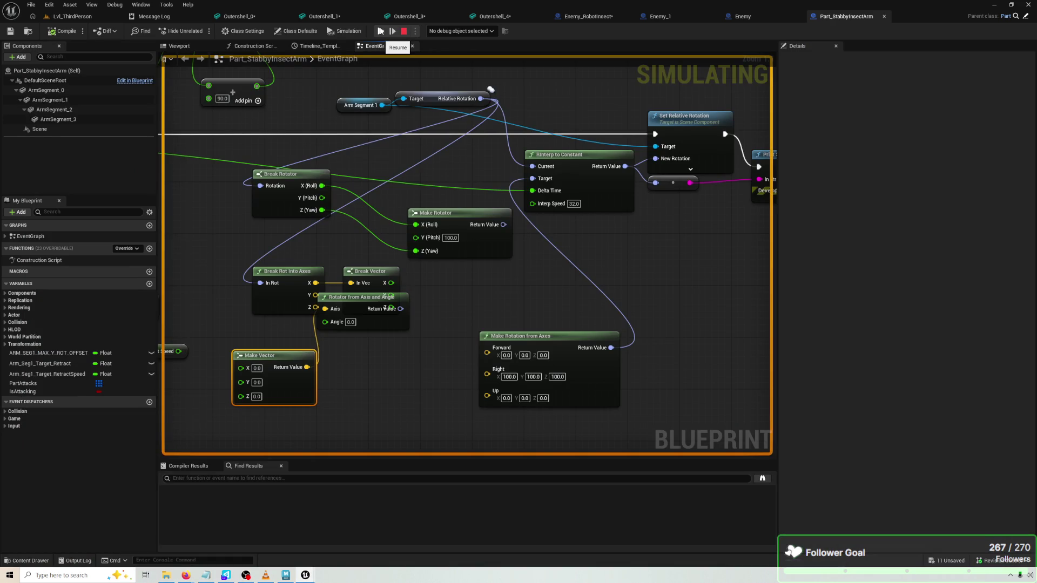
pyautogui.click(380, 31)
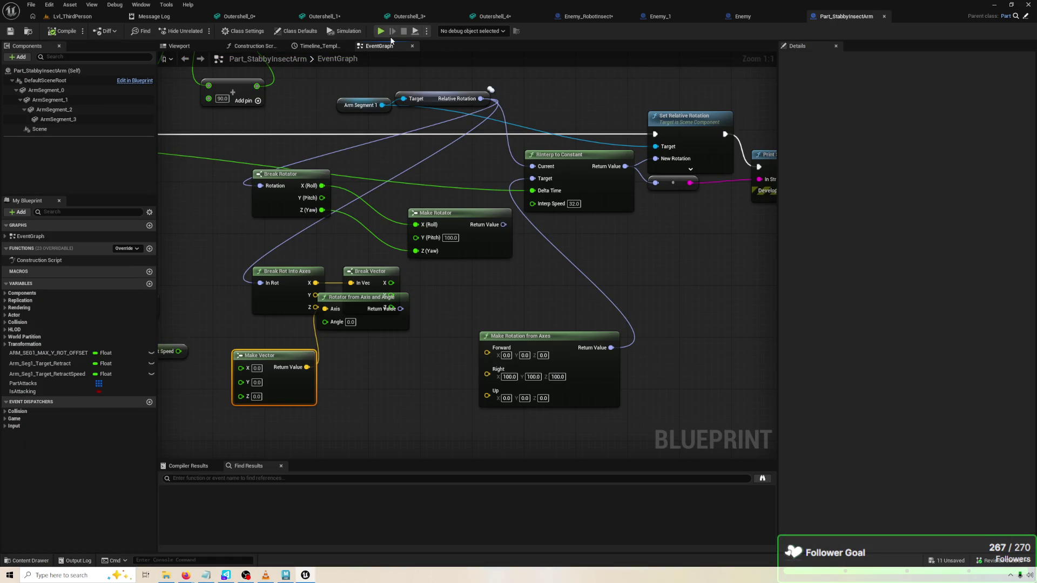
pyautogui.click(381, 30)
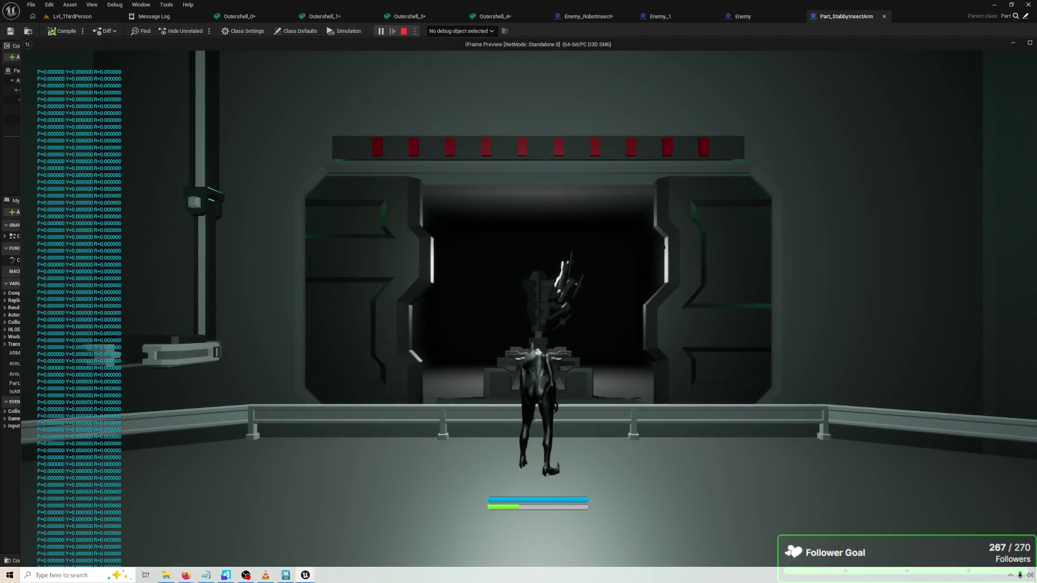
pyautogui.press('Escape')
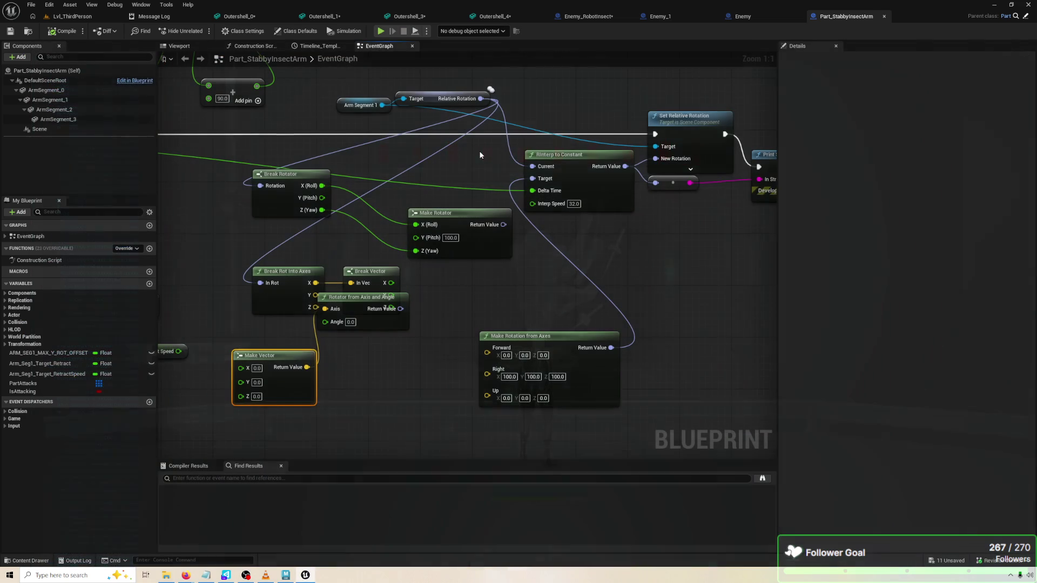
# Change the Right vector to 1.0 on all axes, then compile and play-test
pyautogui.moveTo(603, 386); pyautogui.dragTo(544, 365)
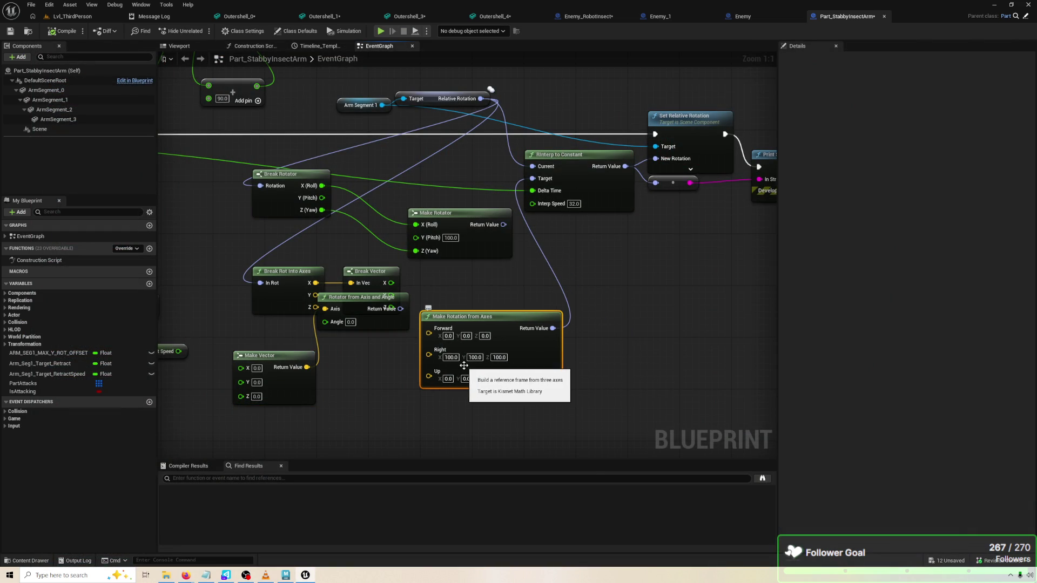
pyautogui.write('1')
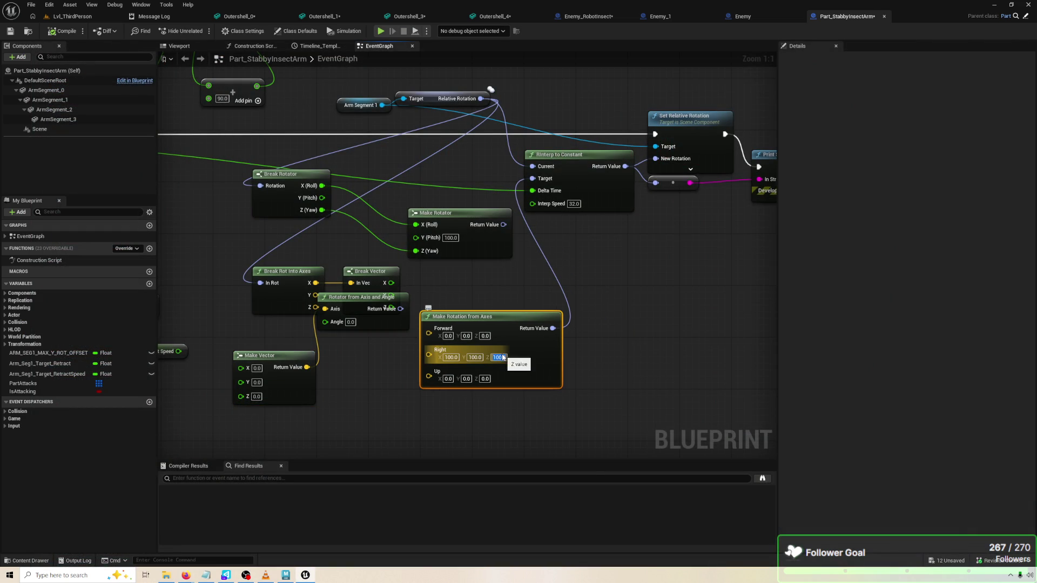
pyautogui.press('Return')
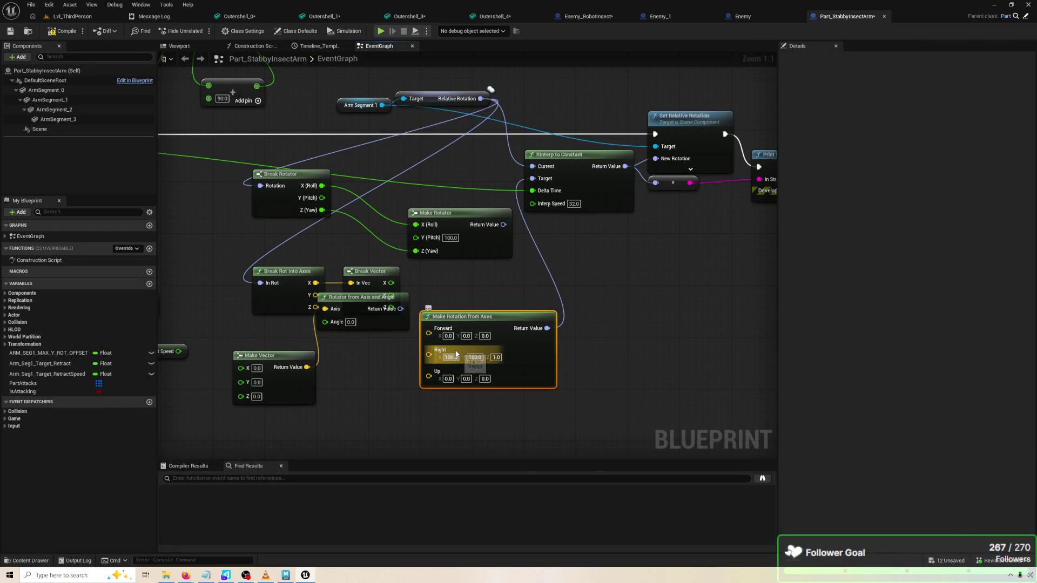
pyautogui.write('1')
pyautogui.press('Return')
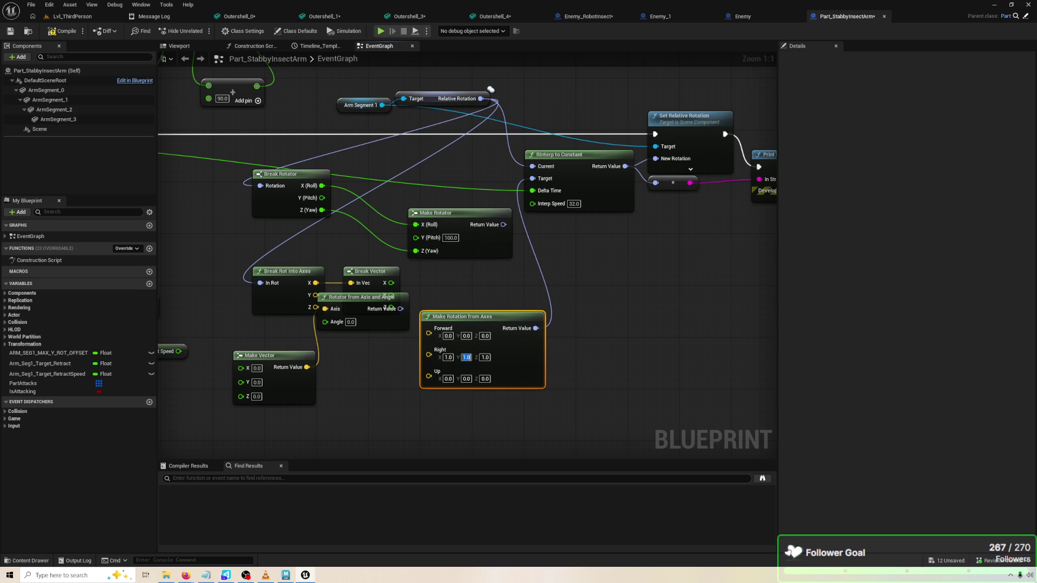
pyautogui.click(72, 33)
pyautogui.click(381, 31)
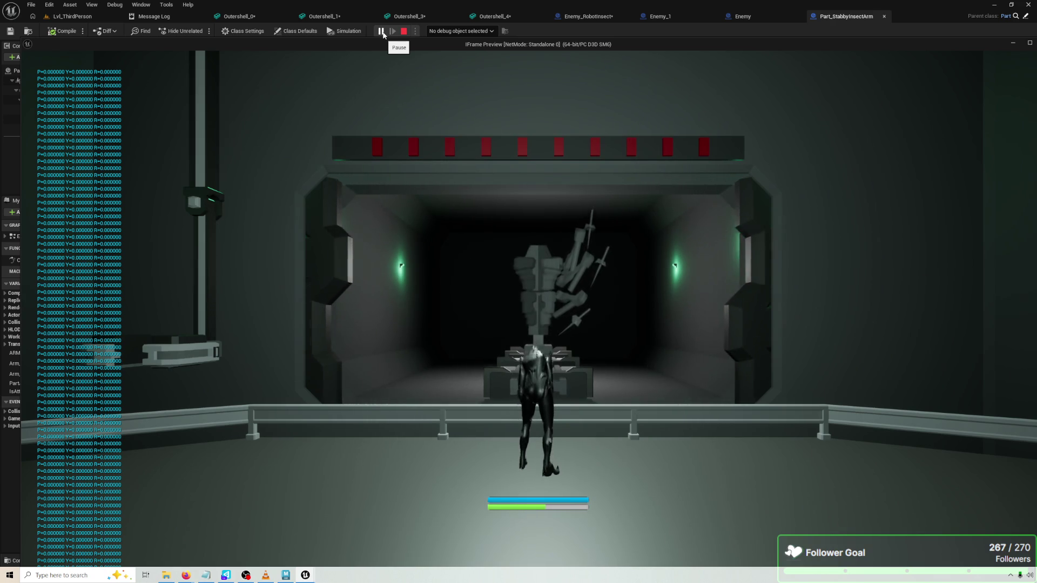
pyautogui.press('Escape')
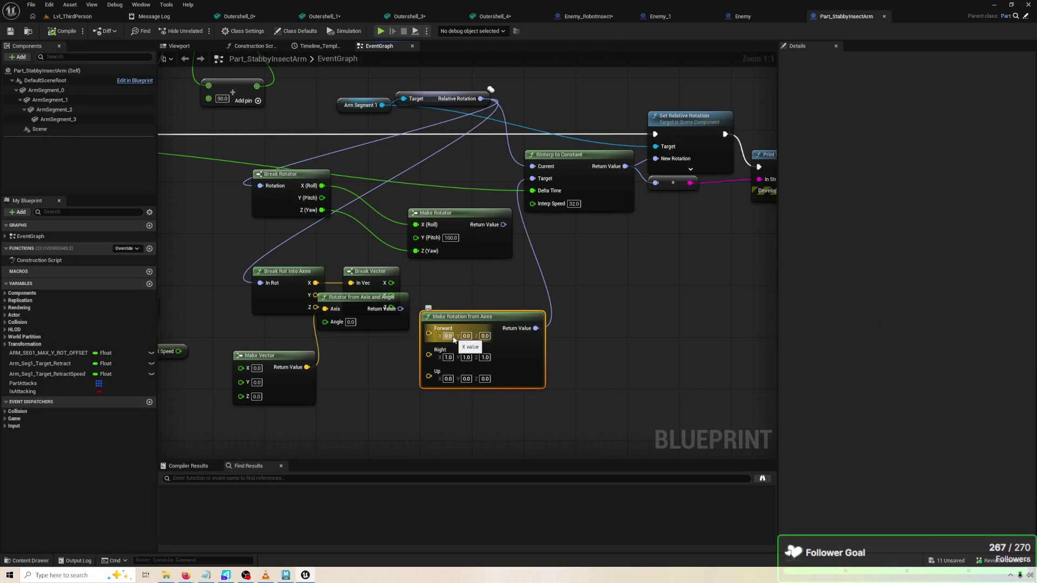
# Set Forward to 10, 1, 1 and play-test the arm again
pyautogui.write('1')
pyautogui.press('Tab')
pyautogui.write('1')
pyautogui.press('Tab')
pyautogui.write('1')
pyautogui.press('Return')
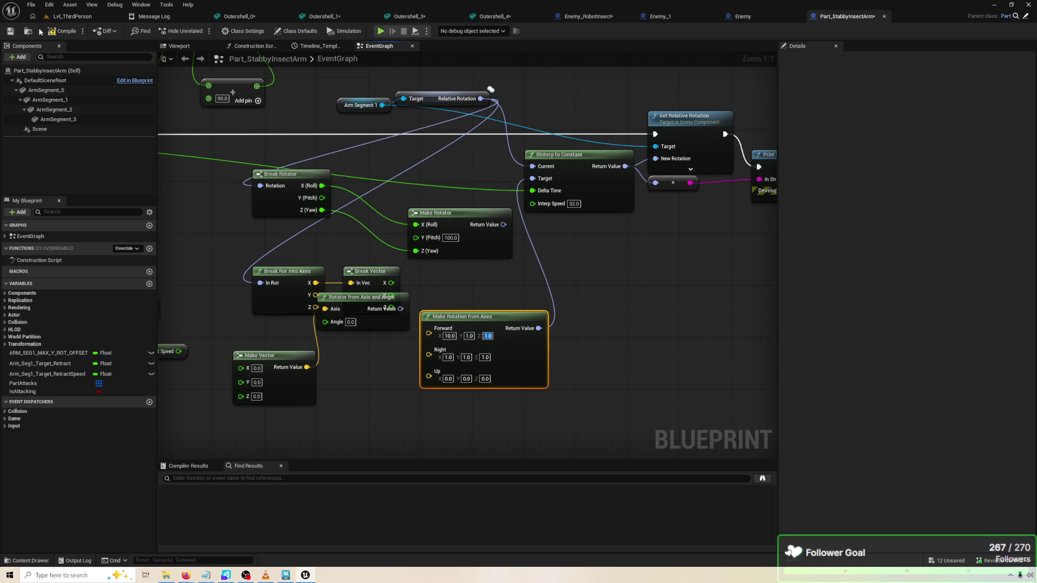
pyautogui.click(381, 32)
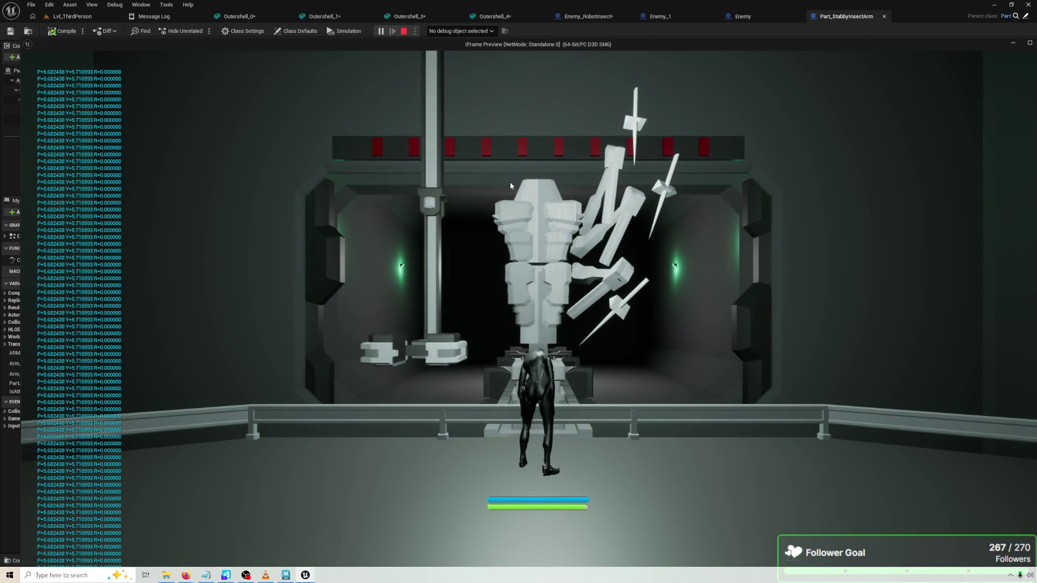
pyautogui.press('Escape')
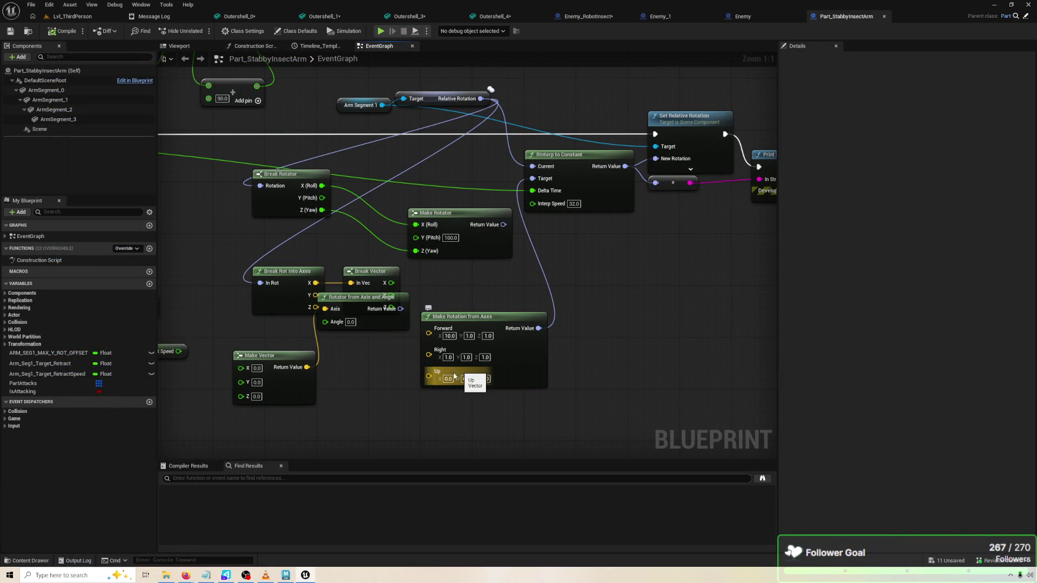
# Inspect the Forward, Right and Up X fields on Make Rotation from Axes without changing them
pyautogui.click(451, 379)
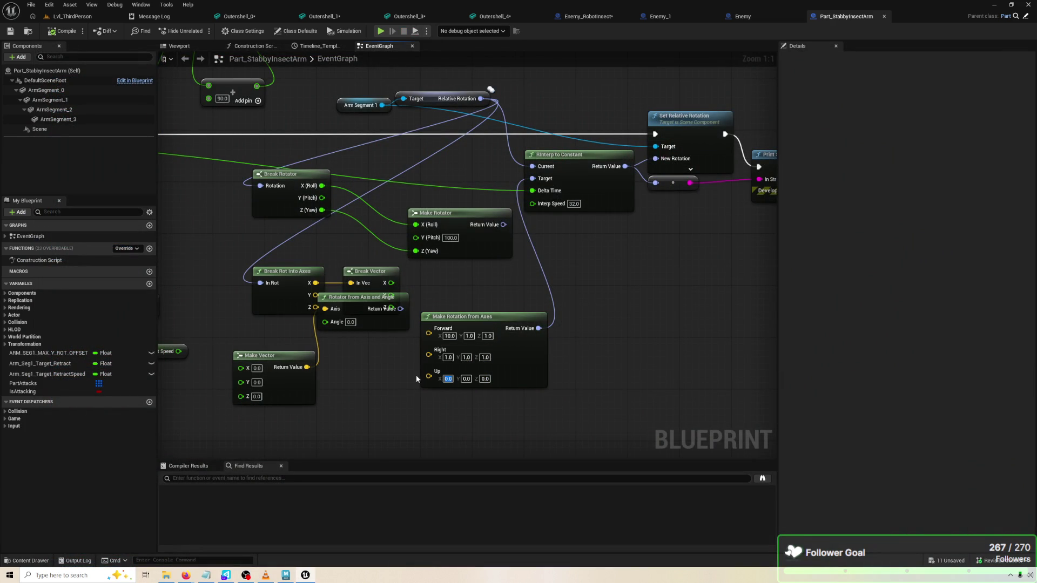
pyautogui.click(454, 337)
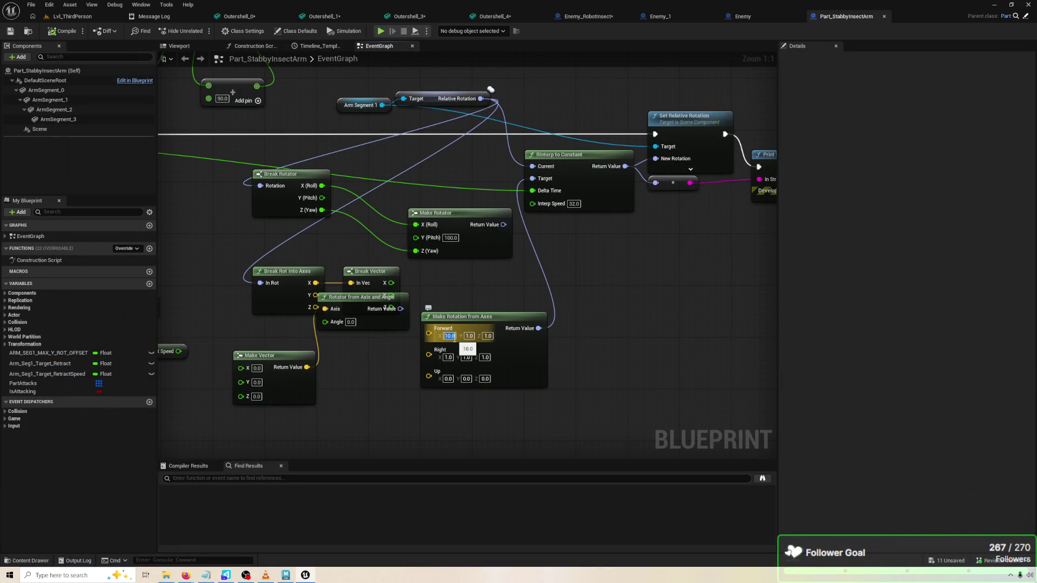
pyautogui.press('Return')
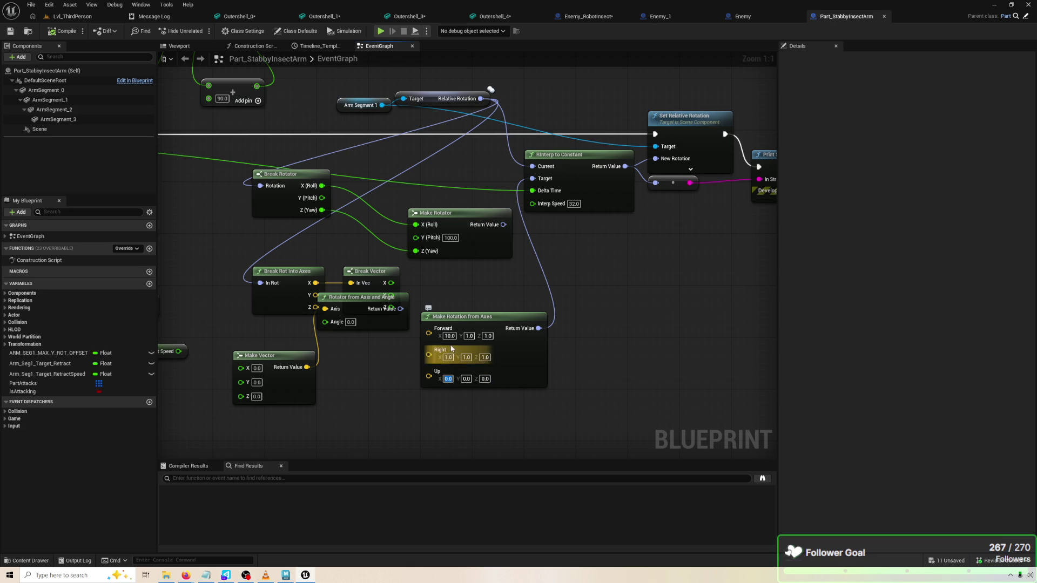
pyautogui.press('Return')
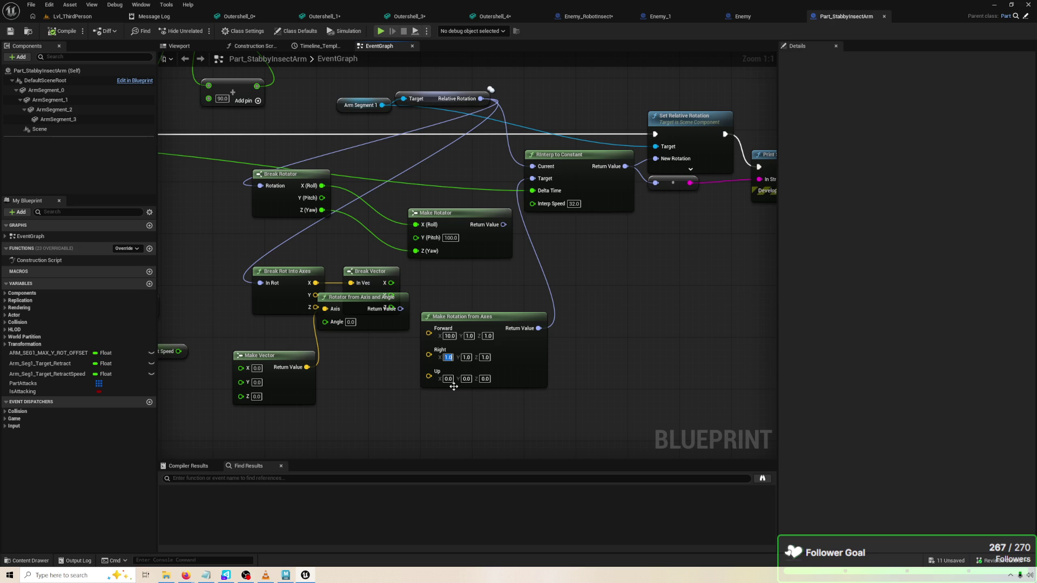
pyautogui.click(450, 377)
pyautogui.click(449, 357)
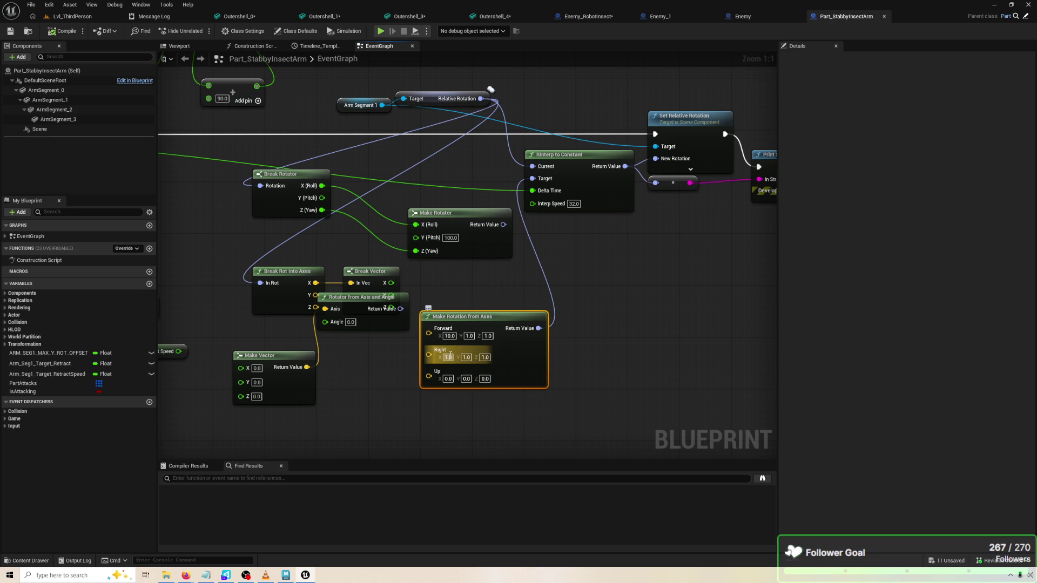
pyautogui.press('Return')
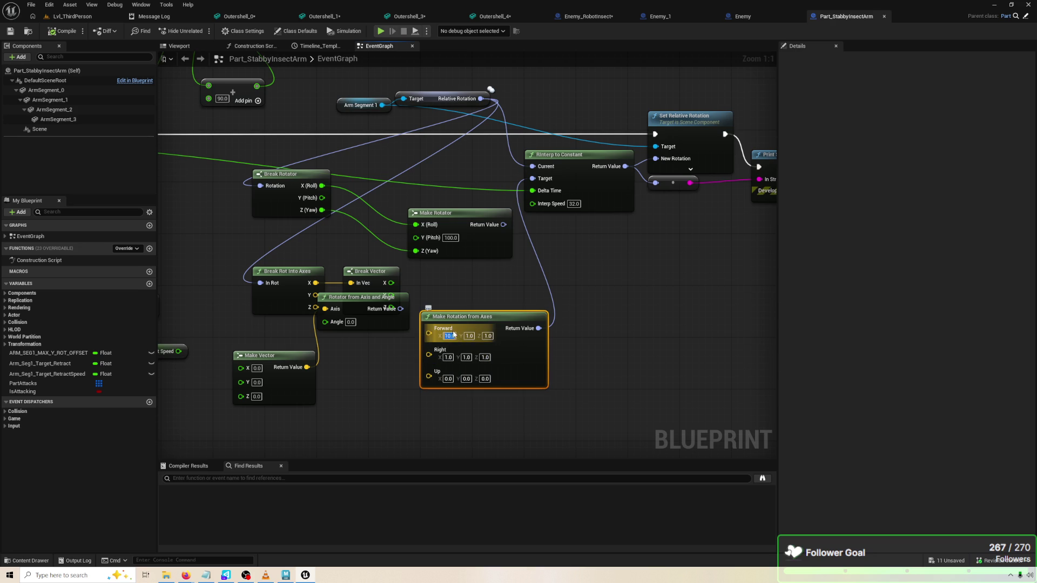
# Change Forward X from 10 to 1 and play-test, printing pitch 35.26, yaw 45
pyautogui.write('0')
pyautogui.click(465, 336)
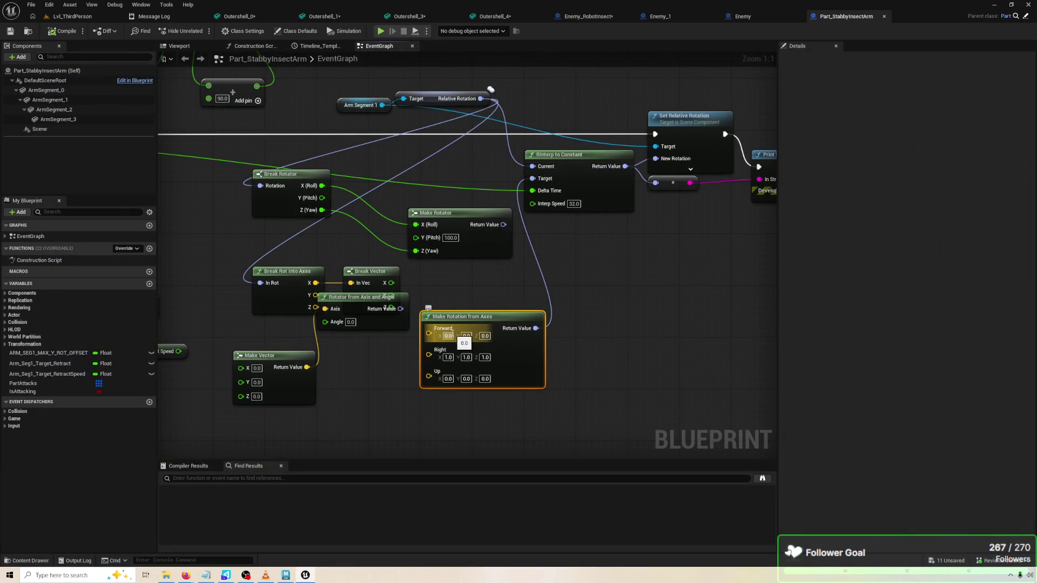
pyautogui.write('1')
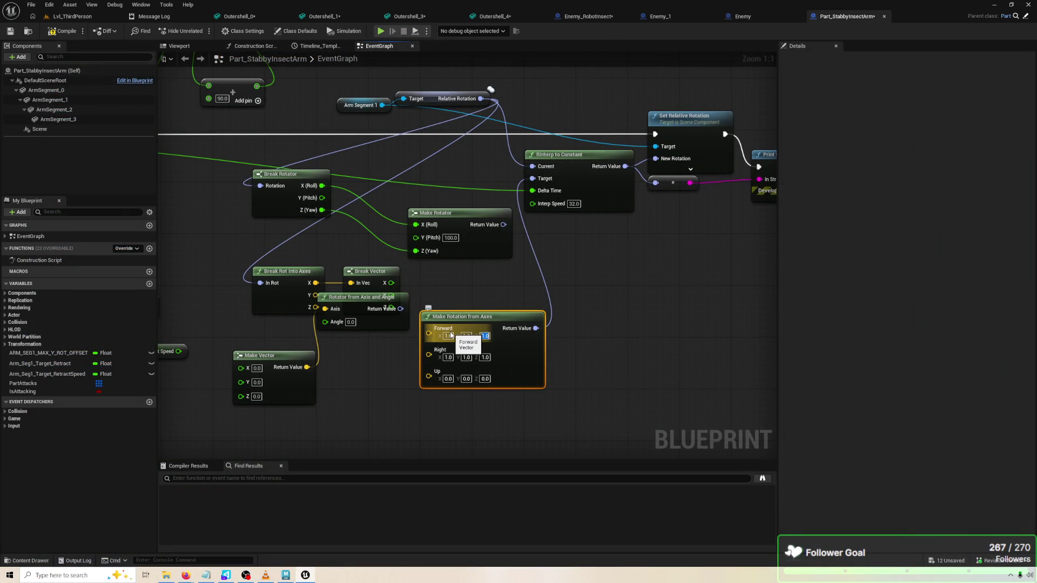
pyautogui.press('Tab')
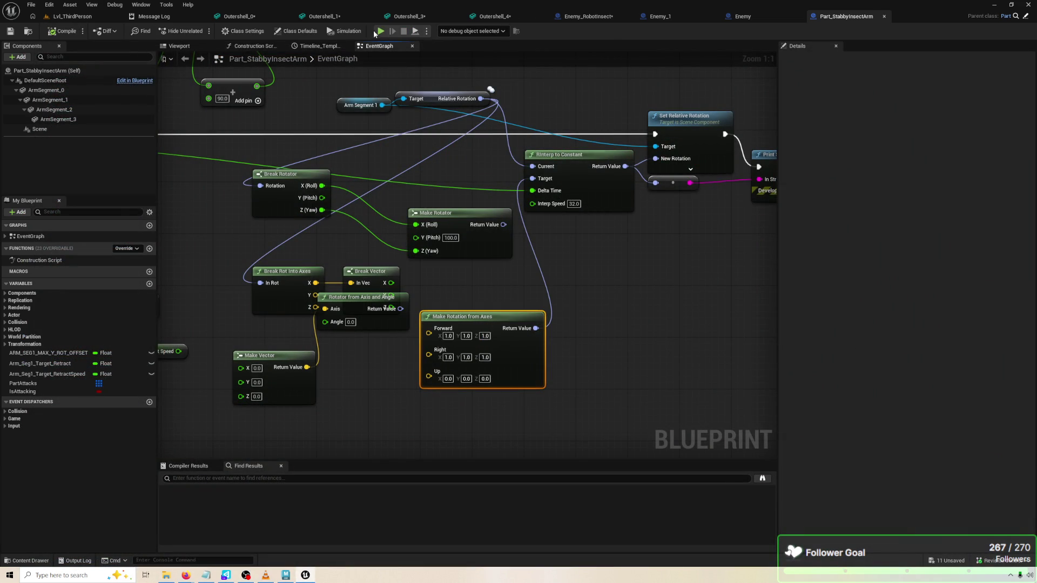
pyautogui.click(381, 29)
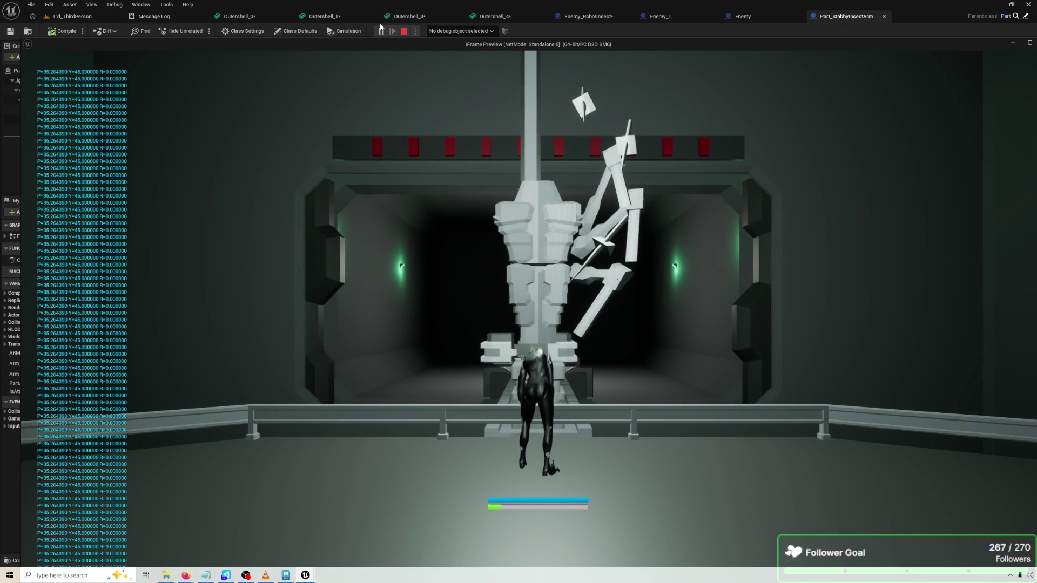
pyautogui.press('Escape')
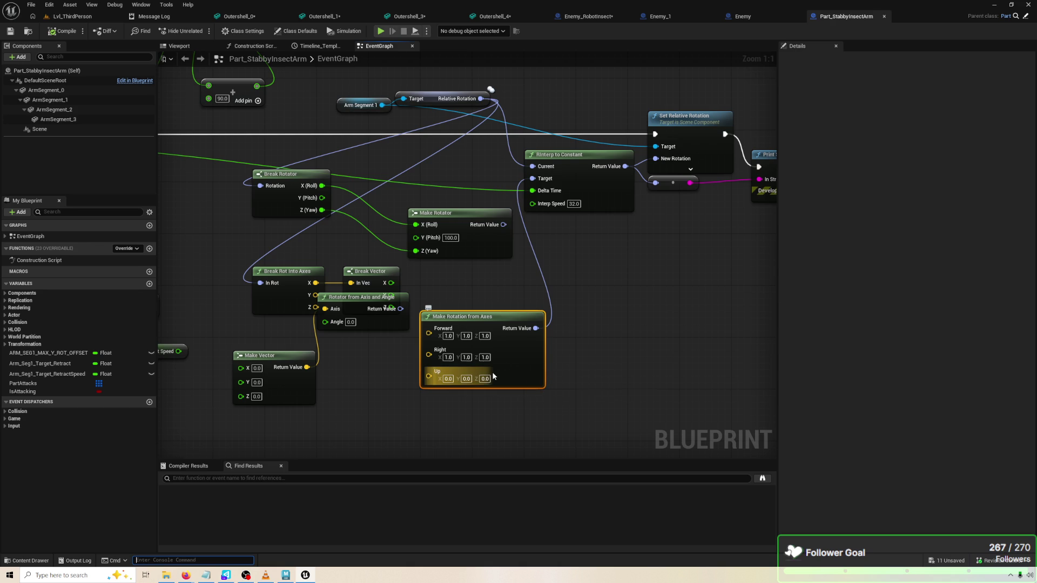
# Set Up to 1, 1, 1 and run the game to watch the arm
pyautogui.click(450, 379)
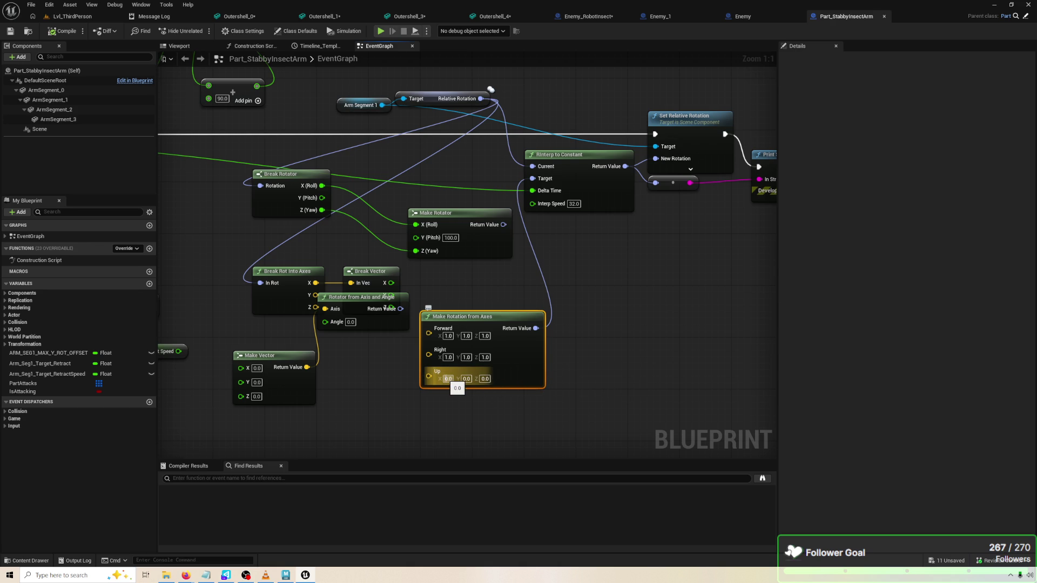
pyautogui.write('1')
pyautogui.press('Tab')
pyautogui.write('1')
pyautogui.press('Tab')
pyautogui.write('1')
pyautogui.press('Return')
pyautogui.click(429, 167)
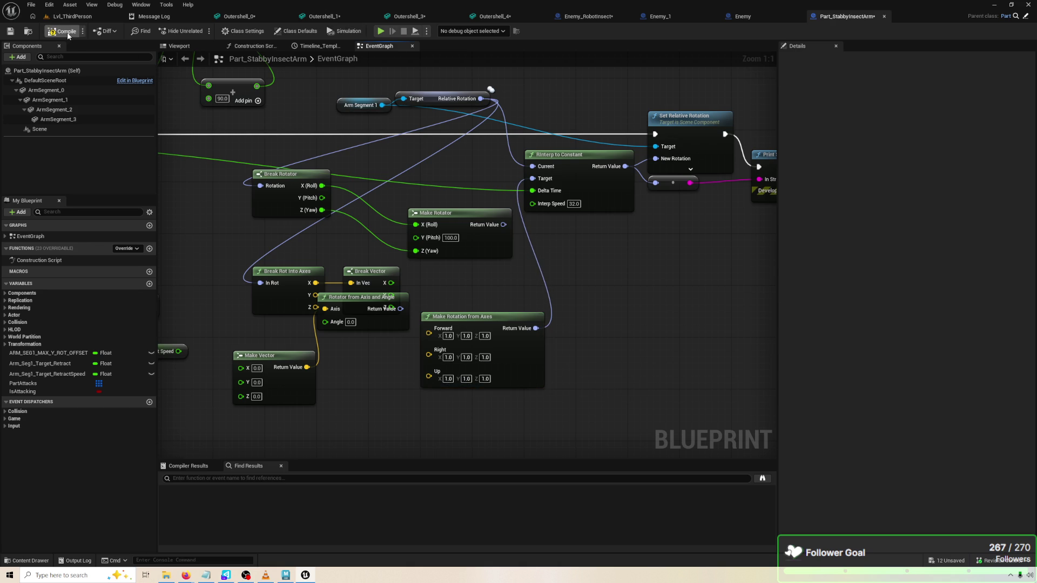
pyautogui.click(380, 31)
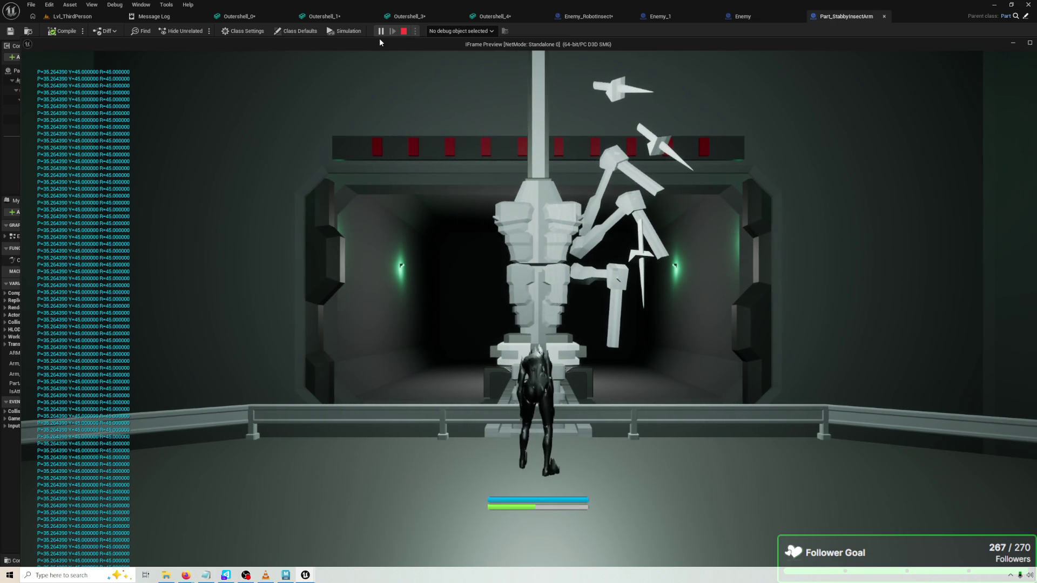
pyautogui.press('Escape')
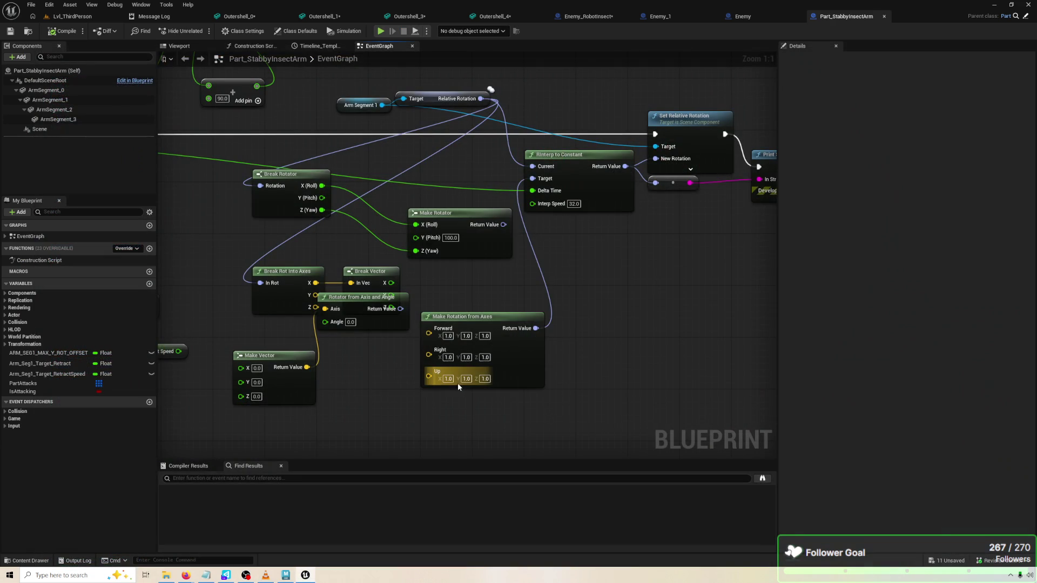
# Try Up at 3, 3, 3, compile, and walk toward the robot in play
pyautogui.write('3')
pyautogui.press('Tab')
pyautogui.write('3')
pyautogui.press('Tab')
pyautogui.write('3')
pyautogui.click(64, 31)
pyautogui.click(382, 31)
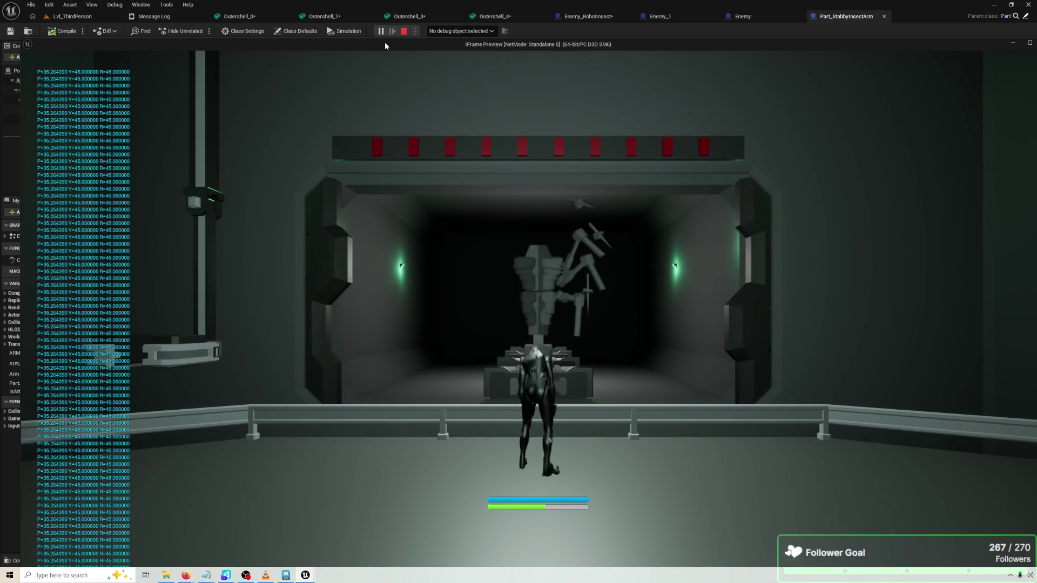
pyautogui.press('w')
pyautogui.press('Escape')
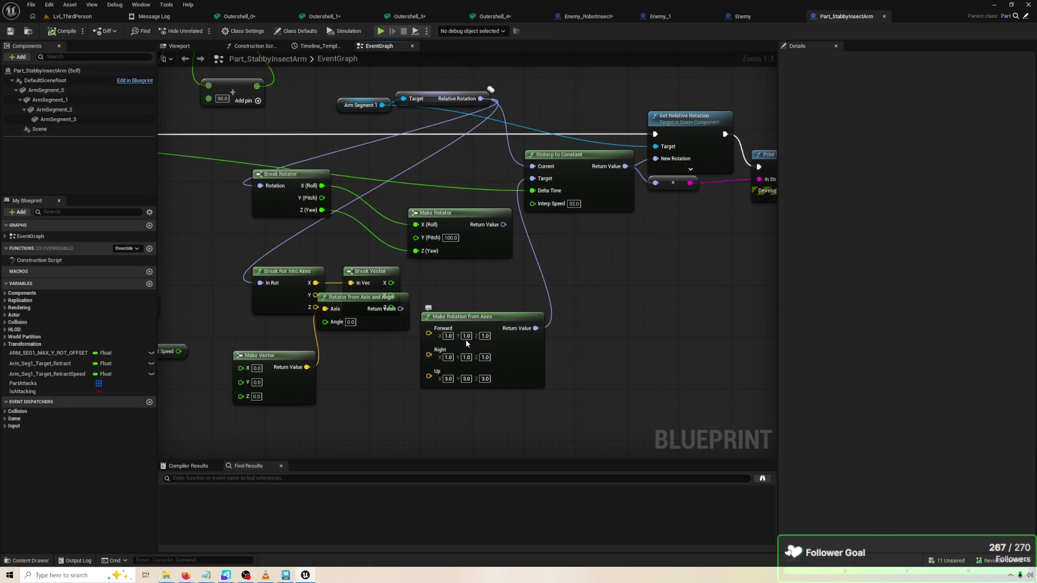
# Zero the Y components of the axis vectors, compile, and play-test
pyautogui.write('0')
pyautogui.press('Tab')
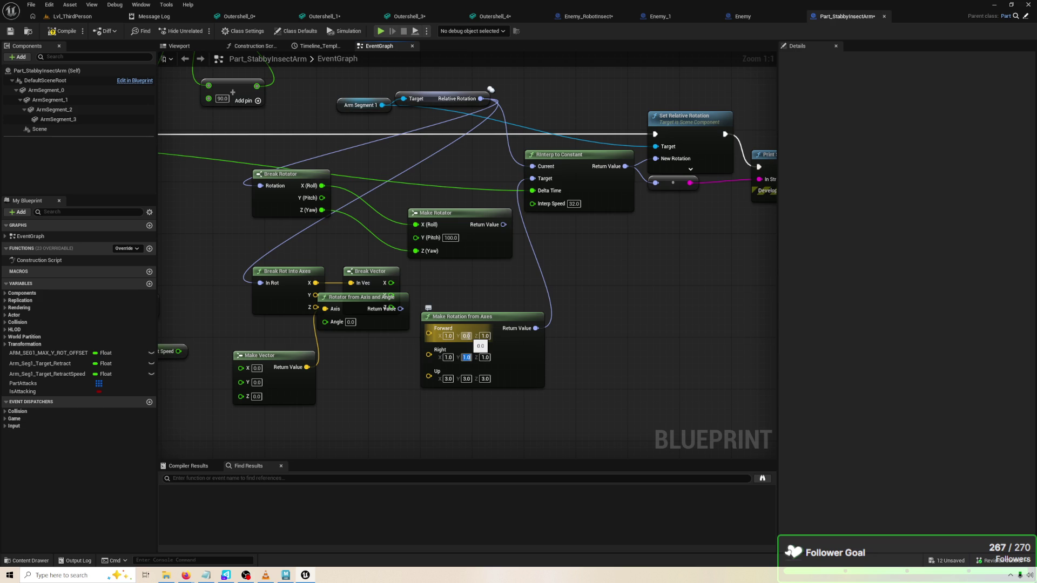
pyautogui.write('0')
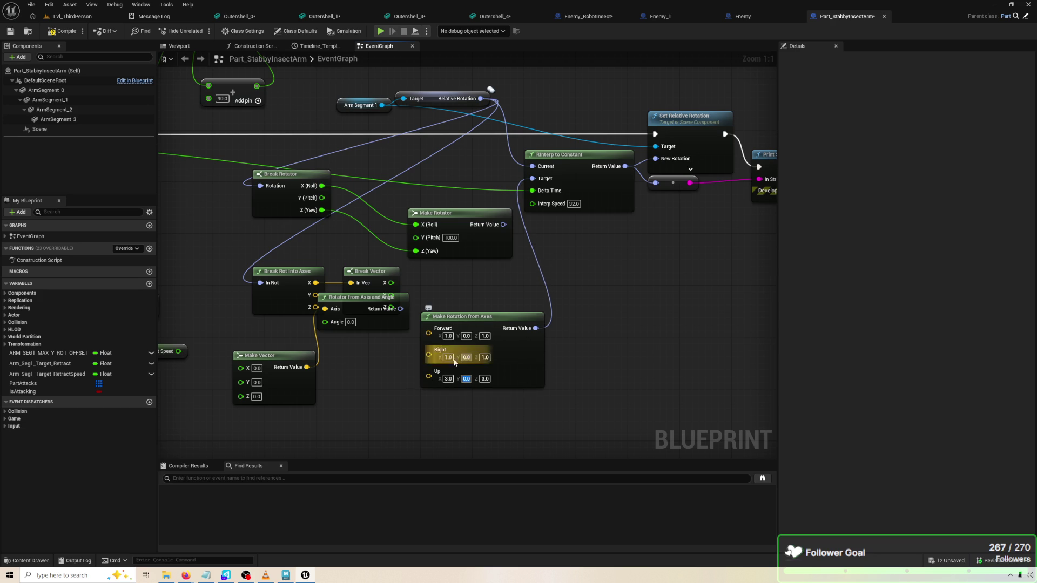
pyautogui.click(52, 31)
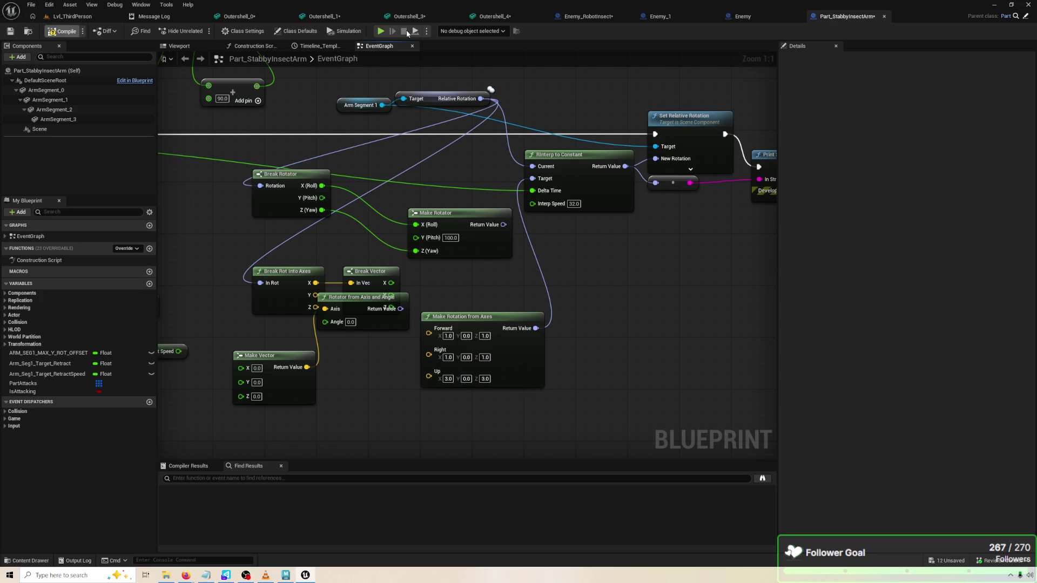
pyautogui.click(381, 31)
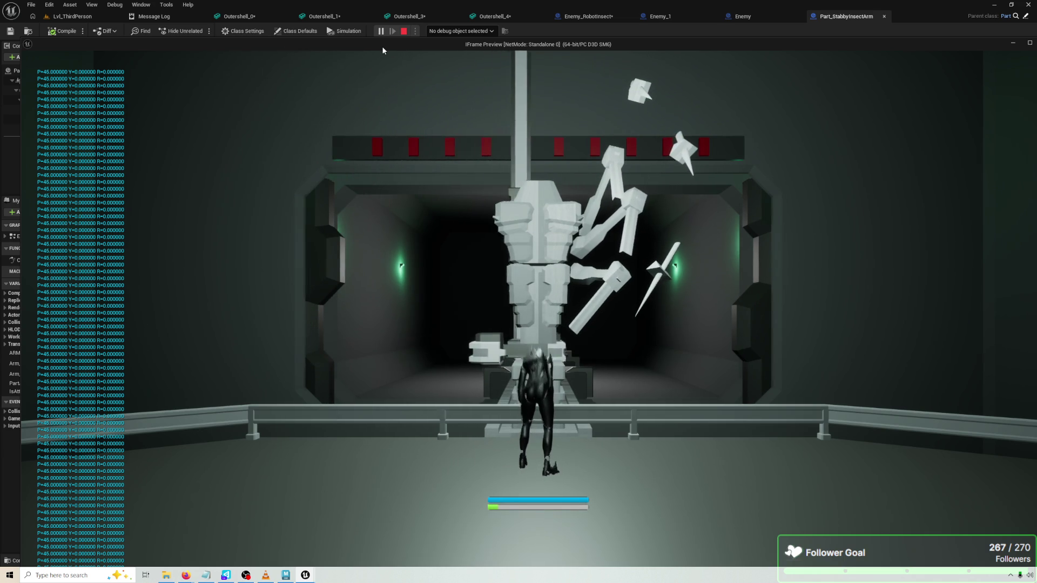
pyautogui.press('Escape')
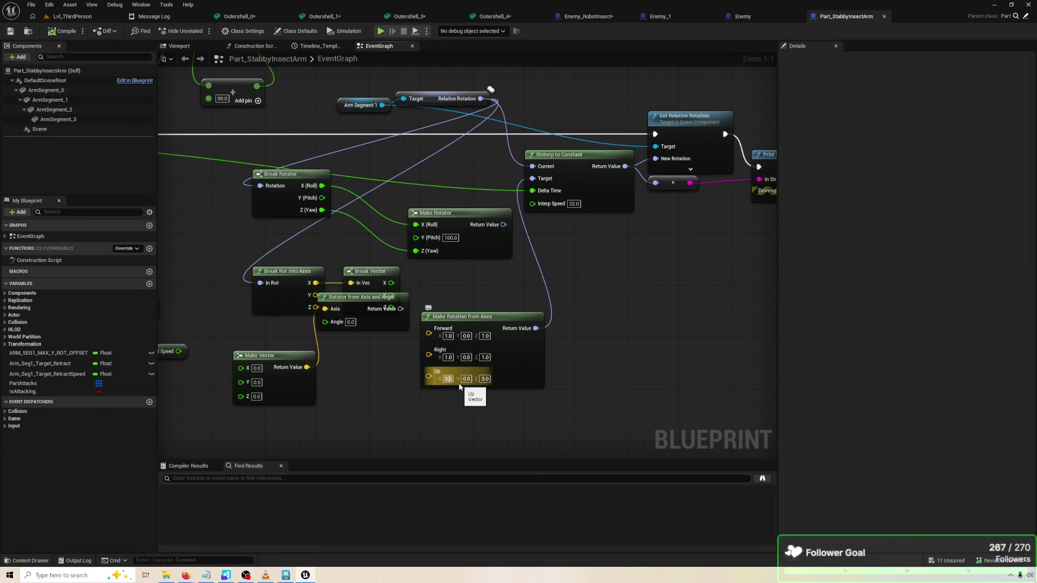
# Set Up to 1.0, 0.0, 1.0, compile, and run the game
pyautogui.write('1')
pyautogui.press('Tab')
pyautogui.press('Tab')
pyautogui.write('1')
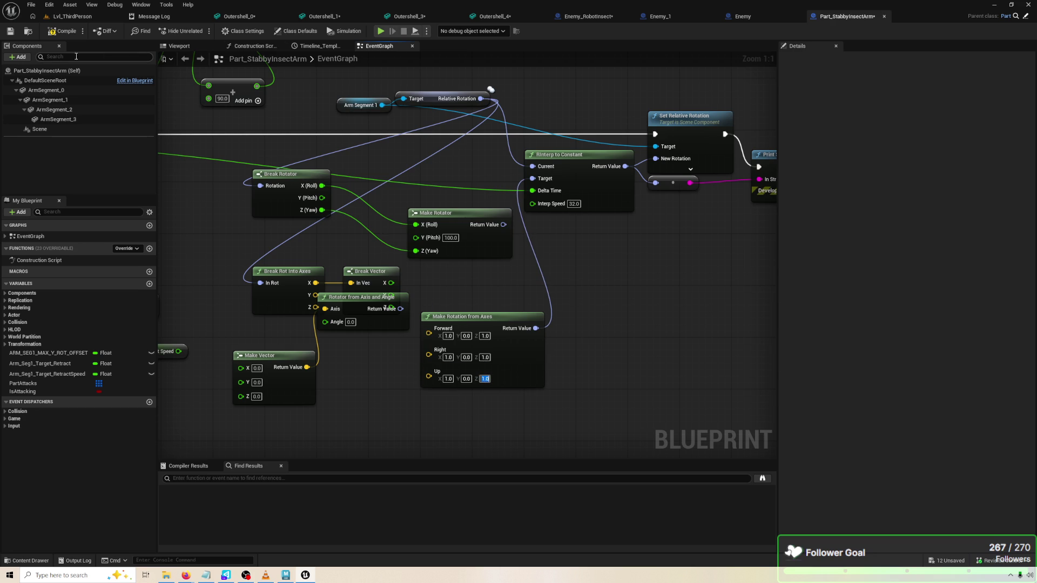
pyautogui.click(54, 32)
pyautogui.click(379, 31)
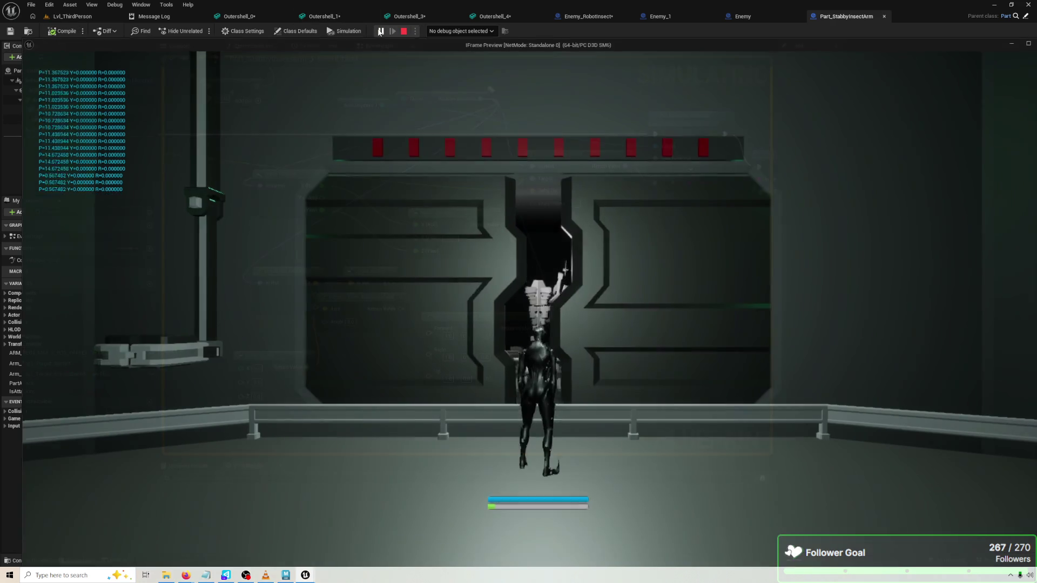
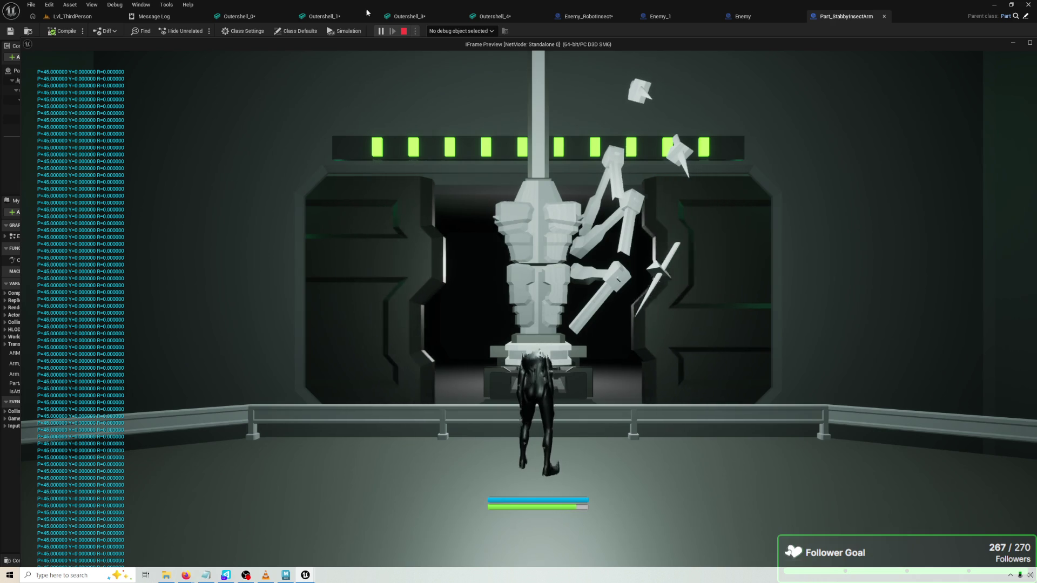
# Set Make Rotation from Axes Forward X and Up Z to 5, then play-test the arm
pyautogui.press('Escape')
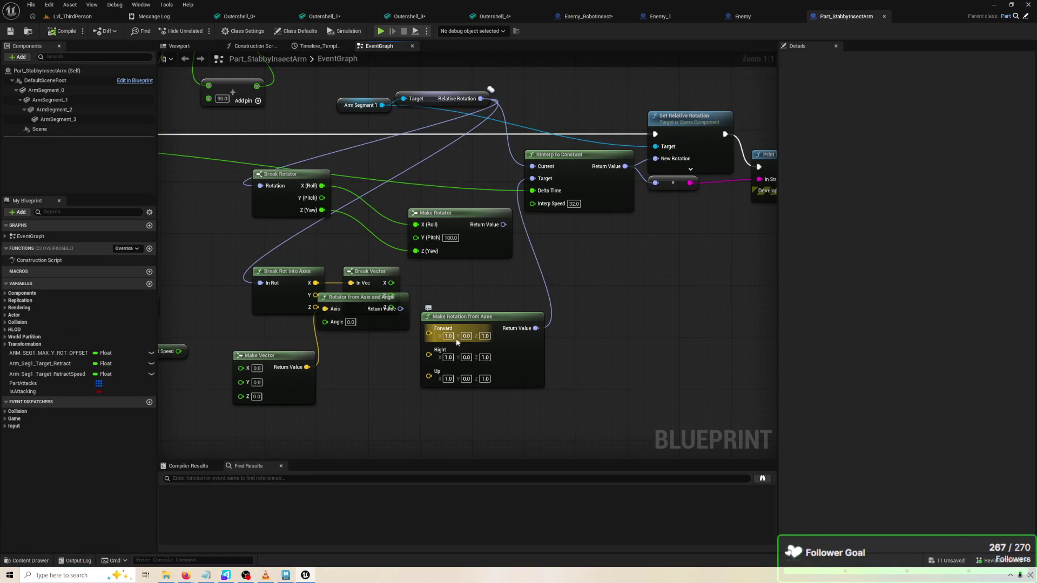
pyautogui.write('5')
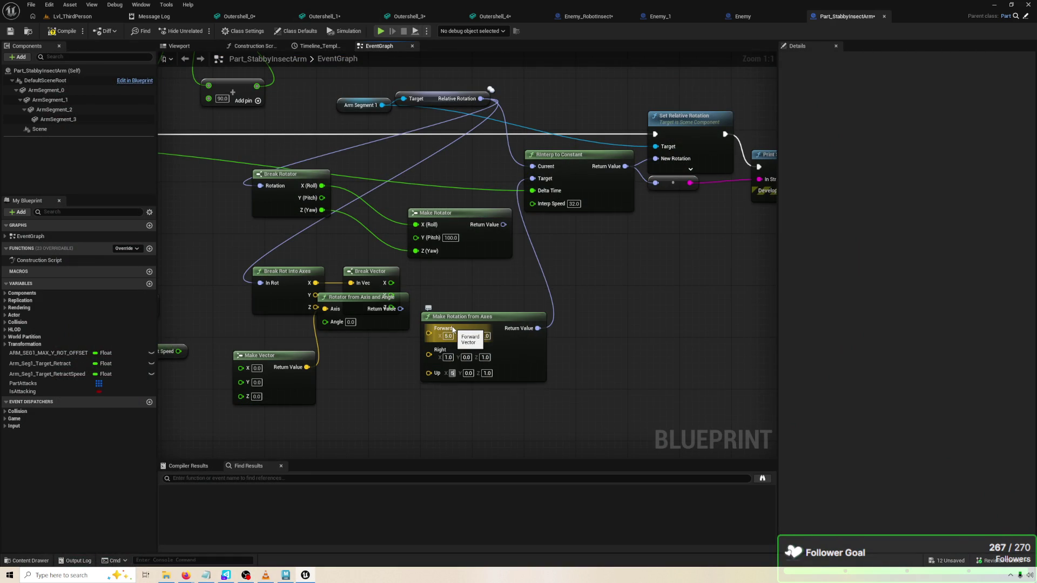
pyautogui.write('5')
pyautogui.press('Return')
pyautogui.click(458, 234)
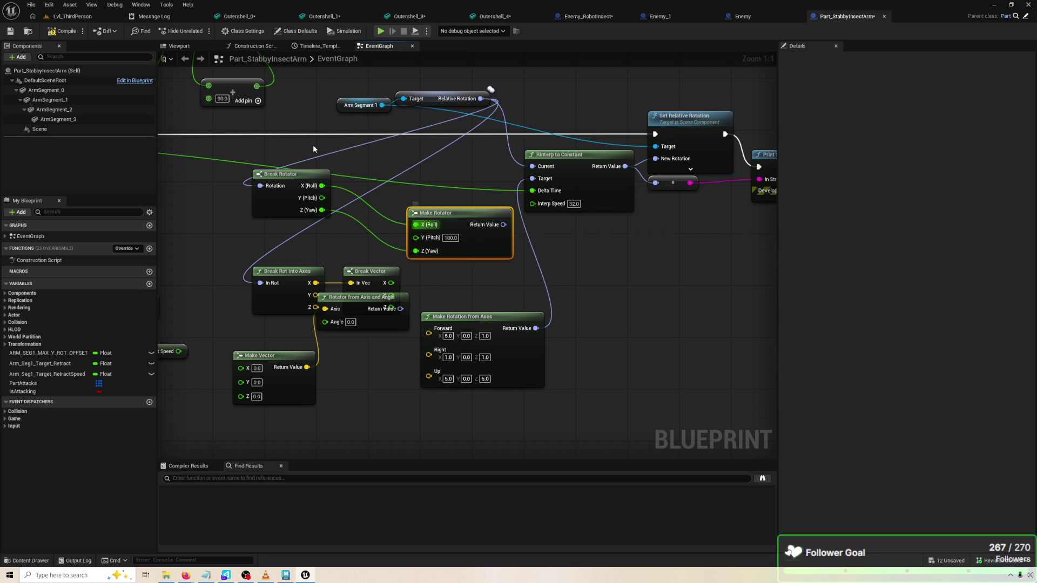
pyautogui.click(381, 31)
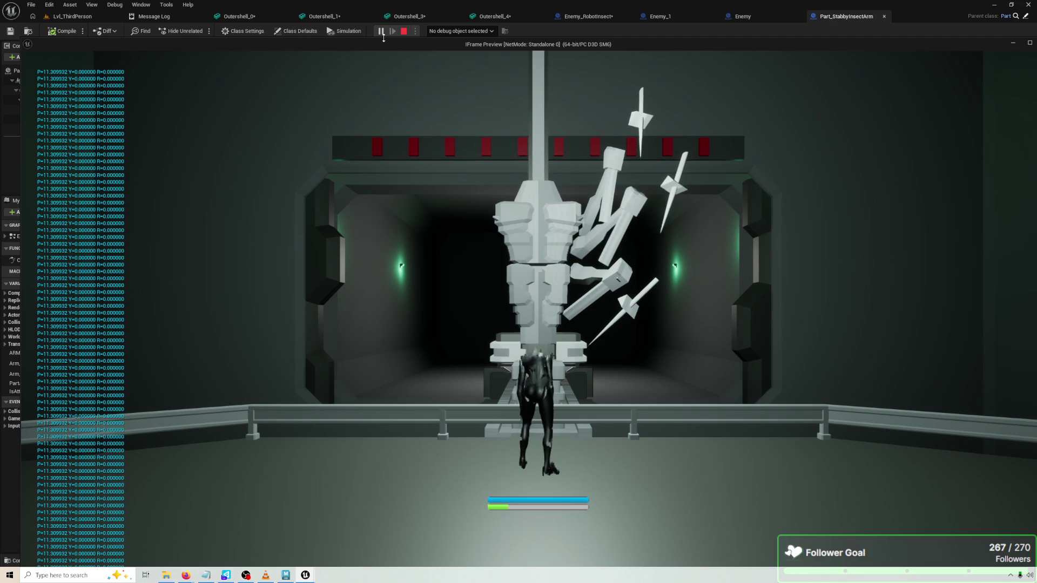
pyautogui.press('Escape')
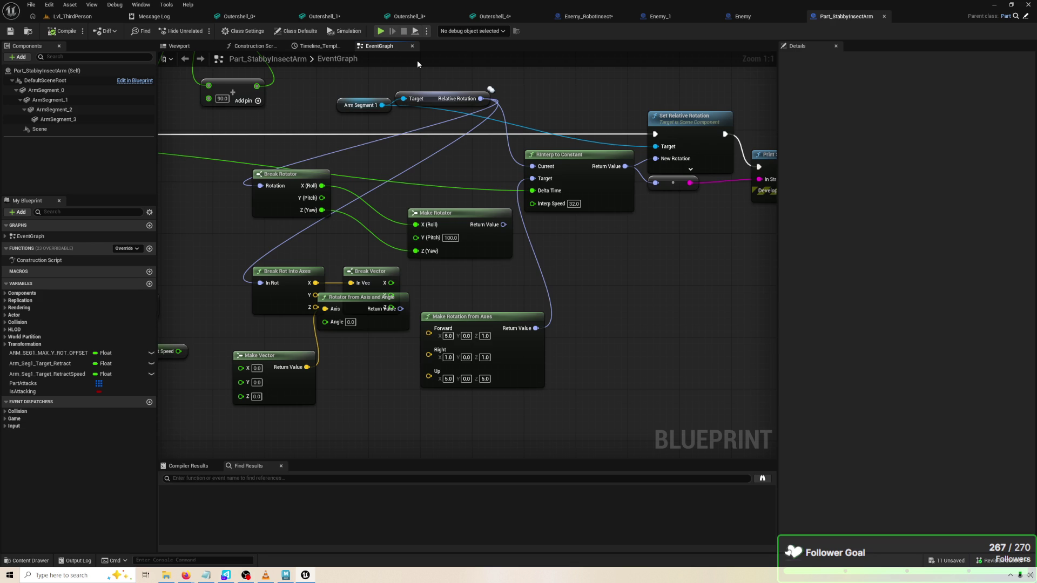
# Wire Make Rotator's Return Value into RInterp to Constant's Target and play-test the arm
pyautogui.rightClick(599, 289)
pyautogui.click(578, 270)
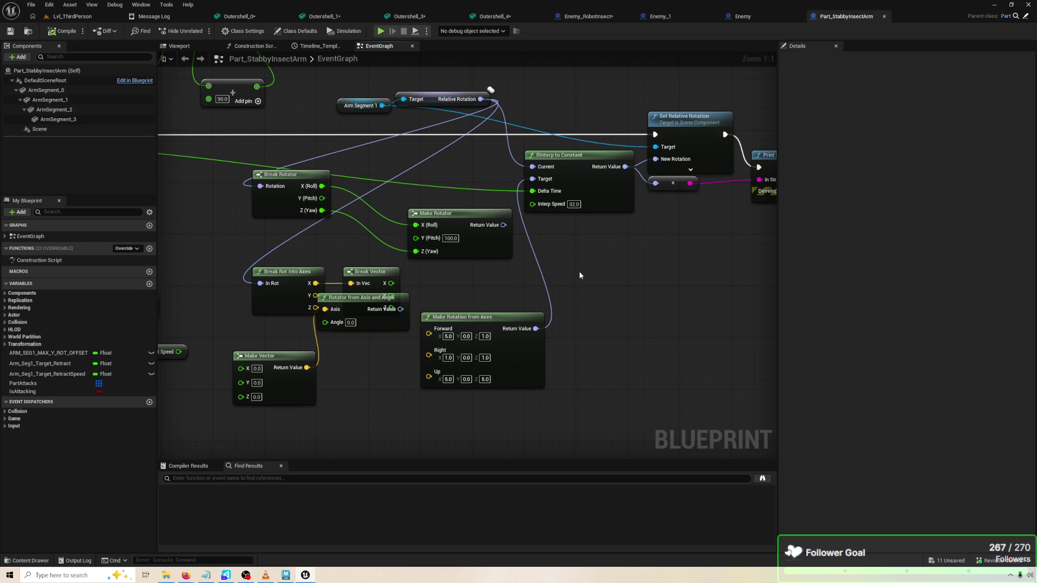
pyautogui.moveTo(580, 275); pyautogui.dragTo(566, 282)
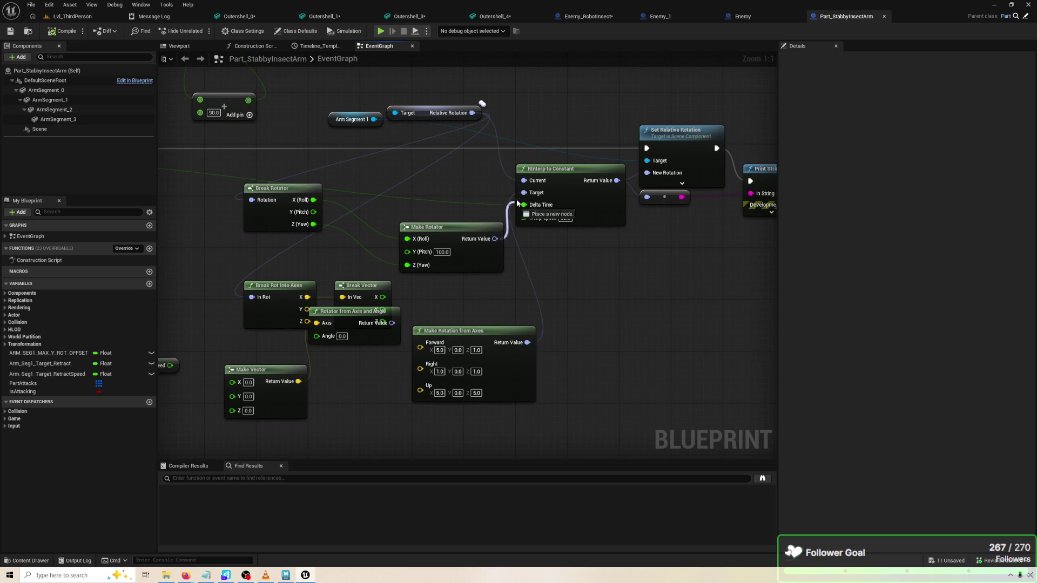
pyautogui.moveTo(480, 244); pyautogui.dragTo(471, 207)
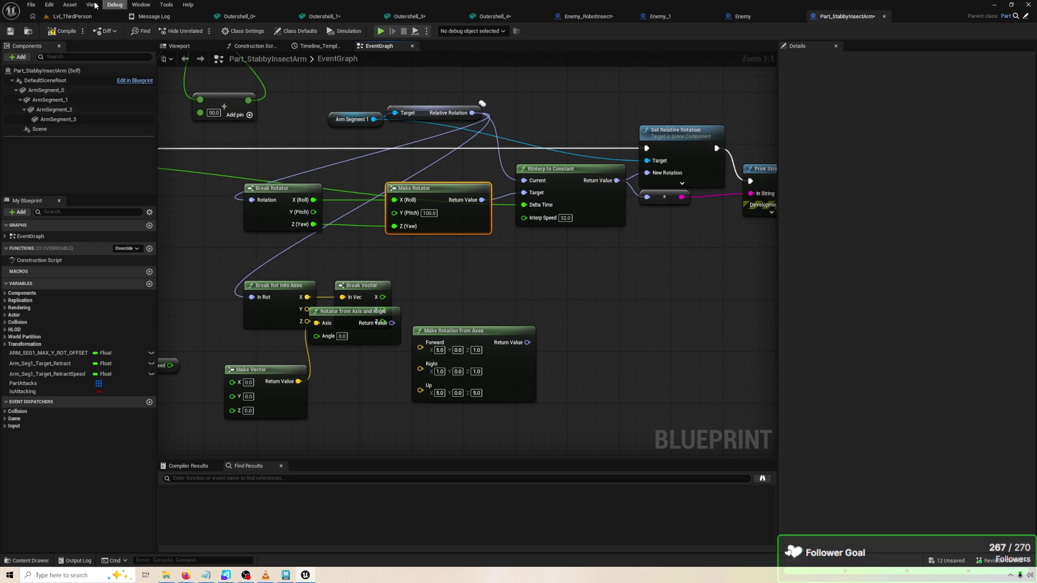
pyautogui.click(382, 31)
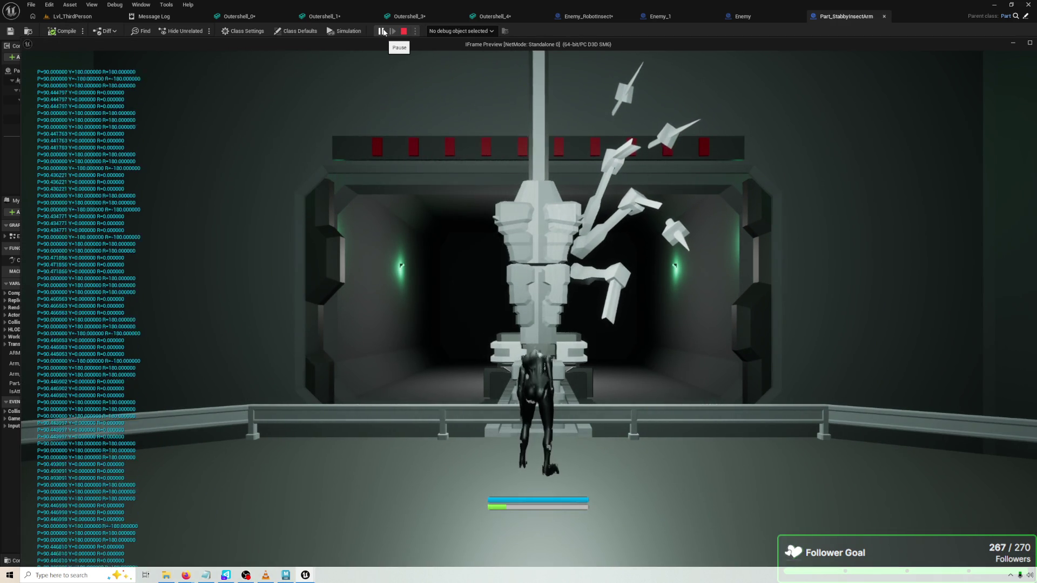
pyautogui.click(403, 31)
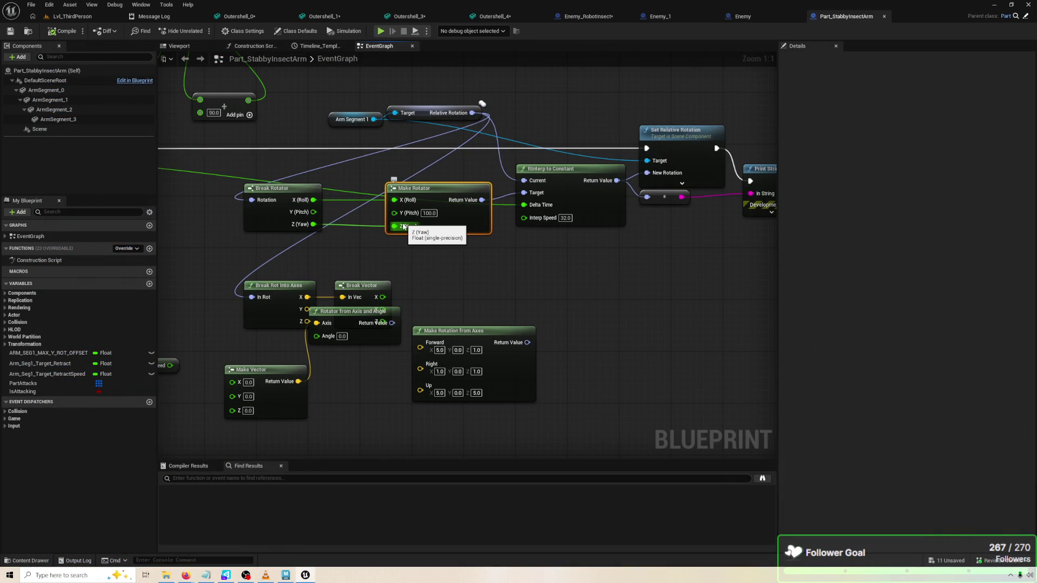
# Bring an ArmSegment_0 reference into the graph and wire it to the Relative Rotation Target
pyautogui.moveTo(403, 225)
pyautogui.mouseDown()
pyautogui.moveTo(312, 221)
pyautogui.moveTo(664, 248)
pyautogui.moveTo(485, 199)
pyautogui.mouseUp()
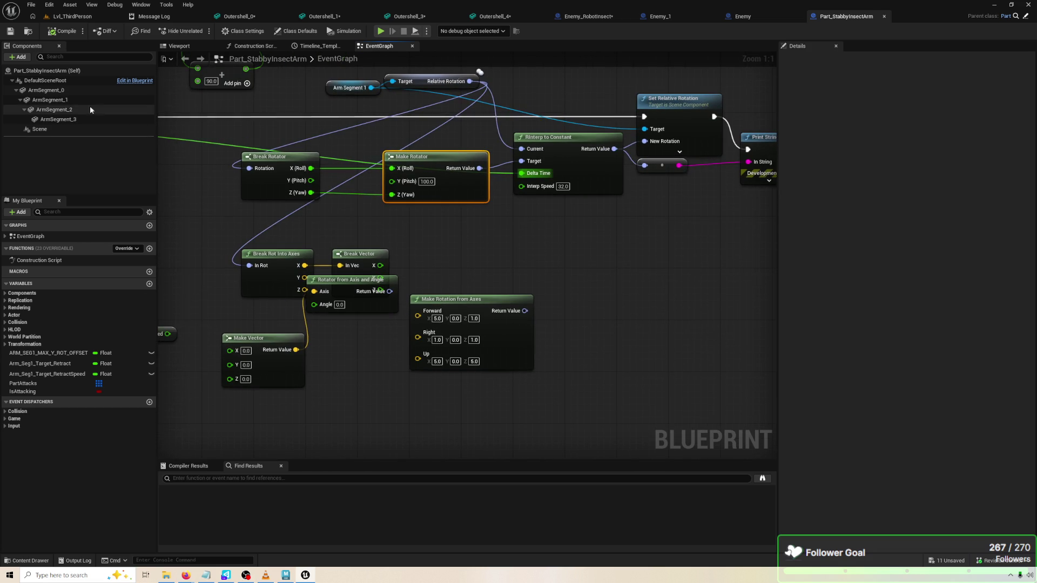
pyautogui.click(46, 90)
pyautogui.moveTo(544, 96)
pyautogui.mouseDown()
pyautogui.moveTo(97, 95)
pyautogui.moveTo(560, 83)
pyautogui.moveTo(376, 110)
pyautogui.moveTo(454, 109)
pyautogui.mouseUp()
pyautogui.rightClick(588, 94)
pyautogui.moveTo(398, 92); pyautogui.dragTo(394, 82)
pyautogui.moveTo(328, 93)
pyautogui.mouseDown()
pyautogui.moveTo(539, 70)
pyautogui.moveTo(544, 92)
pyautogui.mouseUp()
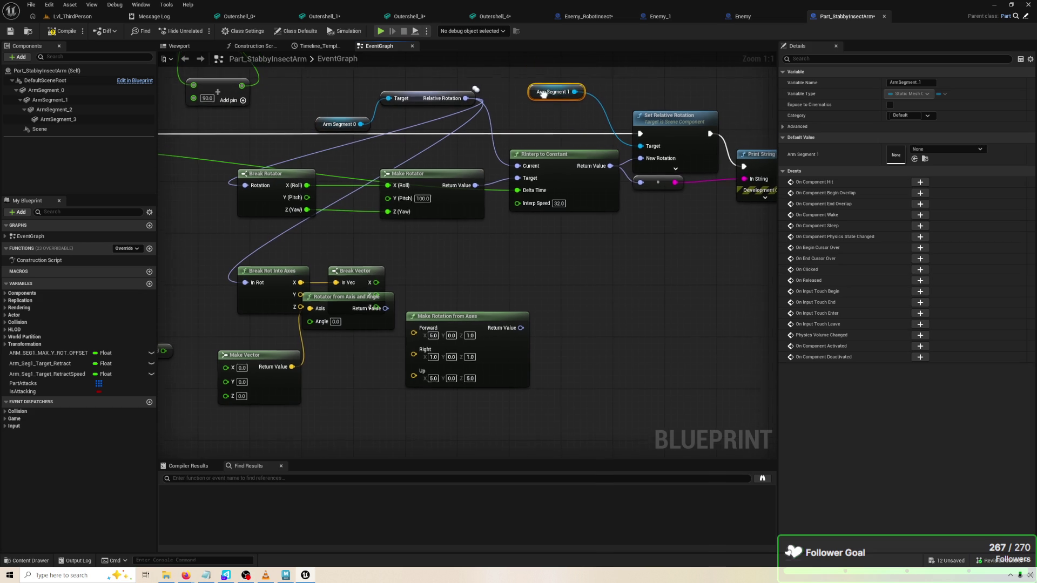
# Rewire Set Relative Rotation's Target from Arm Segment 1 to Arm Segment 0, then play-test
pyautogui.moveTo(360, 129); pyautogui.dragTo(658, 156)
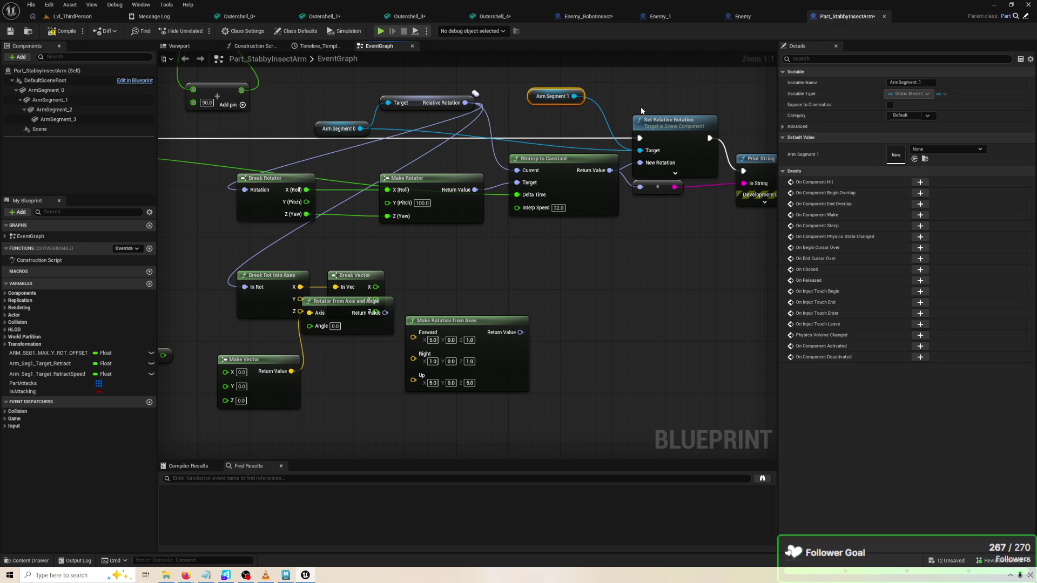
pyautogui.keyDown('alt'); pyautogui.click(644, 151); pyautogui.keyUp('alt')
pyautogui.moveTo(360, 129)
pyautogui.mouseDown()
pyautogui.moveTo(605, 164)
pyautogui.moveTo(640, 152)
pyautogui.mouseUp()
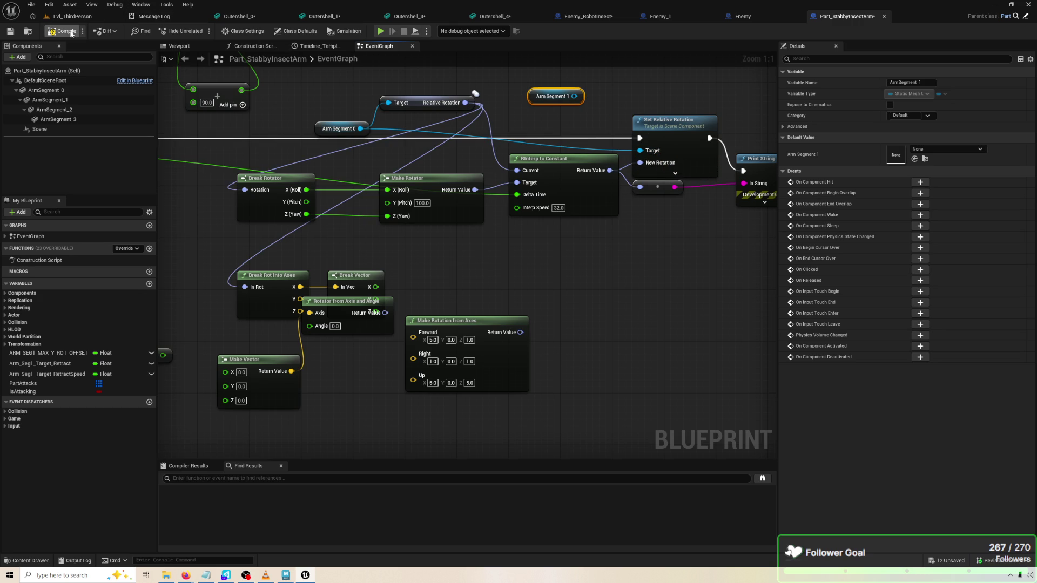
pyautogui.click(380, 32)
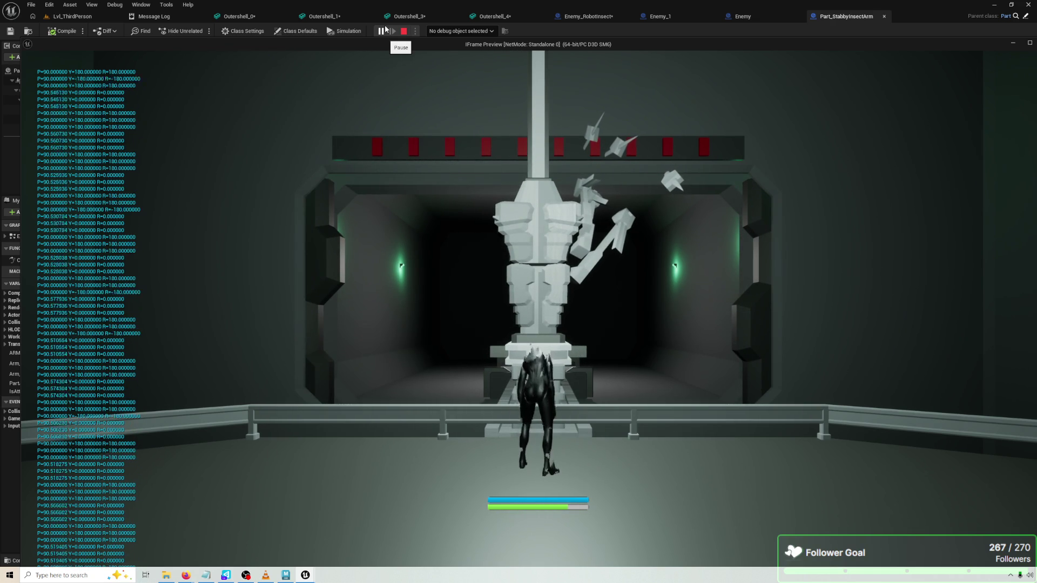
pyautogui.press('Escape')
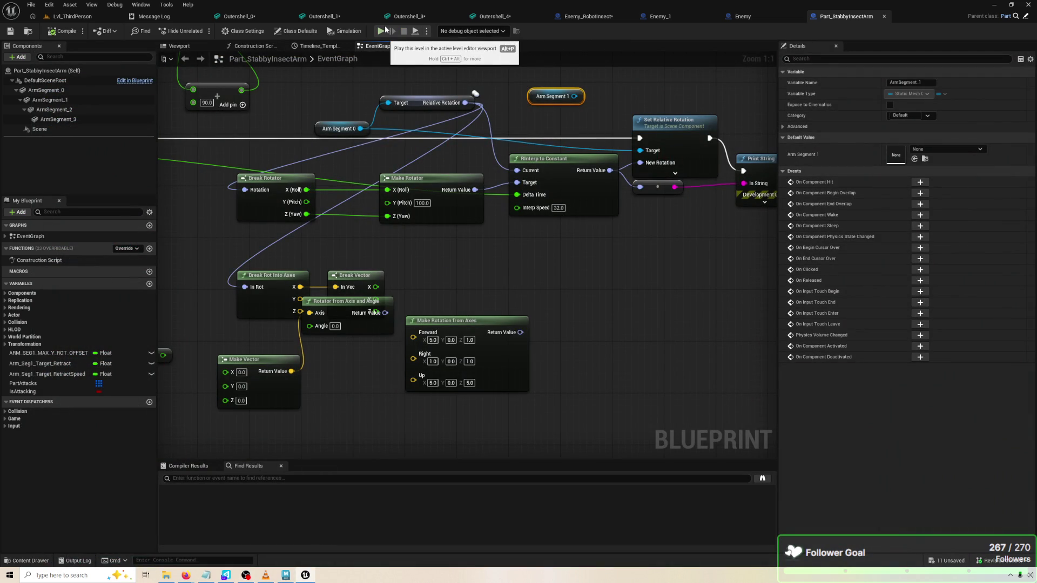
# Move the Arm Segment 0 and 1 references together to make room for a new node
pyautogui.moveTo(537, 103); pyautogui.dragTo(273, 122)
pyautogui.keyDown('ctrl'); pyautogui.click(346, 130); pyautogui.keyUp('ctrl')
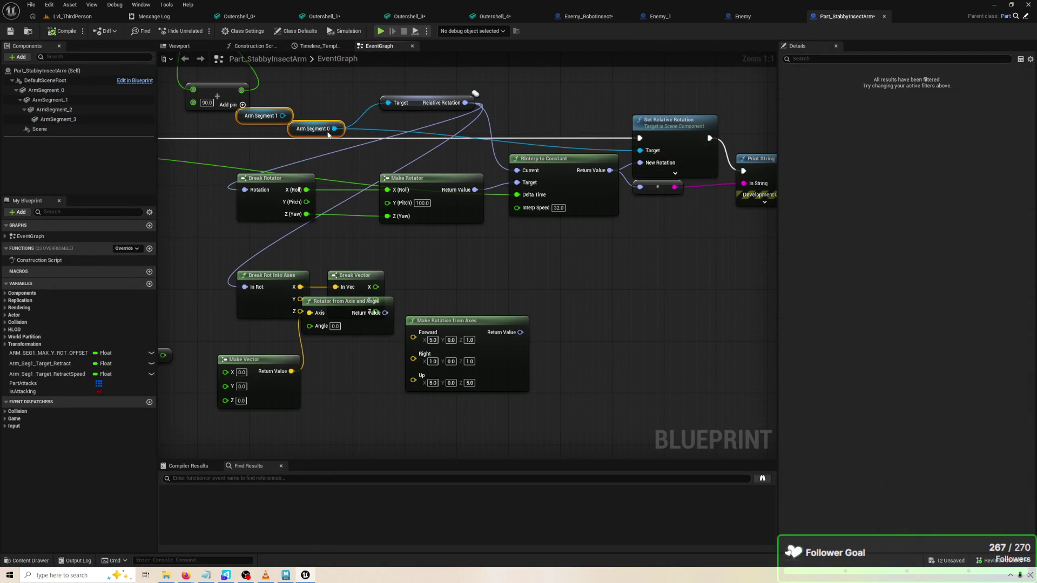
pyautogui.moveTo(304, 116)
pyautogui.mouseDown()
pyautogui.moveTo(373, 102)
pyautogui.moveTo(322, 92)
pyautogui.mouseUp()
pyautogui.click(542, 232)
pyautogui.moveTo(542, 231); pyautogui.dragTo(487, 249)
# Add an RInterp To node and wire Make Rotator into its Target instead of RInterp to Constant
pyautogui.rightClick(487, 249)
pyautogui.write('RINTERP')
pyautogui.press('Return')
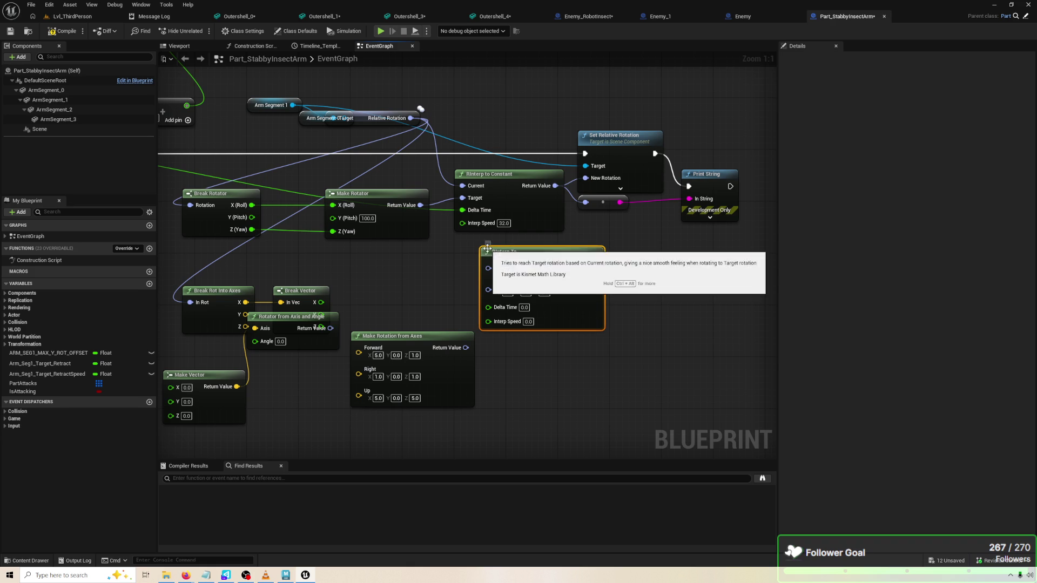
pyautogui.moveTo(562, 291); pyautogui.dragTo(544, 260)
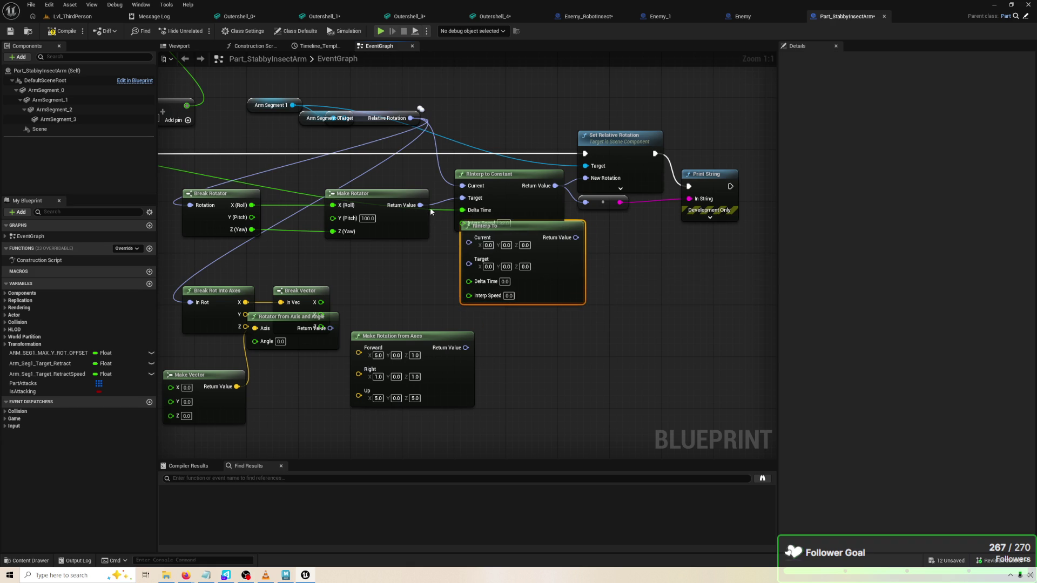
pyautogui.keyDown('alt'); pyautogui.click(421, 205); pyautogui.keyUp('alt')
pyautogui.moveTo(420, 205); pyautogui.dragTo(468, 262)
# Feed Relative Rotation into RInterp To's Current and Delta Seconds into its Delta Time
pyautogui.click(451, 142)
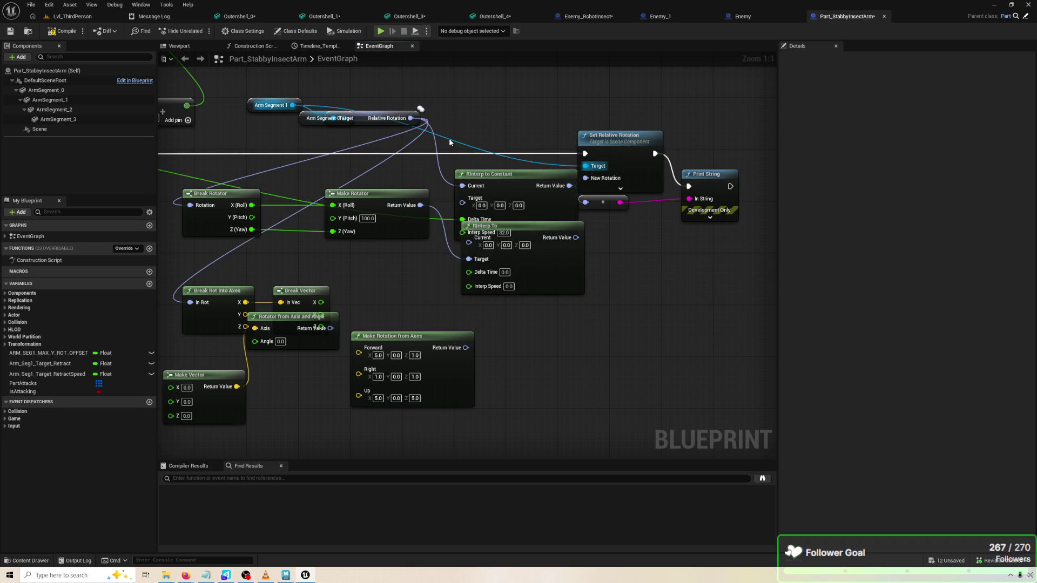
pyautogui.moveTo(410, 117)
pyautogui.mouseDown()
pyautogui.moveTo(487, 271)
pyautogui.moveTo(469, 238)
pyautogui.mouseUp()
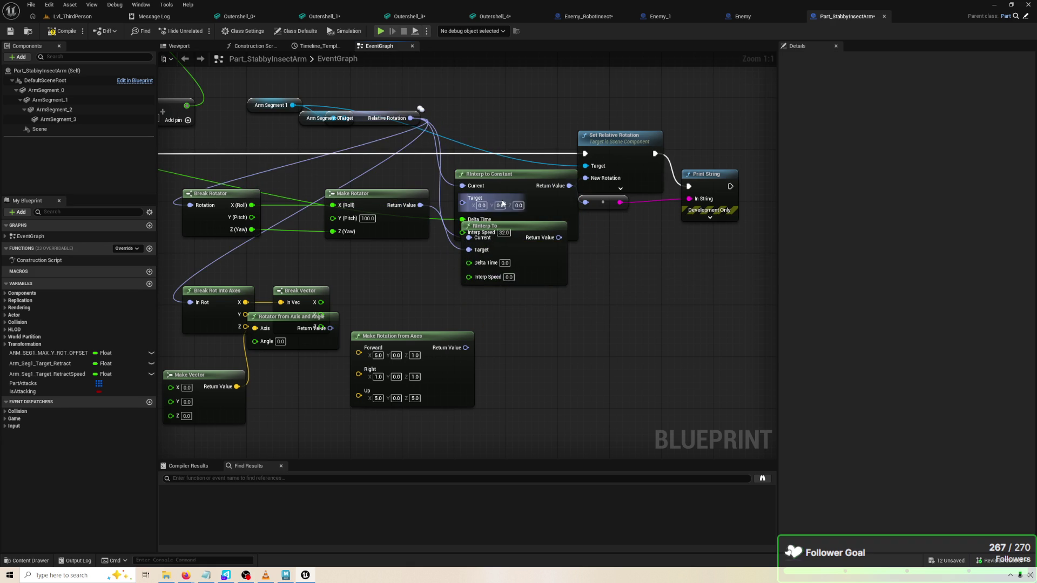
pyautogui.moveTo(526, 268)
pyautogui.mouseDown()
pyautogui.moveTo(566, 261)
pyautogui.moveTo(520, 296)
pyautogui.mouseUp()
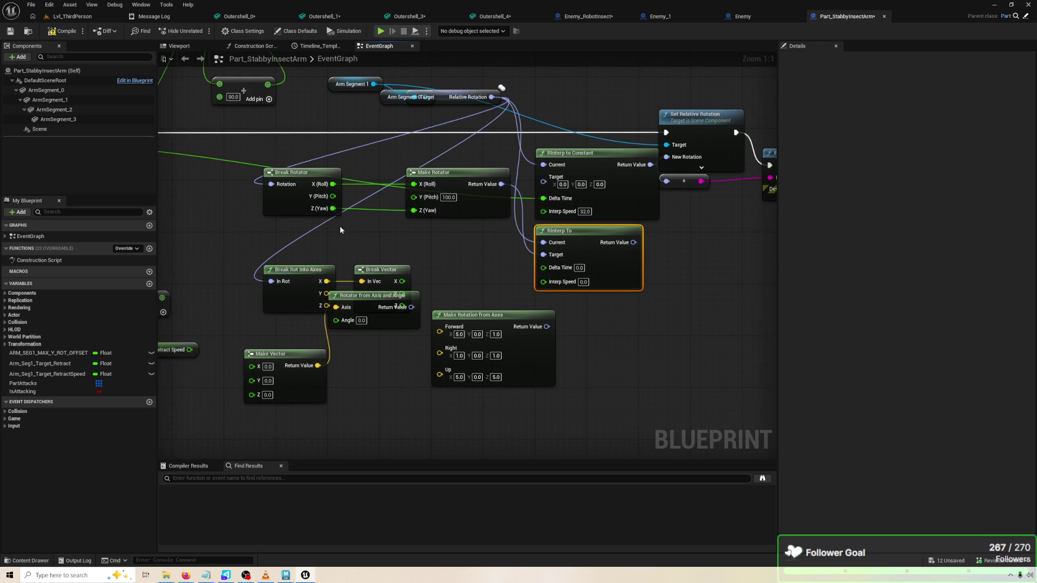
pyautogui.moveTo(186, 154); pyautogui.dragTo(675, 276)
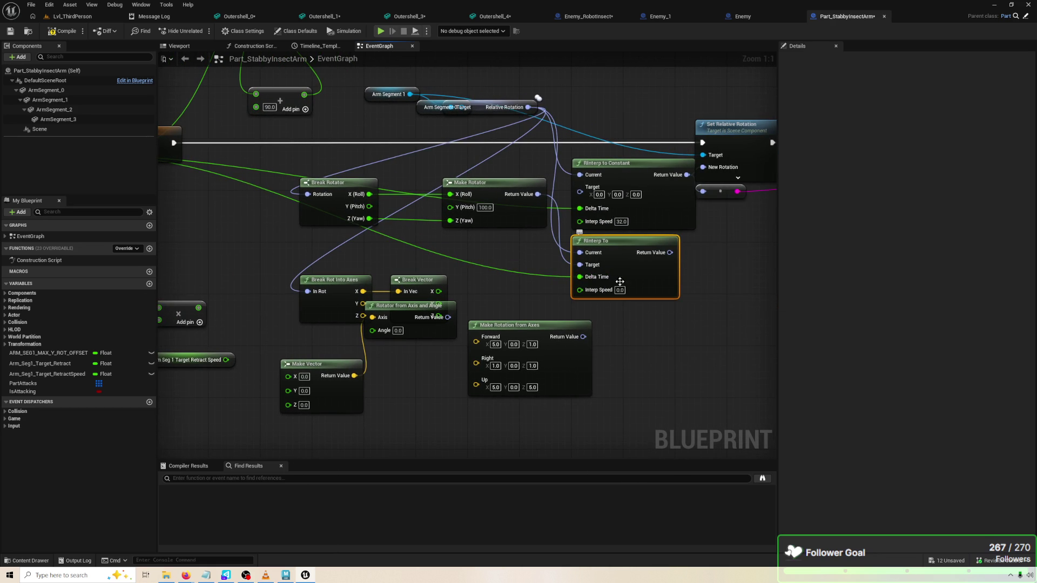
# Set RInterp To's Interp Speed to 32 and connect its output to New Rotation
pyautogui.write('32')
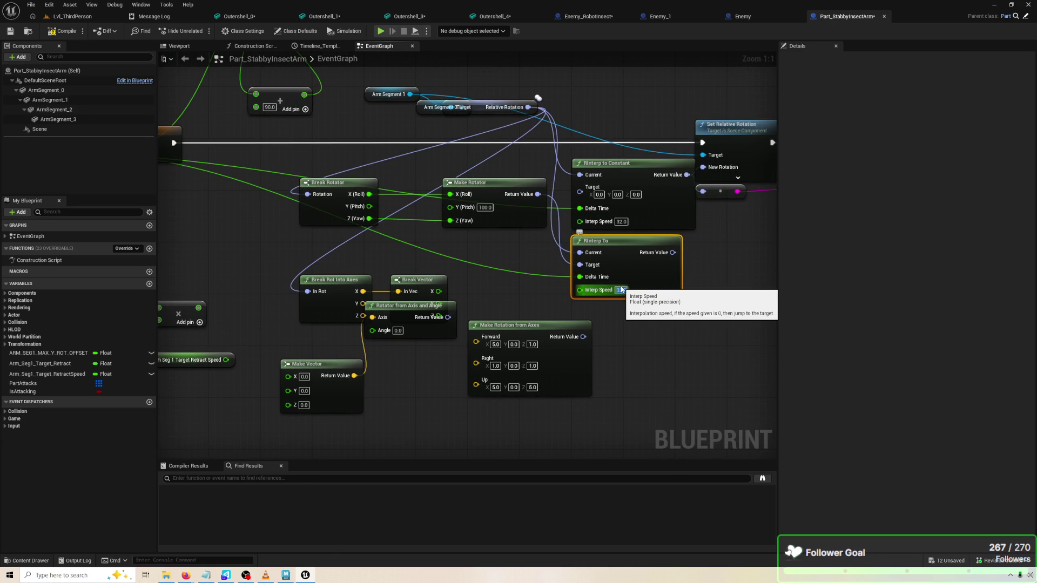
pyautogui.click(710, 274)
pyautogui.moveTo(643, 263); pyautogui.dragTo(681, 180)
pyautogui.moveTo(607, 173); pyautogui.dragTo(606, 51)
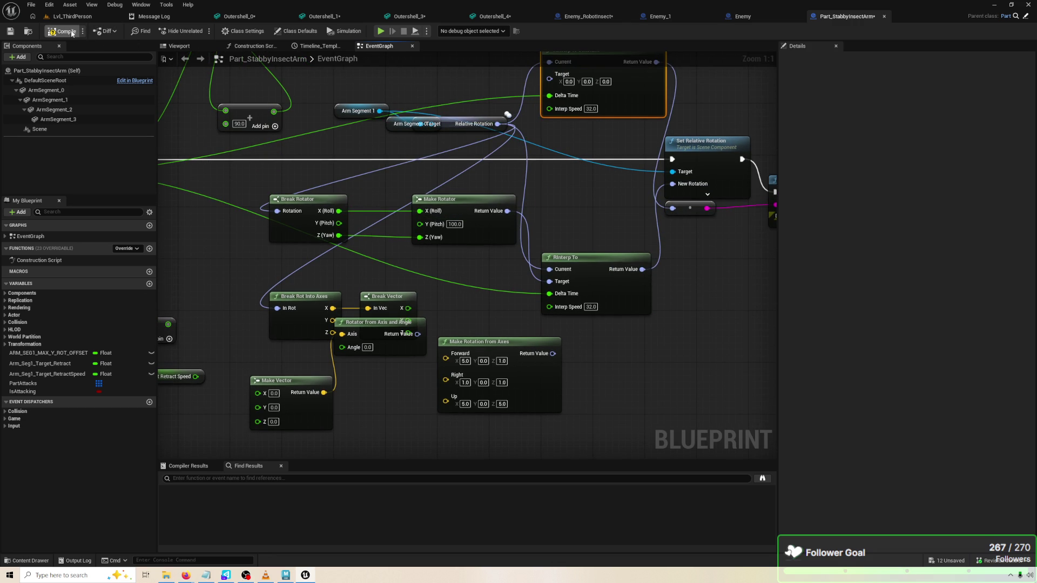
# Save the blueprint and delete the stray RInterp to Constant node
pyautogui.hotkey('ctrl', 's')
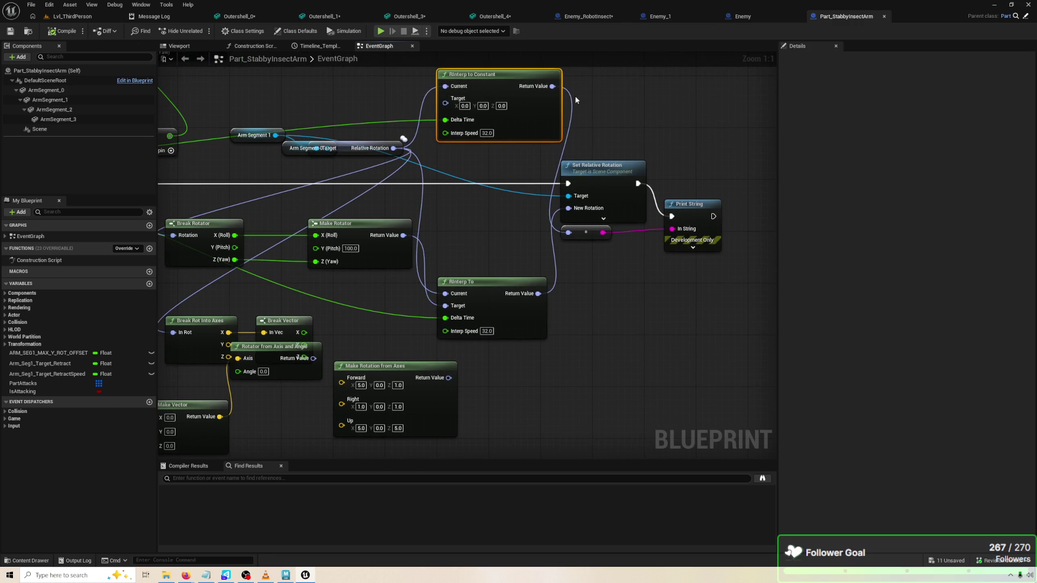
pyautogui.moveTo(552, 85)
pyautogui.mouseDown()
pyautogui.moveTo(635, 257)
pyautogui.moveTo(479, 190)
pyautogui.moveTo(534, 300)
pyautogui.mouseUp()
pyautogui.click(535, 300)
pyautogui.click(518, 132)
pyautogui.press('Delete')
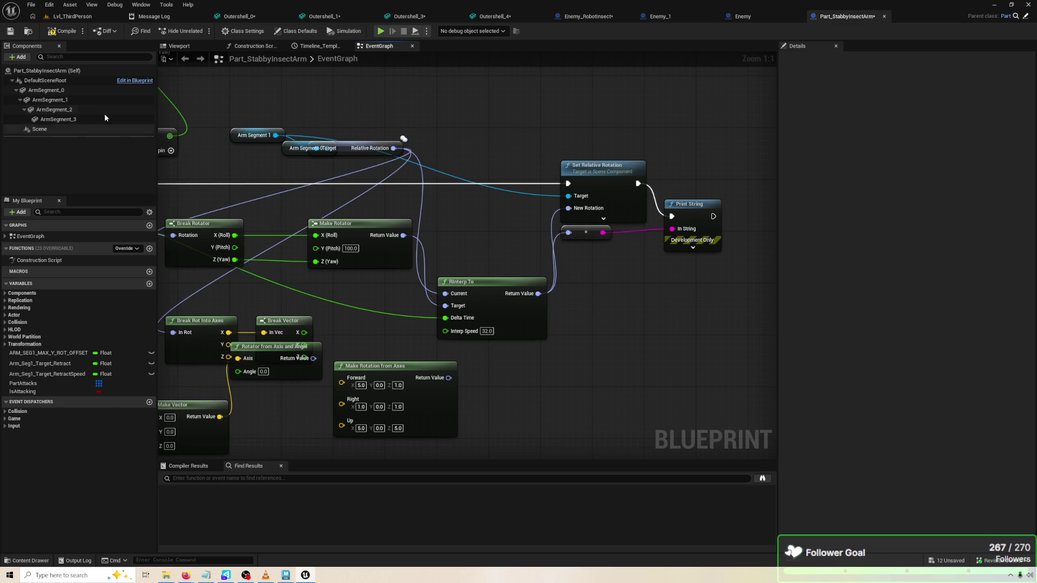
# Play-test the arm rotation, save Part_StabbyInsectArm, and play-test it again
pyautogui.click(381, 31)
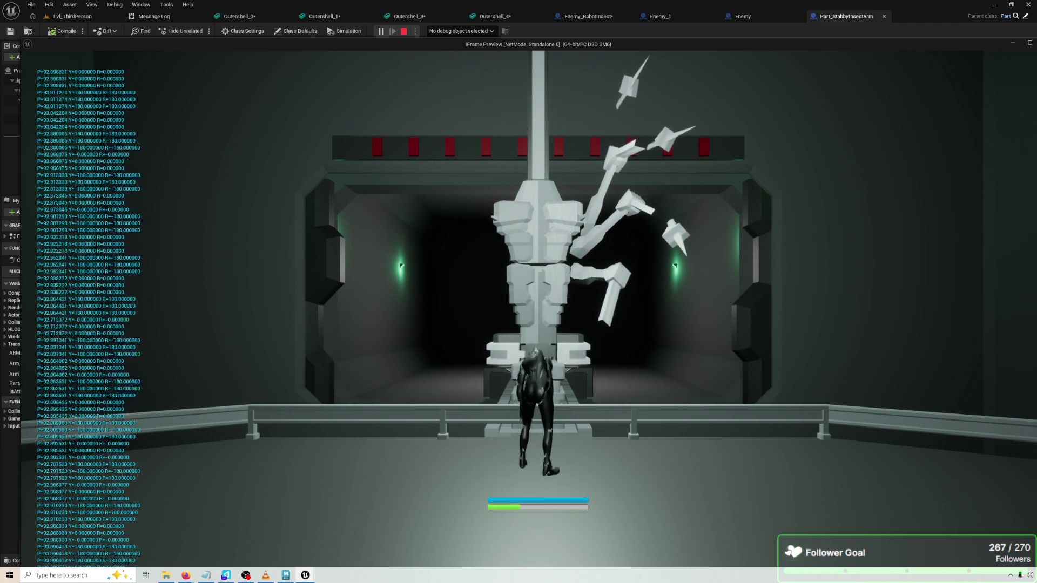
pyautogui.press('Escape')
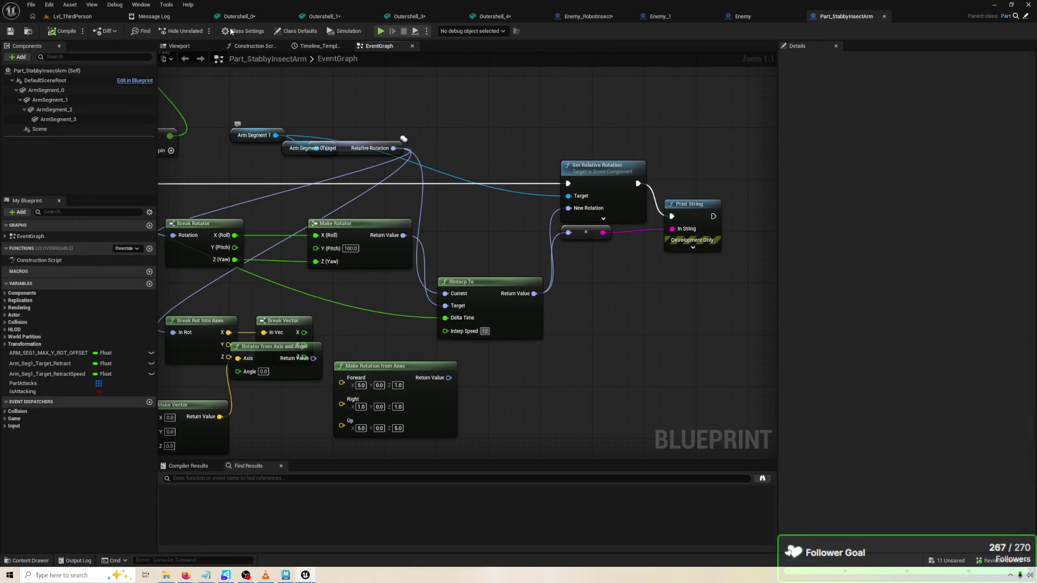
pyautogui.hotkey('ctrl', 's')
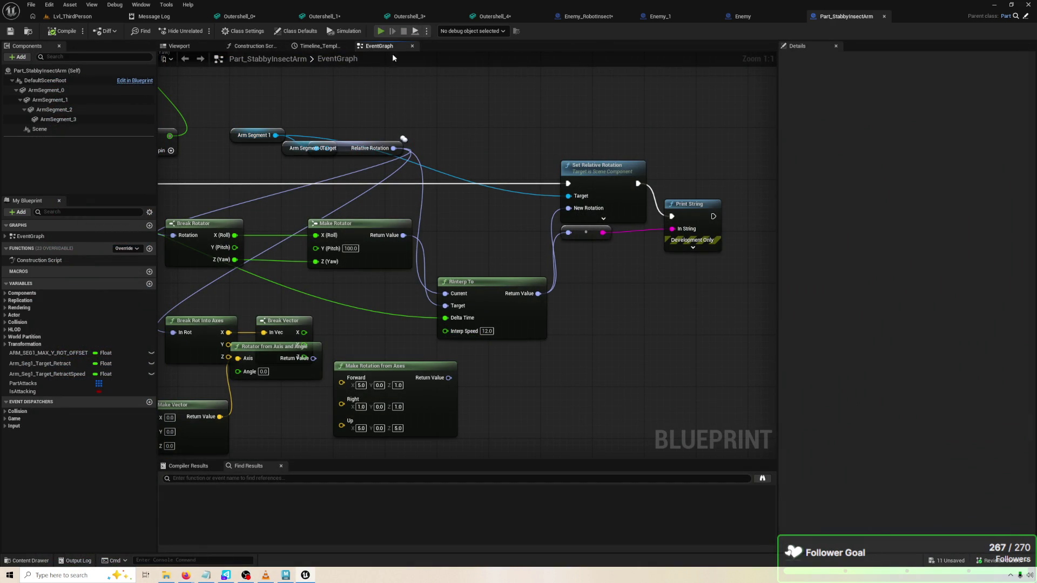
pyautogui.click(380, 31)
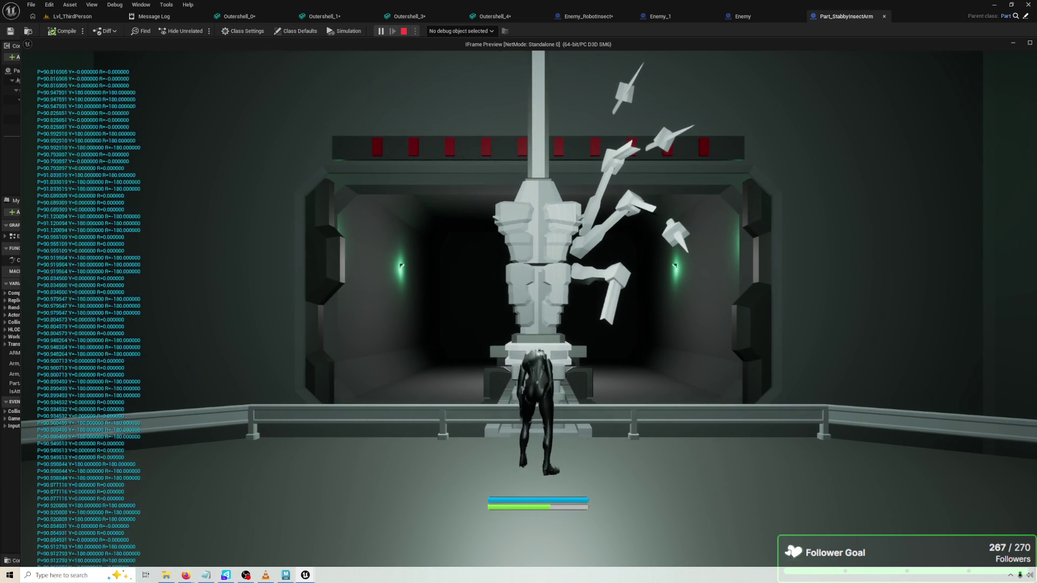
pyautogui.press('Escape')
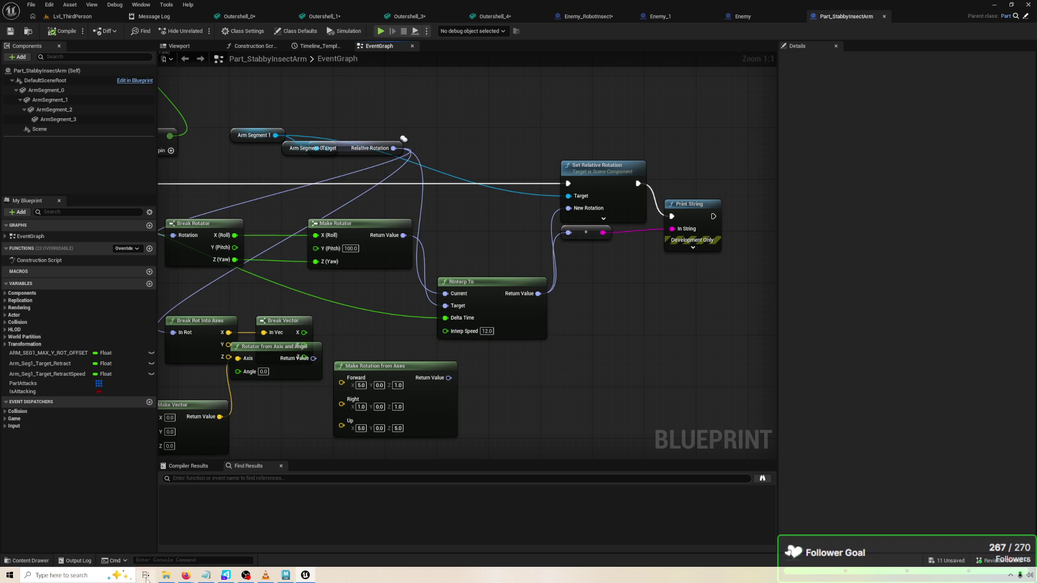
# Google 'UE5 BP ROTATE MORE THAN 90' in Firefox and show the All results
pyautogui.moveTo(186, 575)
pyautogui.click(233, 543)
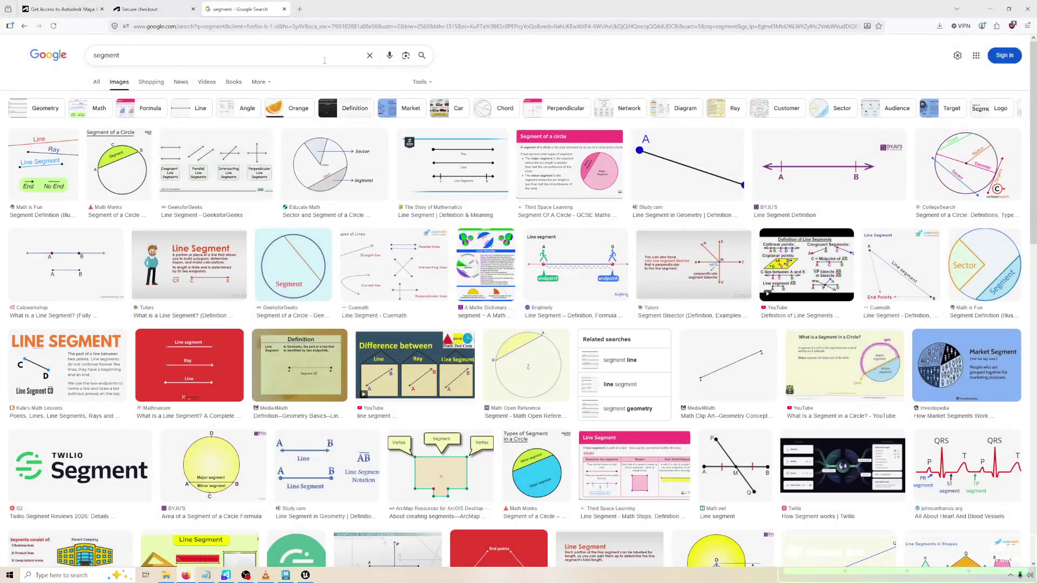
pyautogui.click(176, 56)
pyautogui.write('E5 BP ROTATE')
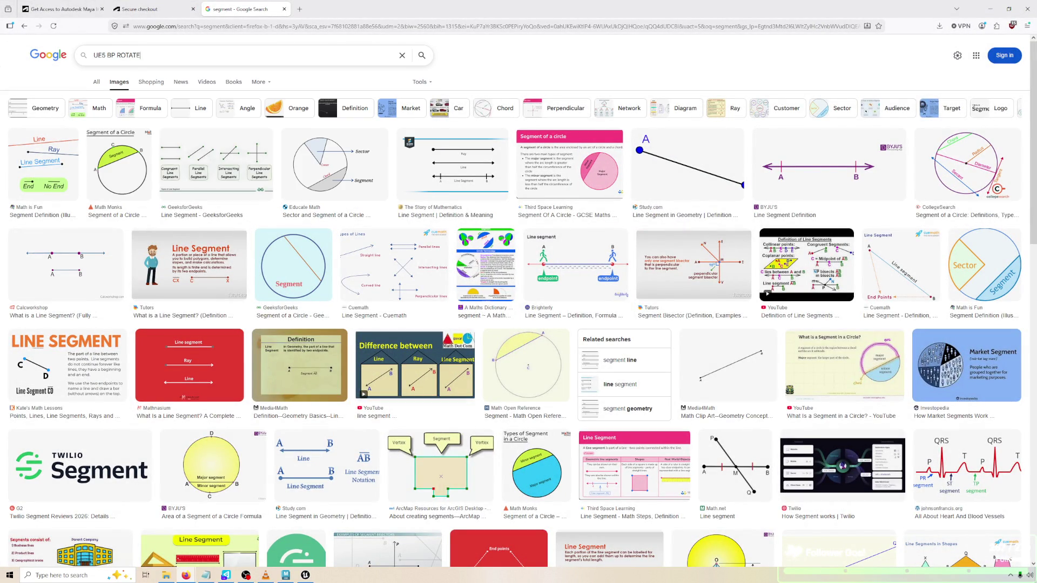
pyautogui.write('0')
pyautogui.press('Return')
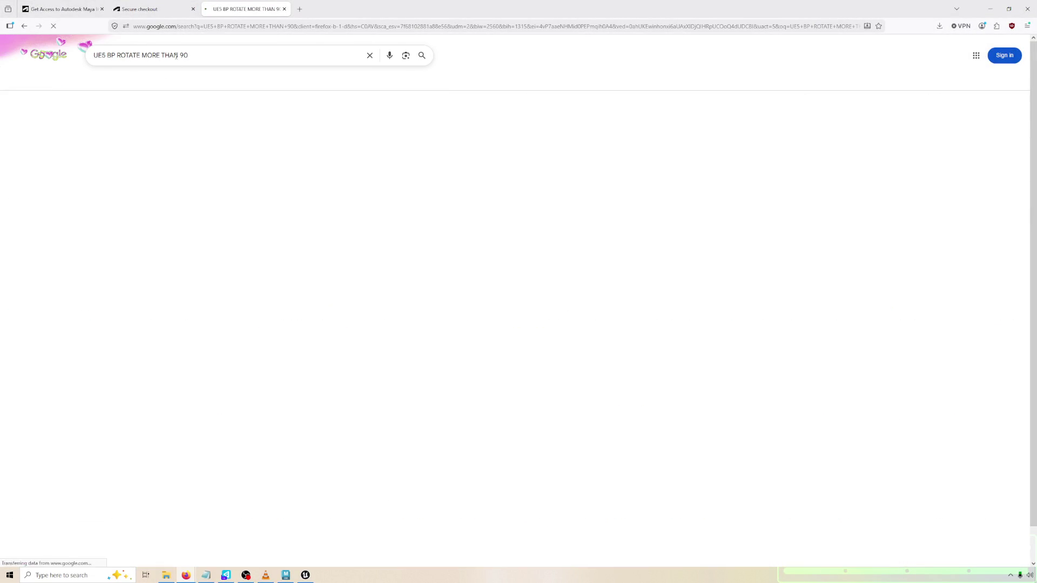
pyautogui.click(92, 81)
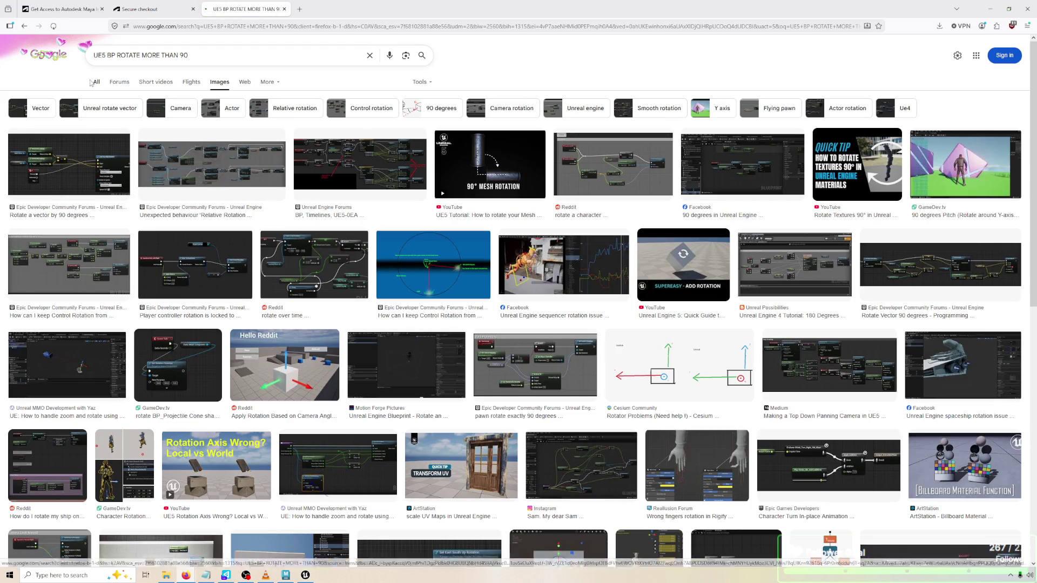
# Read the 'Rotating mesh stuck and does not go past 90 degree' thread's replies, then return to Unreal
pyautogui.click(253, 296)
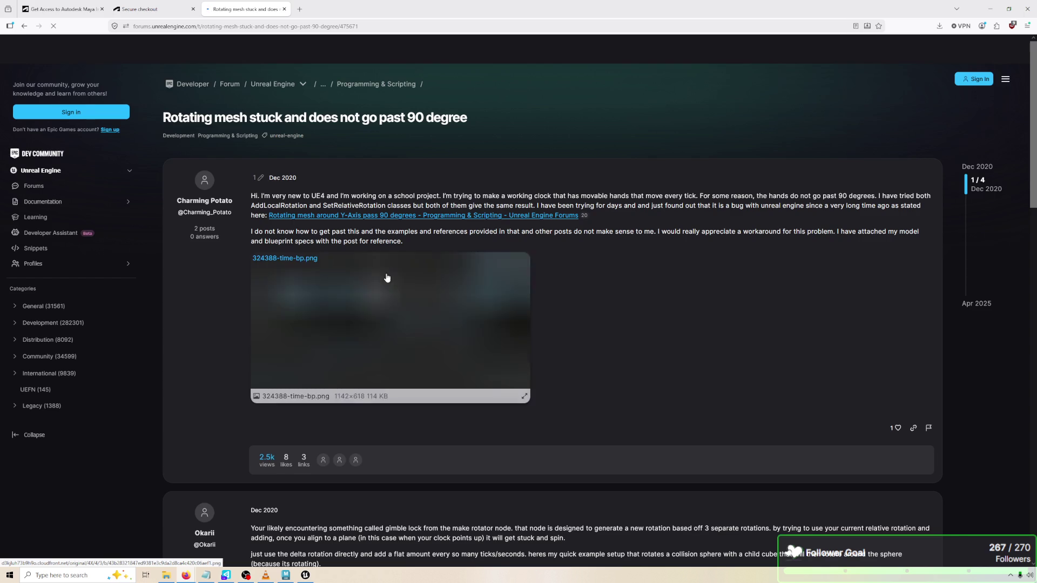
pyautogui.scroll(-2, 410, 286)
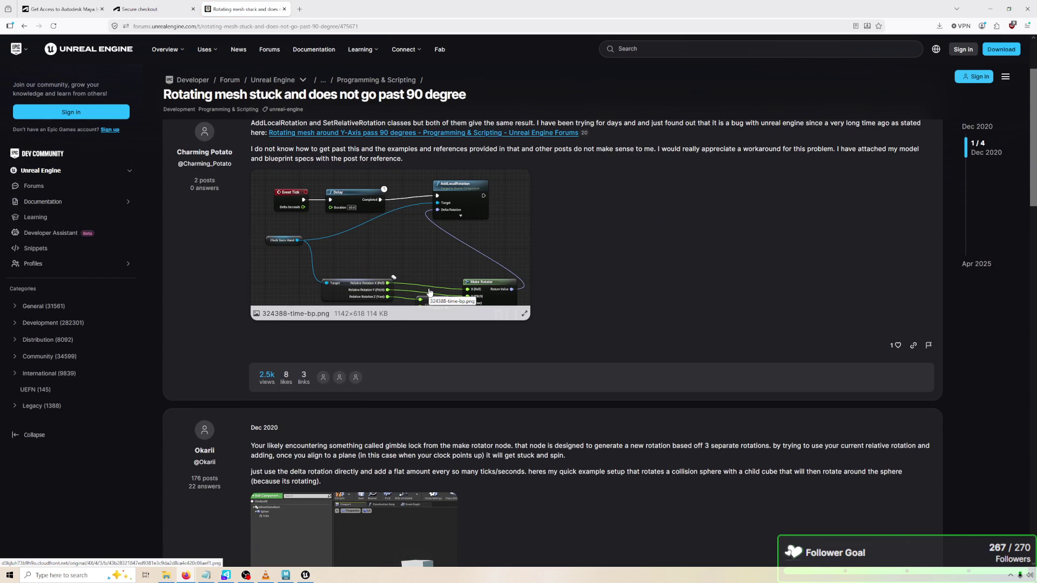
pyautogui.scroll(-2, 429, 292)
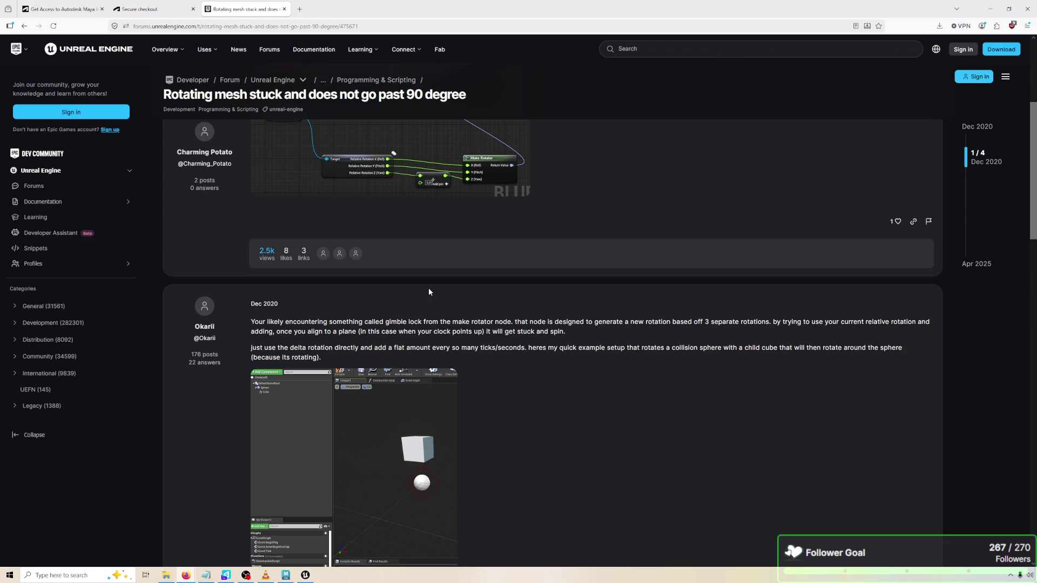
pyautogui.scroll(-3, 429, 292)
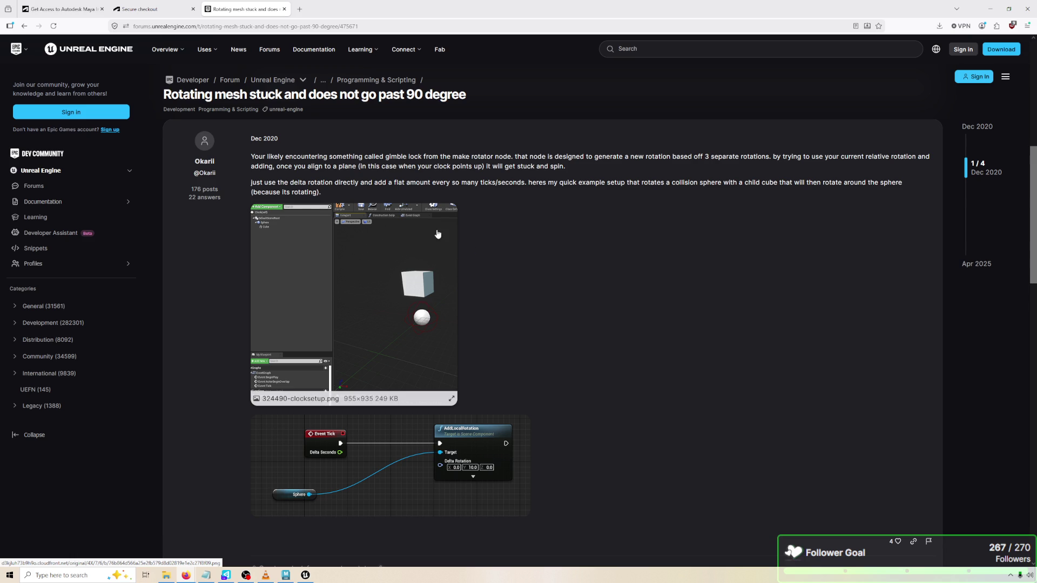
pyautogui.scroll(-5, 475, 252)
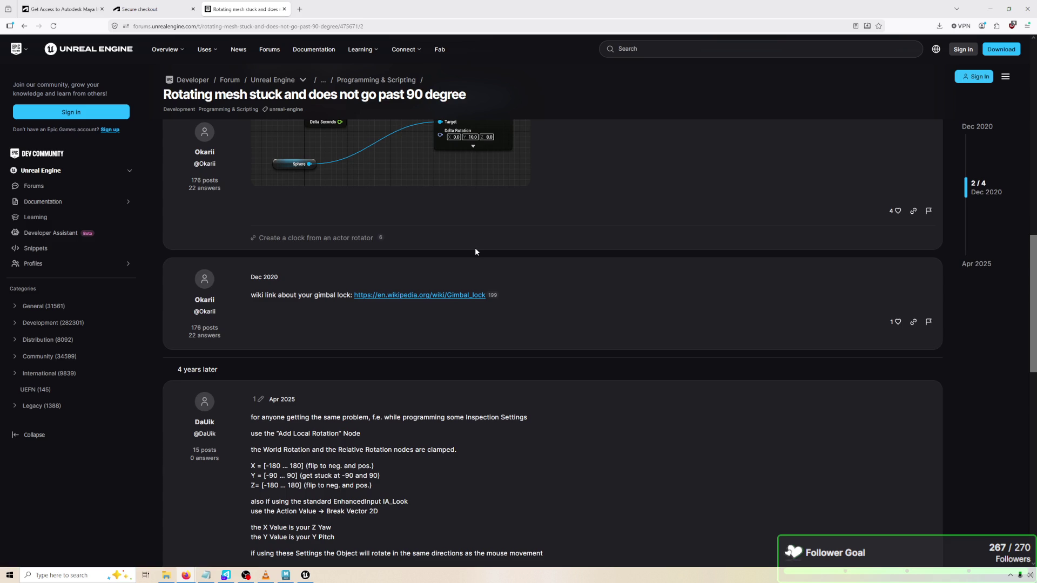
pyautogui.scroll(-2, 475, 252)
pyautogui.moveTo(308, 576)
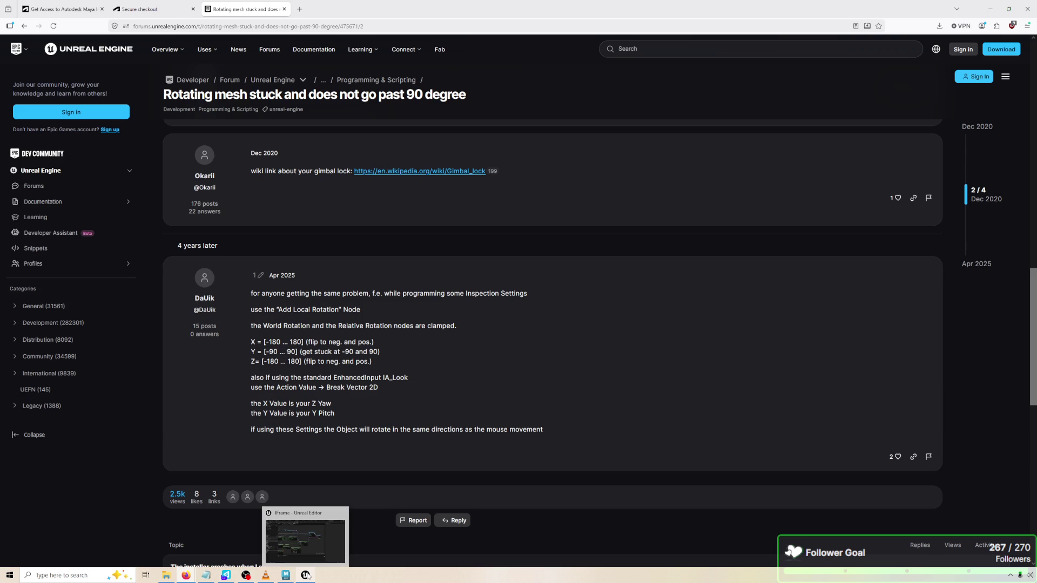
pyautogui.click(307, 575)
# Add an Add Relative Rotation node, delete its Arm Segment 3 getter, and place it under Set Relative Rotation
pyautogui.rightClick(581, 358)
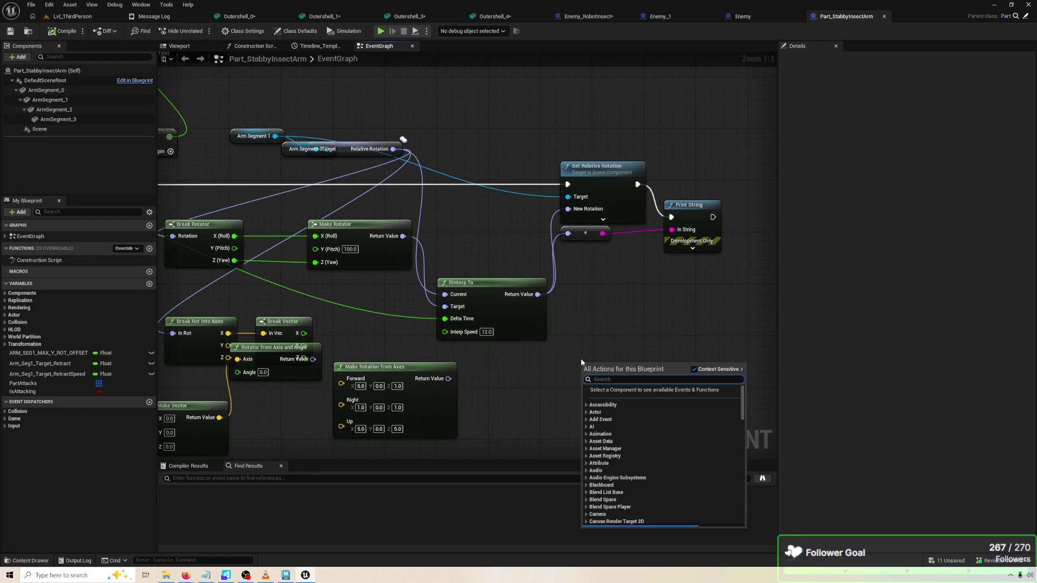
pyautogui.write('ADD RELATIVE ROT')
pyautogui.press('Down')
pyautogui.press('Down')
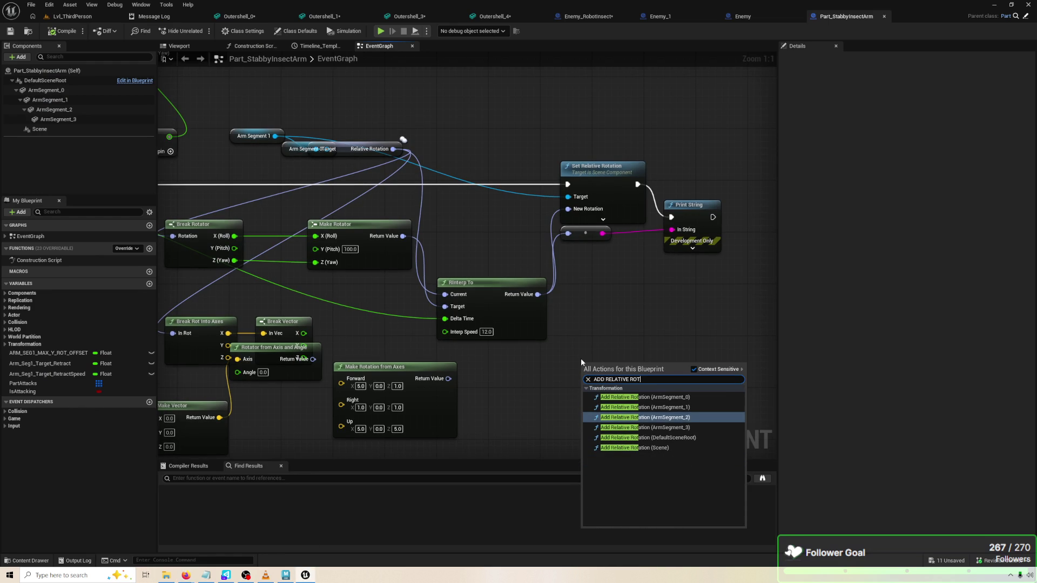
pyautogui.press('Return')
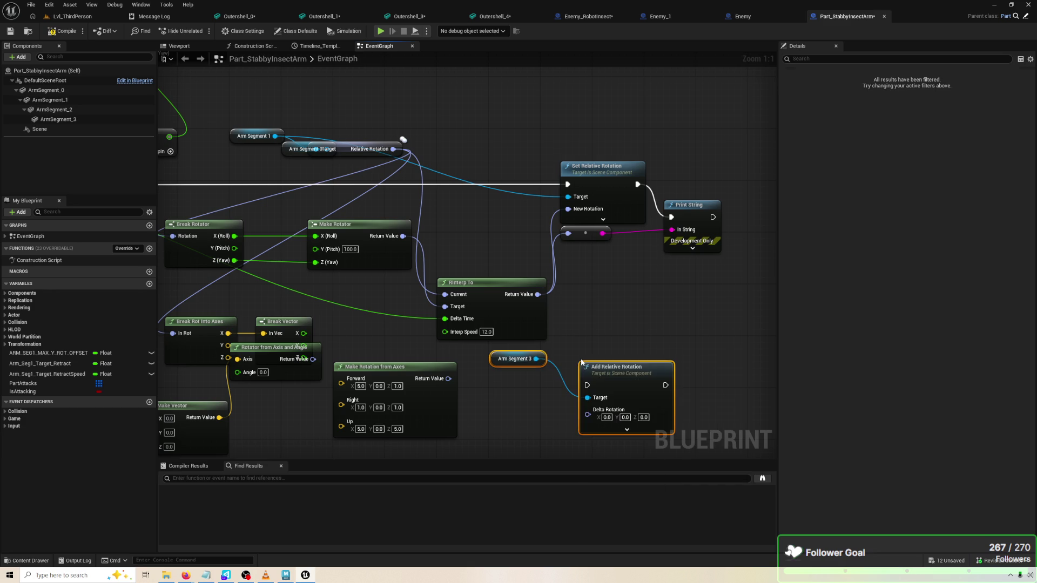
pyautogui.click(527, 372)
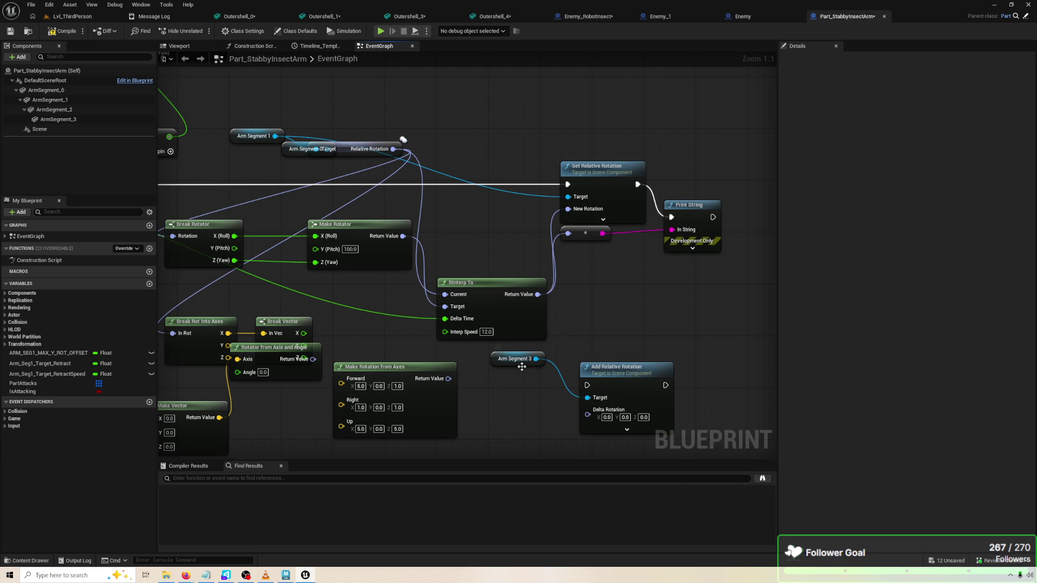
pyautogui.click(495, 360)
pyautogui.press('Delete')
pyautogui.moveTo(625, 373); pyautogui.dragTo(626, 265)
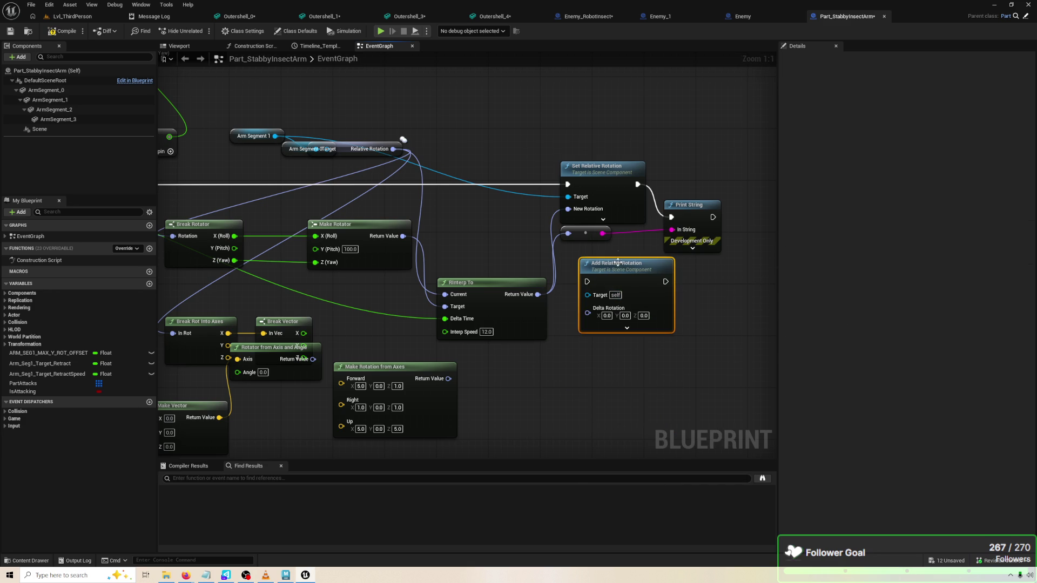
# Drag a wire from Relative Rotation toward Add Relative Rotation and reposition the node
pyautogui.moveTo(523, 274); pyautogui.dragTo(548, 263)
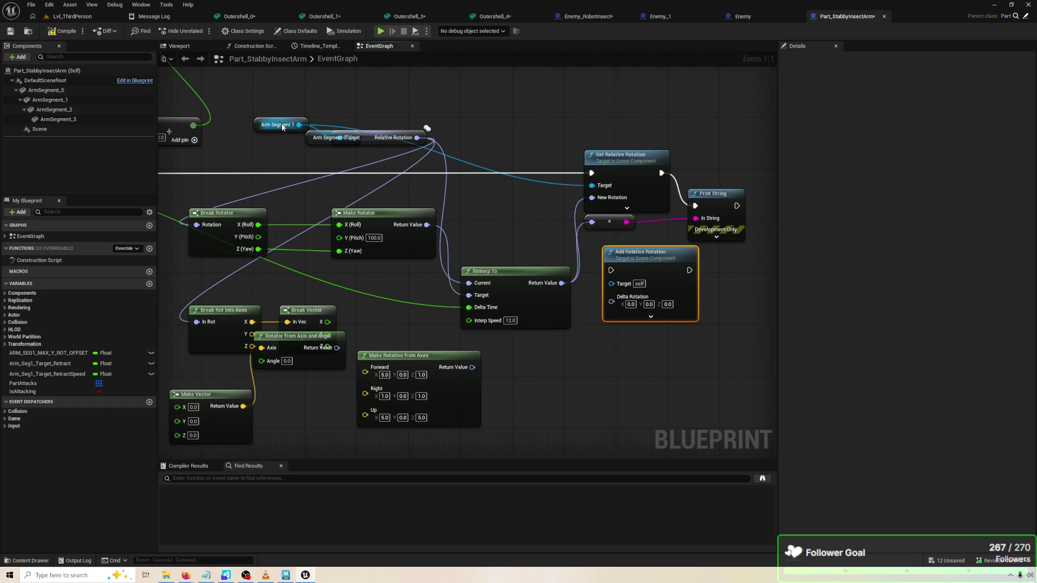
pyautogui.moveTo(416, 138)
pyautogui.mouseDown()
pyautogui.moveTo(704, 289)
pyautogui.moveTo(511, 283)
pyautogui.mouseUp()
pyautogui.click(557, 313)
pyautogui.moveTo(585, 305)
pyautogui.mouseDown()
pyautogui.moveTo(604, 331)
pyautogui.moveTo(689, 350)
pyautogui.moveTo(692, 294)
pyautogui.moveTo(680, 271)
pyautogui.moveTo(684, 317)
pyautogui.moveTo(815, 304)
pyautogui.mouseUp()
pyautogui.click(589, 368)
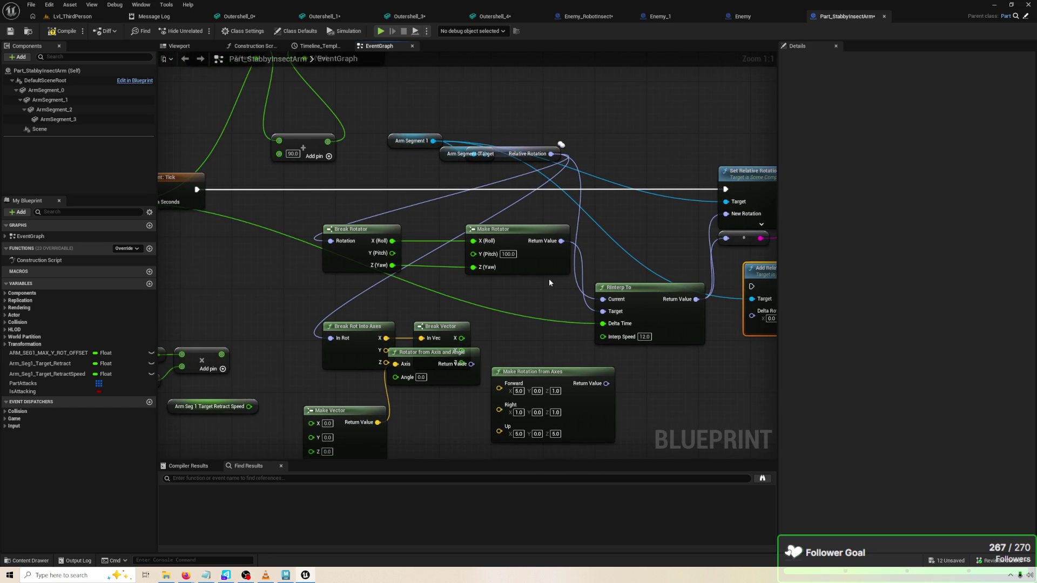
# Move Make and Break Rotator aside and delete Set Relative Rotation, the reroute and Print String
pyautogui.moveTo(556, 284)
pyautogui.mouseDown()
pyautogui.moveTo(320, 222)
pyautogui.moveTo(396, 208)
pyautogui.mouseUp()
pyautogui.click(488, 261)
pyautogui.moveTo(711, 260)
pyautogui.mouseDown()
pyautogui.moveTo(583, 243)
pyautogui.moveTo(497, 253)
pyautogui.mouseUp()
pyautogui.moveTo(482, 157)
pyautogui.mouseDown()
pyautogui.moveTo(672, 260)
pyautogui.moveTo(702, 235)
pyautogui.moveTo(747, 234)
pyautogui.mouseUp()
pyautogui.press('Delete')
# Move Add Relative Rotation into the freed space and group the Break Rotator, Make Rotator and RInterp To nodes
pyautogui.moveTo(673, 270); pyautogui.dragTo(654, 185)
pyautogui.moveTo(164, 202)
pyautogui.mouseDown()
pyautogui.moveTo(196, 175)
pyautogui.moveTo(281, 172)
pyautogui.moveTo(590, 278)
pyautogui.moveTo(661, 260)
pyautogui.moveTo(681, 183)
pyautogui.mouseUp()
pyautogui.click(661, 261)
pyautogui.moveTo(579, 184)
pyautogui.mouseDown()
pyautogui.moveTo(554, 195)
pyautogui.moveTo(572, 190)
pyautogui.mouseUp()
pyautogui.moveTo(386, 192); pyautogui.dragTo(437, 198)
pyautogui.moveTo(378, 254)
pyautogui.mouseDown()
pyautogui.moveTo(547, 187)
pyautogui.moveTo(489, 212)
pyautogui.mouseUp()
pyautogui.click(526, 232)
pyautogui.moveTo(549, 238); pyautogui.dragTo(595, 240)
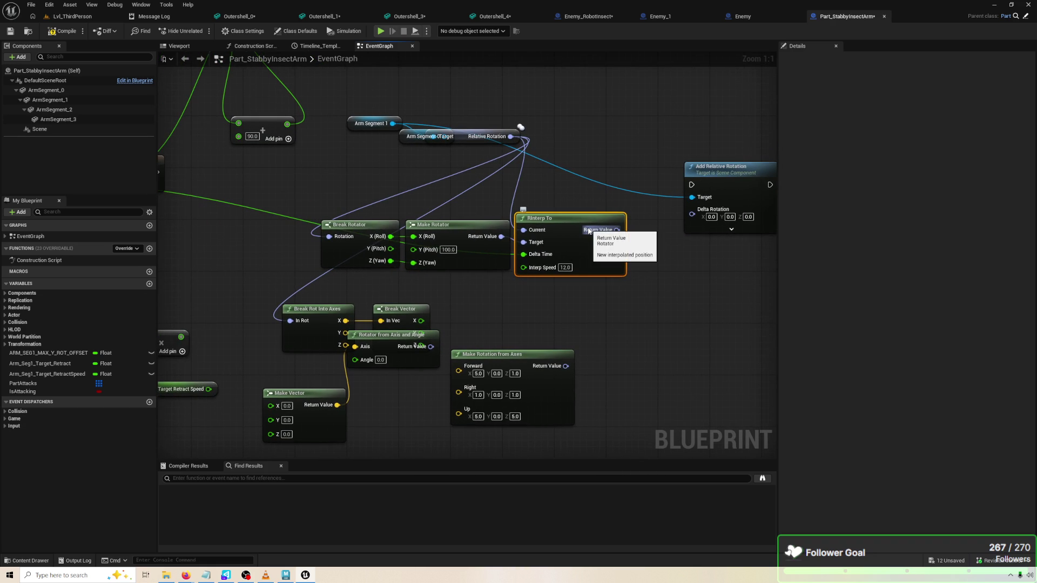
# Wire the Parent: Tick execution pin into Add Relative Rotation
pyautogui.moveTo(728, 187); pyautogui.dragTo(714, 174)
pyautogui.moveTo(230, 186); pyautogui.dragTo(337, 185)
pyautogui.moveTo(258, 171); pyautogui.dragTo(679, 172)
# Delete the Break Rotator, Make Rotator and RInterp To nodes
pyautogui.moveTo(623, 205); pyautogui.dragTo(668, 192)
pyautogui.moveTo(384, 210)
pyautogui.mouseDown()
pyautogui.moveTo(416, 187)
pyautogui.moveTo(405, 175)
pyautogui.moveTo(365, 184)
pyautogui.mouseUp()
pyautogui.moveTo(459, 204); pyautogui.dragTo(703, 247)
pyautogui.press('Delete')
# Delete the unused lower helper nodes, keeping the retract variables and Add node near Tick
pyautogui.scroll(-1, 548, 222)
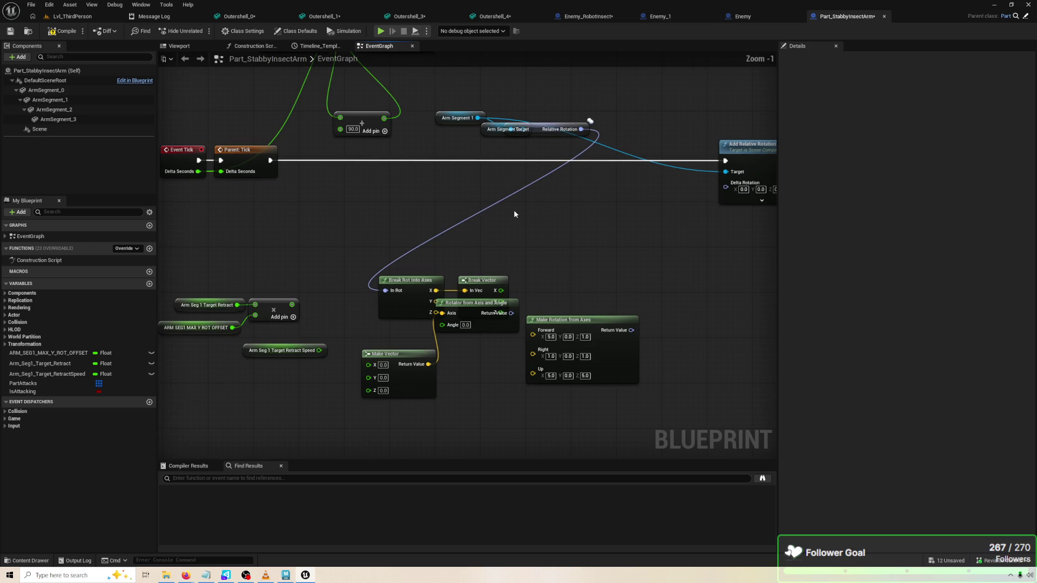
pyautogui.moveTo(264, 282); pyautogui.dragTo(312, 268)
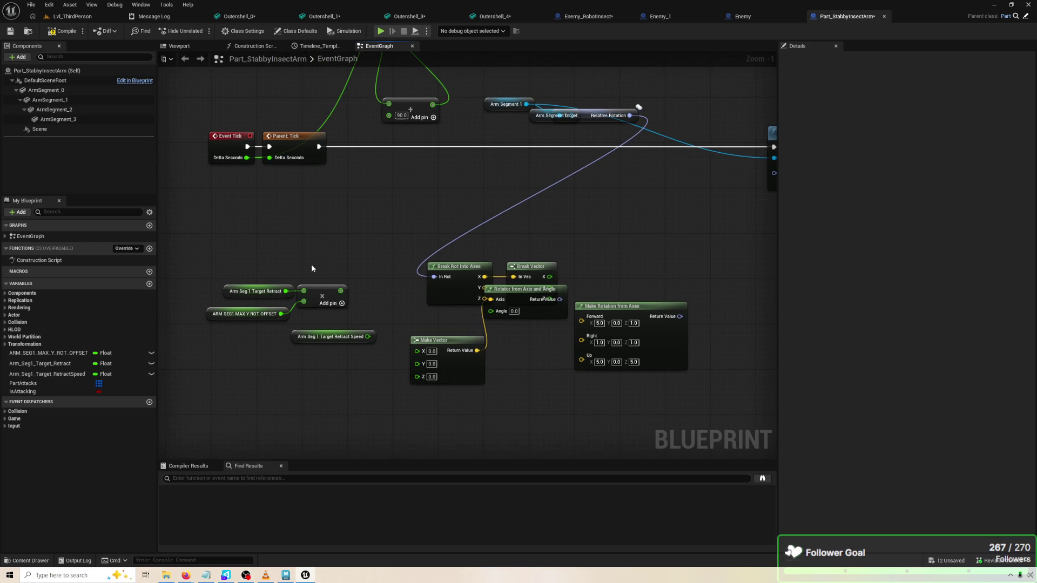
pyautogui.moveTo(219, 258)
pyautogui.mouseDown()
pyautogui.moveTo(326, 305)
pyautogui.moveTo(371, 215)
pyautogui.mouseUp()
pyautogui.moveTo(319, 297); pyautogui.dragTo(620, 398)
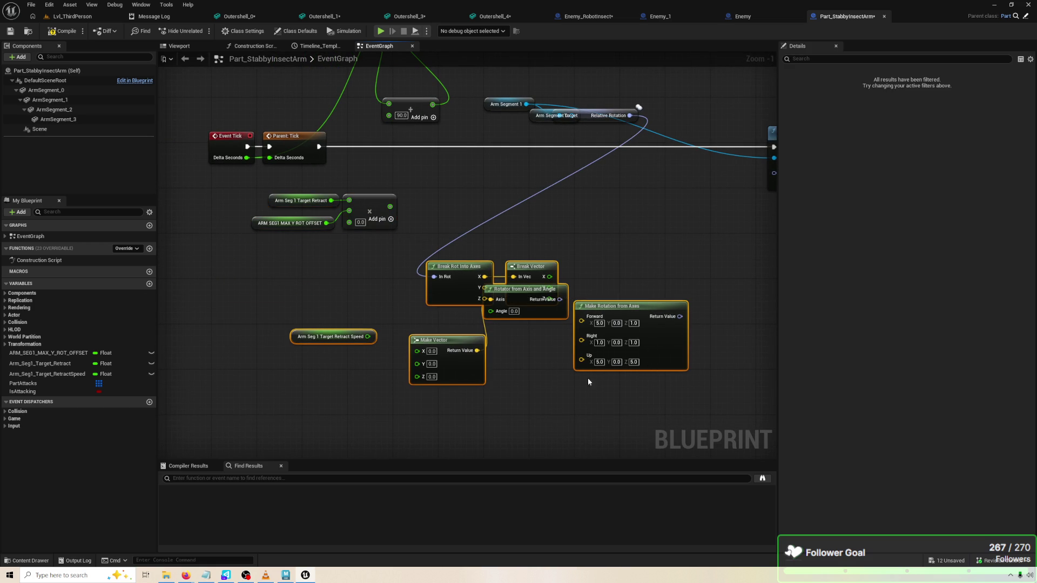
pyautogui.press('Delete')
pyautogui.scroll(1, 333, 284)
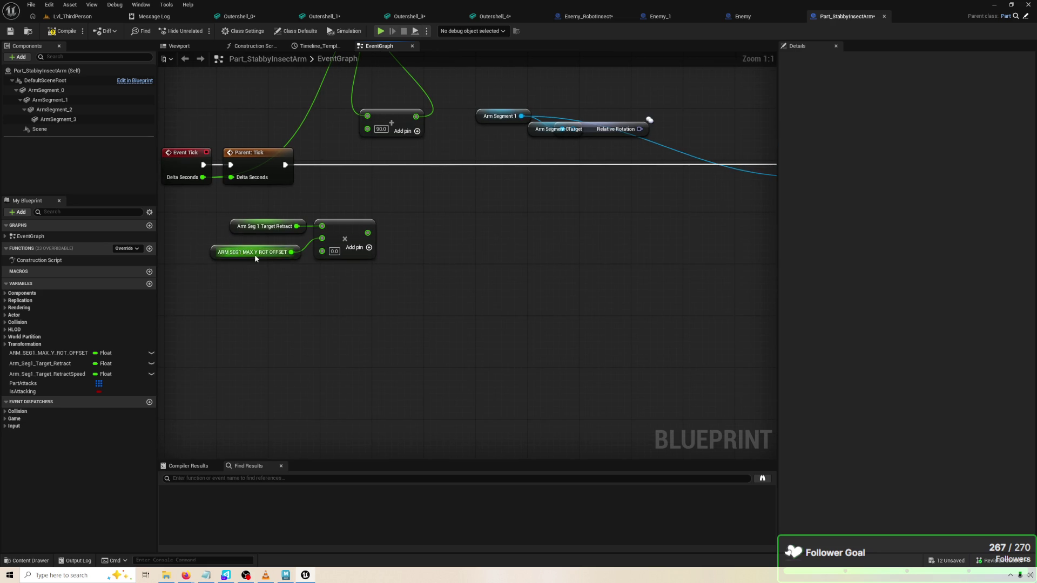
# Create a multiply node fed by the Arm Seg 1 Target Retract × MAX Y ROT OFFSET result
pyautogui.click(254, 255)
pyautogui.click(250, 225)
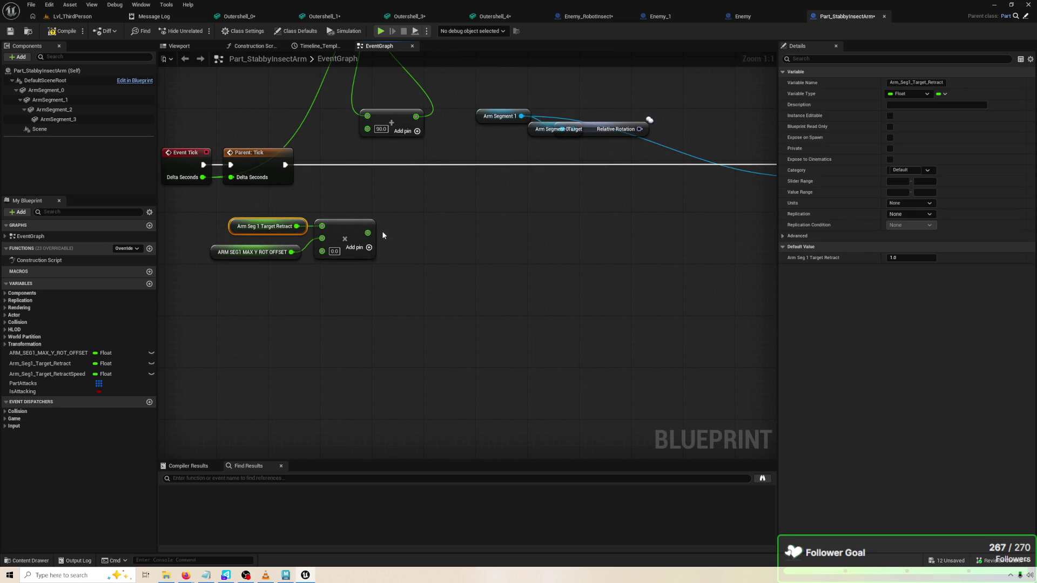
pyautogui.moveTo(367, 233); pyautogui.dragTo(408, 223)
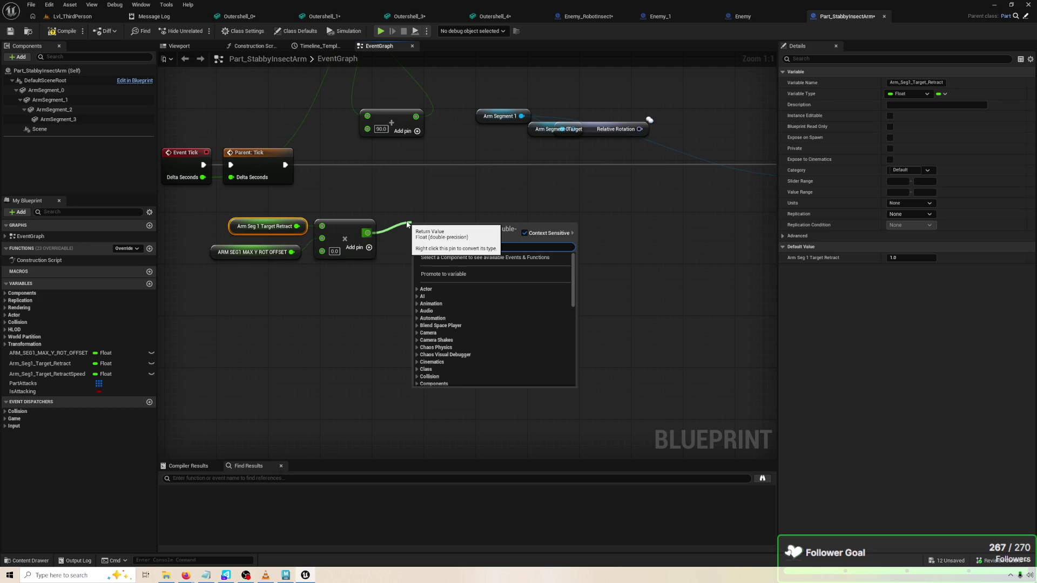
pyautogui.write('*')
pyautogui.press('Return')
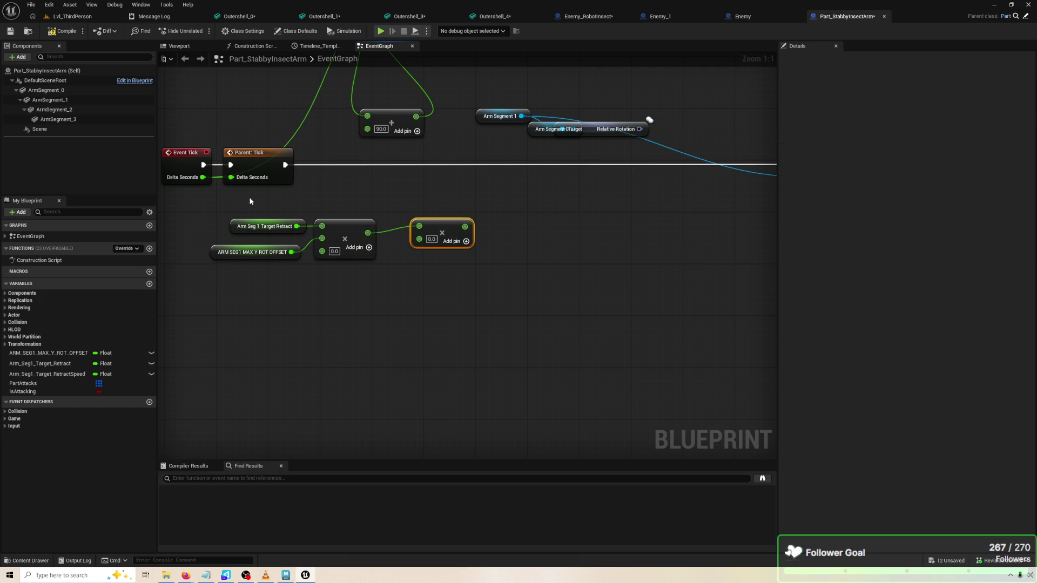
# Add an Arm Seg 1 Target Retract Speed getter and multiply it by Delta Seconds
pyautogui.moveTo(201, 177); pyautogui.dragTo(246, 196)
pyautogui.moveTo(63, 373)
pyautogui.mouseDown()
pyautogui.moveTo(309, 373)
pyautogui.moveTo(313, 340)
pyautogui.mouseUp()
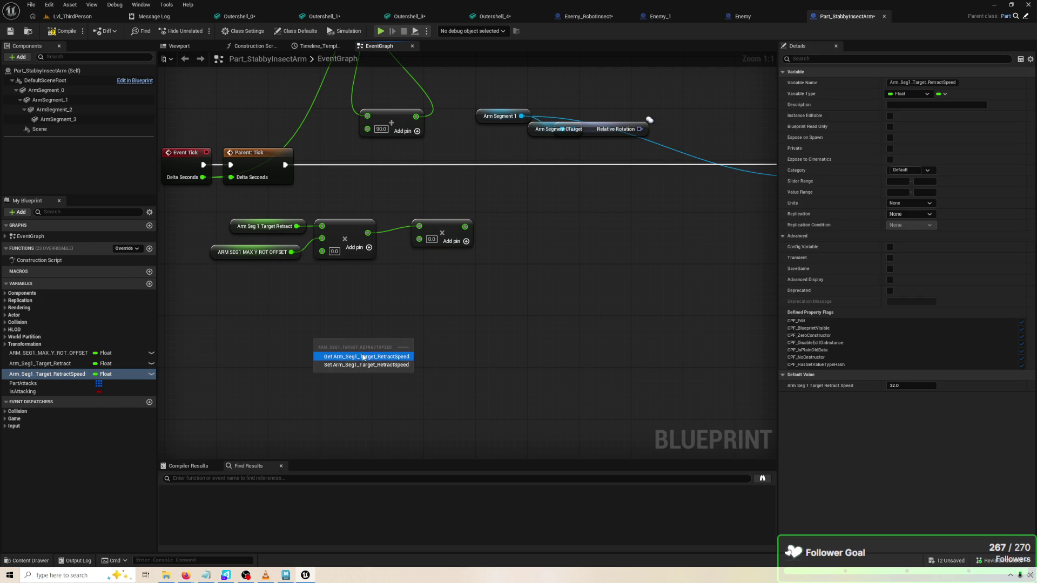
pyautogui.click(351, 357)
pyautogui.moveTo(393, 343); pyautogui.dragTo(428, 326)
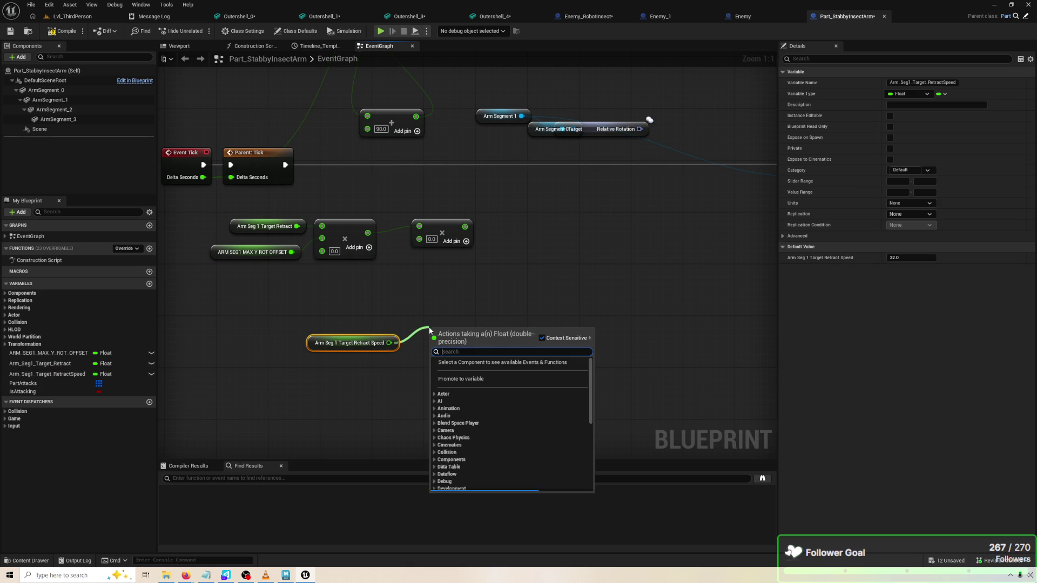
pyautogui.write('*')
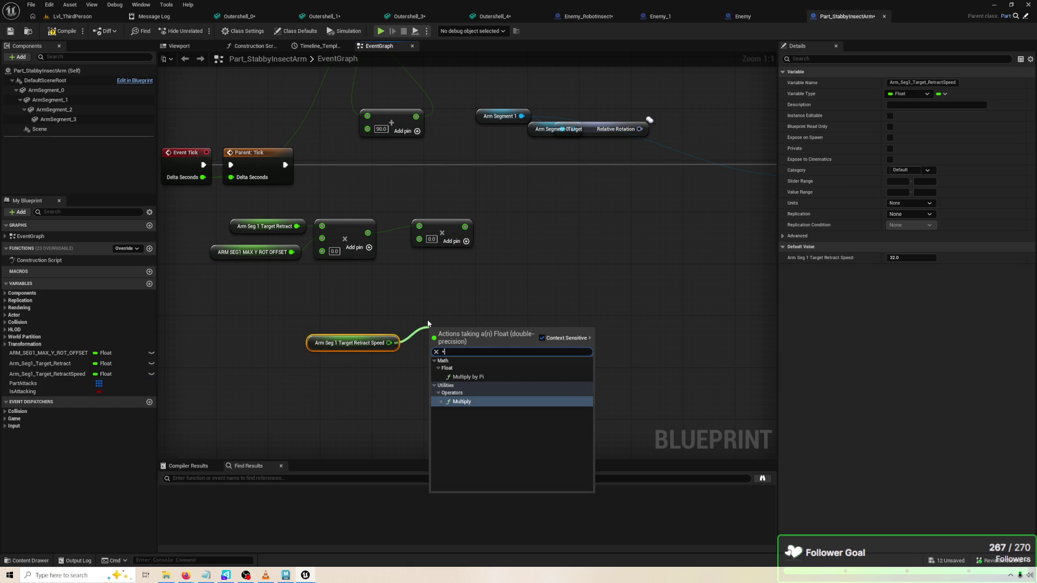
pyautogui.press('Return')
pyautogui.moveTo(389, 343); pyautogui.dragTo(431, 342)
pyautogui.moveTo(203, 177); pyautogui.dragTo(431, 329)
# Move the speed multiply beside Delta Seconds and remove the unused 0.0 third input pin
pyautogui.click(357, 340)
pyautogui.moveTo(364, 340)
pyautogui.mouseDown()
pyautogui.moveTo(364, 171)
pyautogui.moveTo(364, 191)
pyautogui.mouseUp()
pyautogui.moveTo(565, 311); pyautogui.dragTo(250, 246)
pyautogui.moveTo(367, 228)
pyautogui.mouseDown()
pyautogui.moveTo(588, 254)
pyautogui.moveTo(496, 249)
pyautogui.mouseUp()
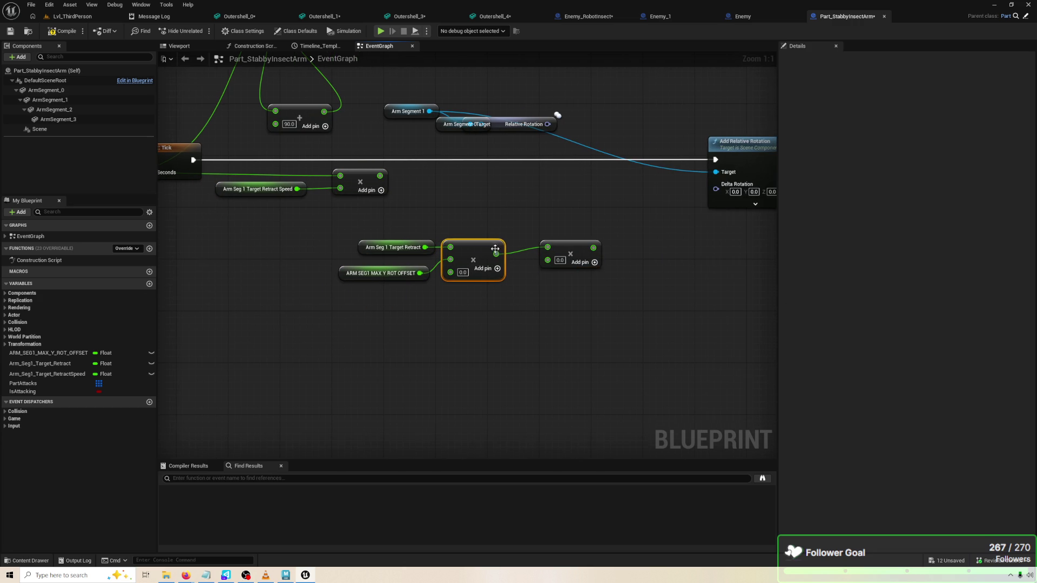
pyautogui.click(462, 273)
pyautogui.rightClick(461, 276)
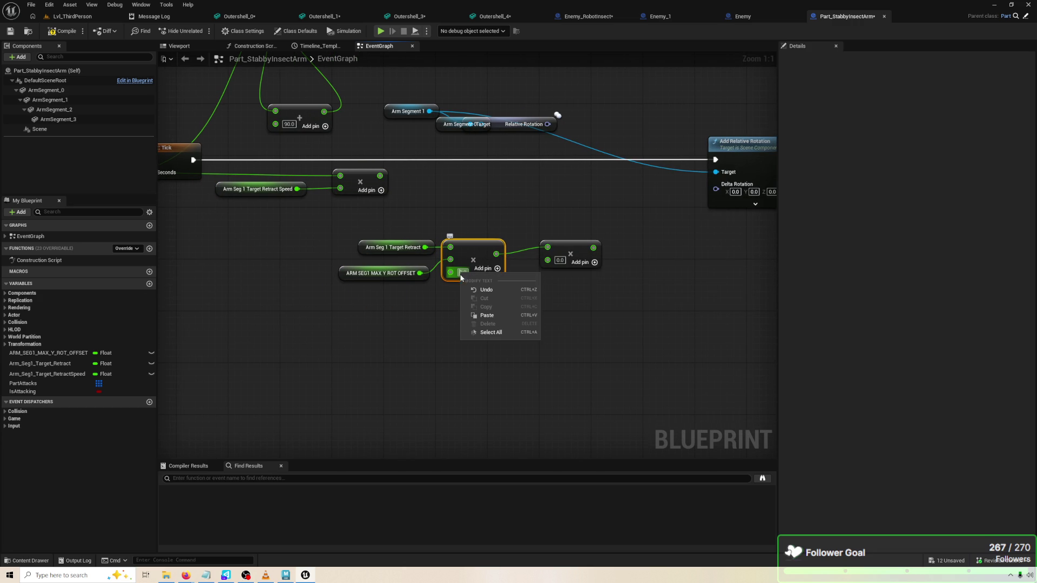
pyautogui.rightClick(459, 276)
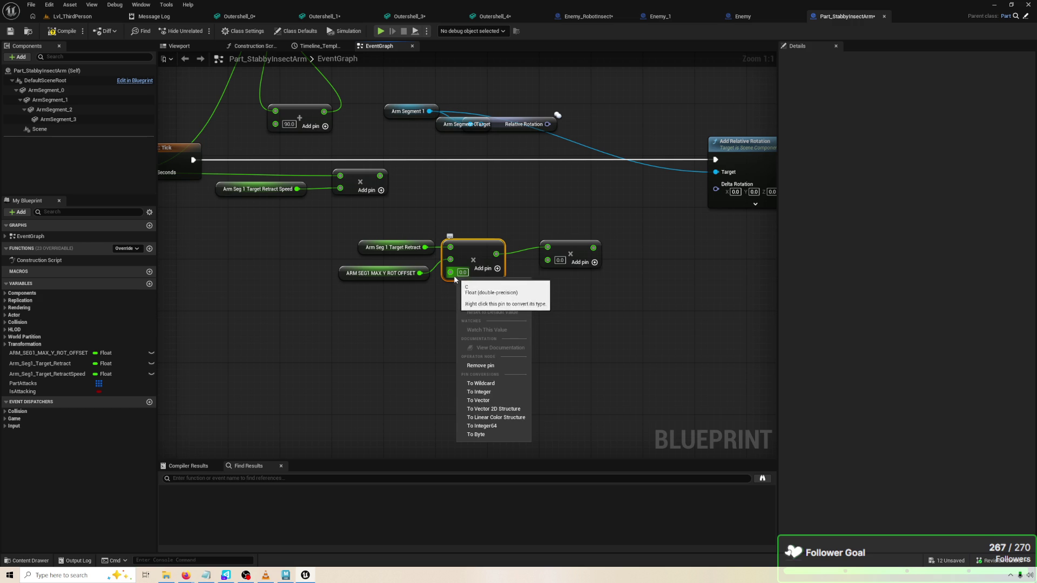
pyautogui.click(500, 366)
# Tidy the multiply nodes, recheck Arm Seg 1 Target Retract, and start wiring Delta Rotation
pyautogui.moveTo(361, 280); pyautogui.dragTo(367, 274)
pyautogui.click(484, 297)
pyautogui.moveTo(484, 297); pyautogui.dragTo(455, 303)
pyautogui.click(541, 259)
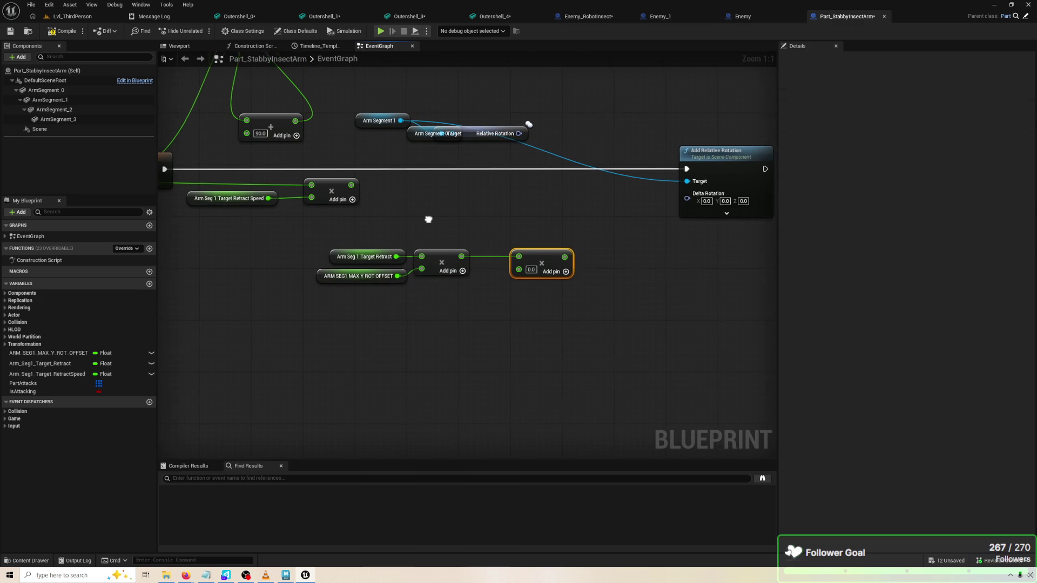
pyautogui.moveTo(377, 205); pyautogui.dragTo(514, 186)
pyautogui.click(462, 171)
pyautogui.moveTo(624, 169); pyautogui.dragTo(473, 165)
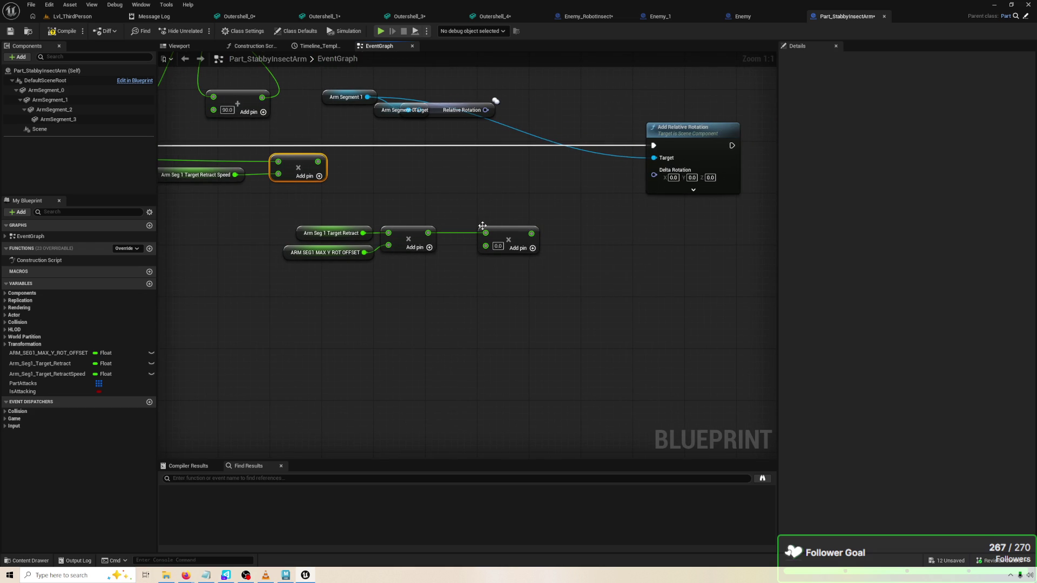
pyautogui.moveTo(452, 224)
pyautogui.mouseDown()
pyautogui.moveTo(593, 219)
pyautogui.moveTo(455, 214)
pyautogui.mouseUp()
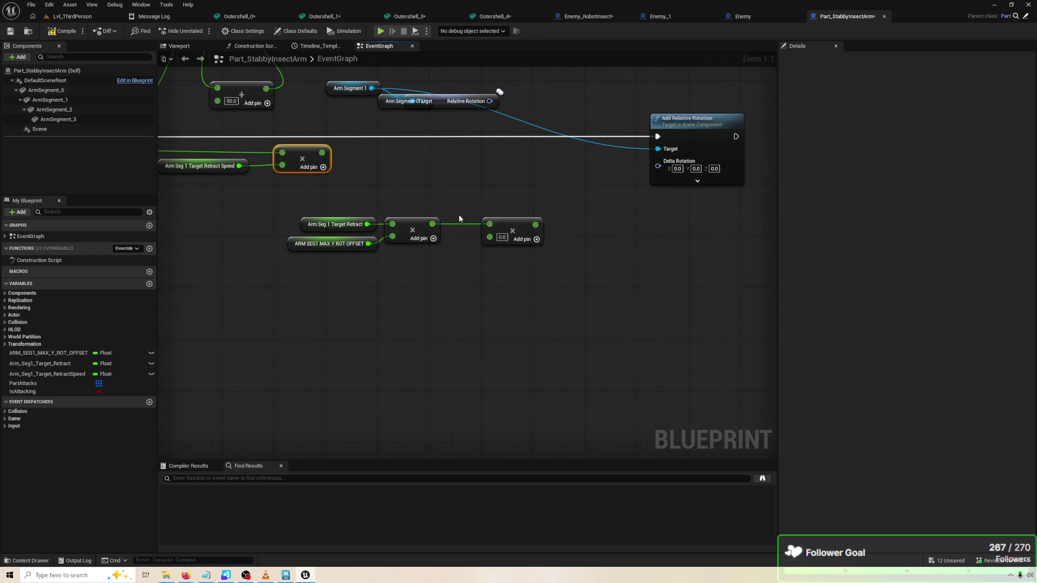
pyautogui.click(514, 223)
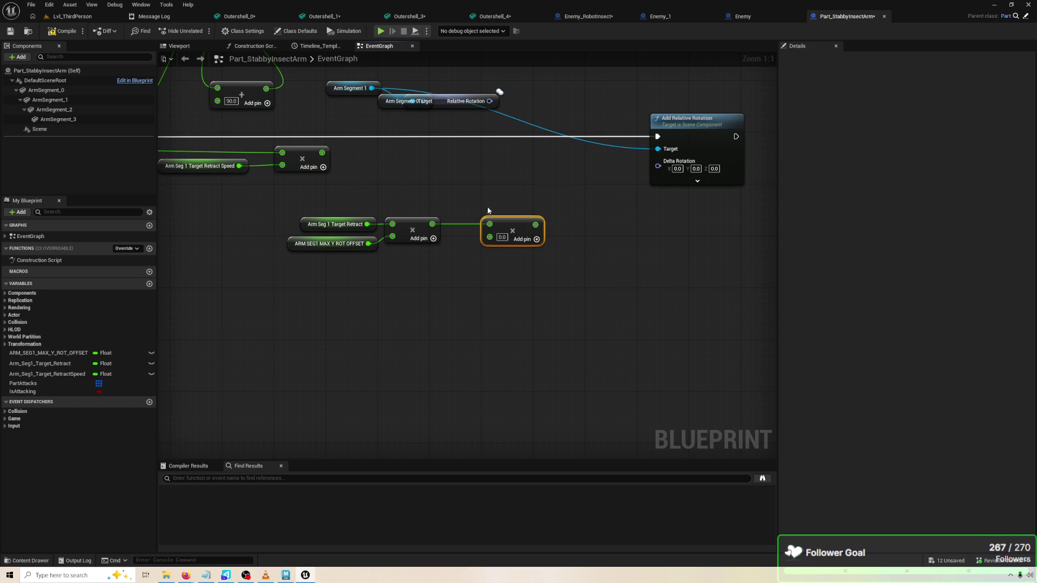
pyautogui.click(302, 220)
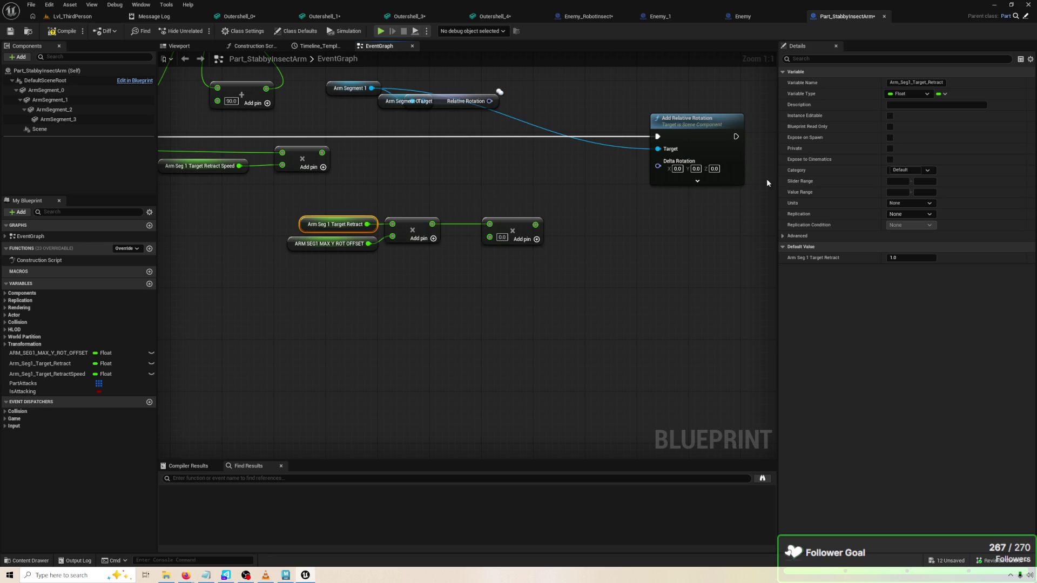
pyautogui.moveTo(657, 166)
pyautogui.mouseDown()
pyautogui.moveTo(607, 269)
pyautogui.moveTo(597, 265)
pyautogui.mouseUp()
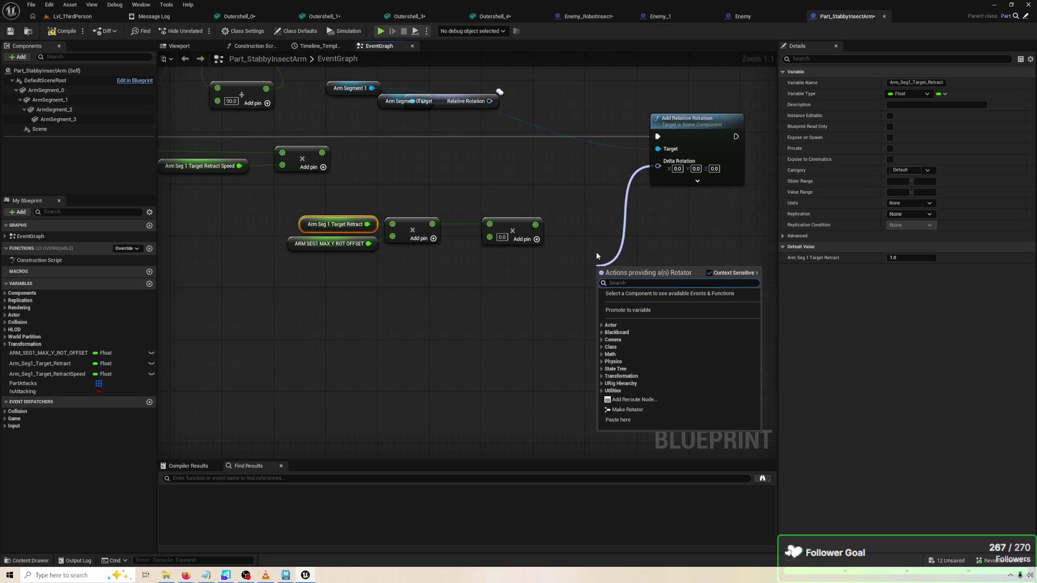
# Add a Make Rotator node wired into Delta Rotation and place it beside Add Relative Rotation
pyautogui.write('MAKE ROT')
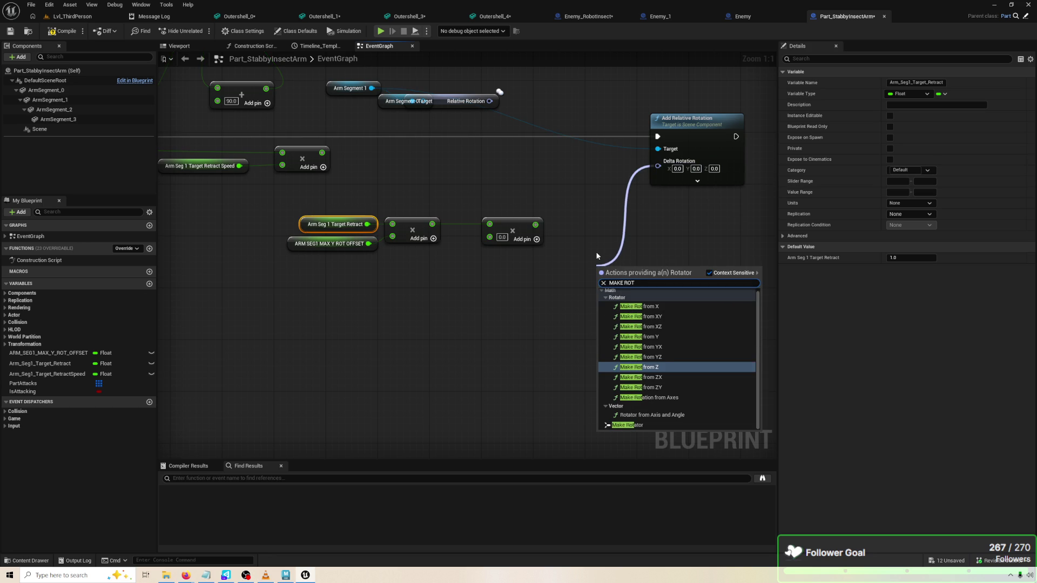
pyautogui.press('Down')
pyautogui.press('Down')
pyautogui.press('Down')
pyautogui.press('Return')
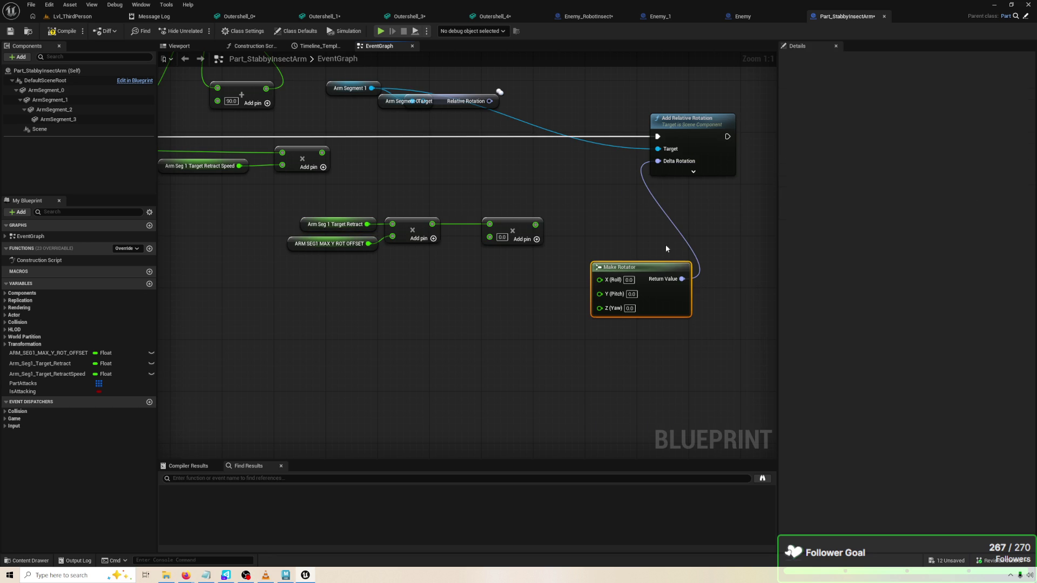
pyautogui.moveTo(663, 278)
pyautogui.mouseDown()
pyautogui.moveTo(627, 174)
pyautogui.moveTo(626, 189)
pyautogui.mouseUp()
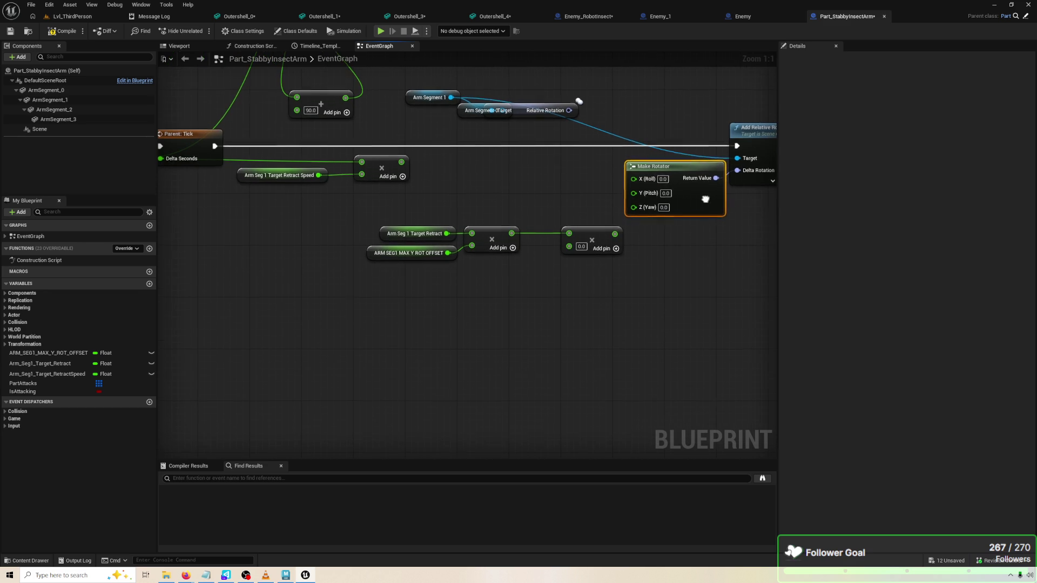
# Rearrange the four offset nodes and the retract speed node to tidy the graph
pyautogui.moveTo(600, 263); pyautogui.dragTo(367, 202)
pyautogui.moveTo(590, 234); pyautogui.dragTo(484, 202)
pyautogui.click(516, 215)
pyautogui.moveTo(606, 279); pyautogui.dragTo(278, 197)
pyautogui.moveTo(489, 217); pyautogui.dragTo(450, 209)
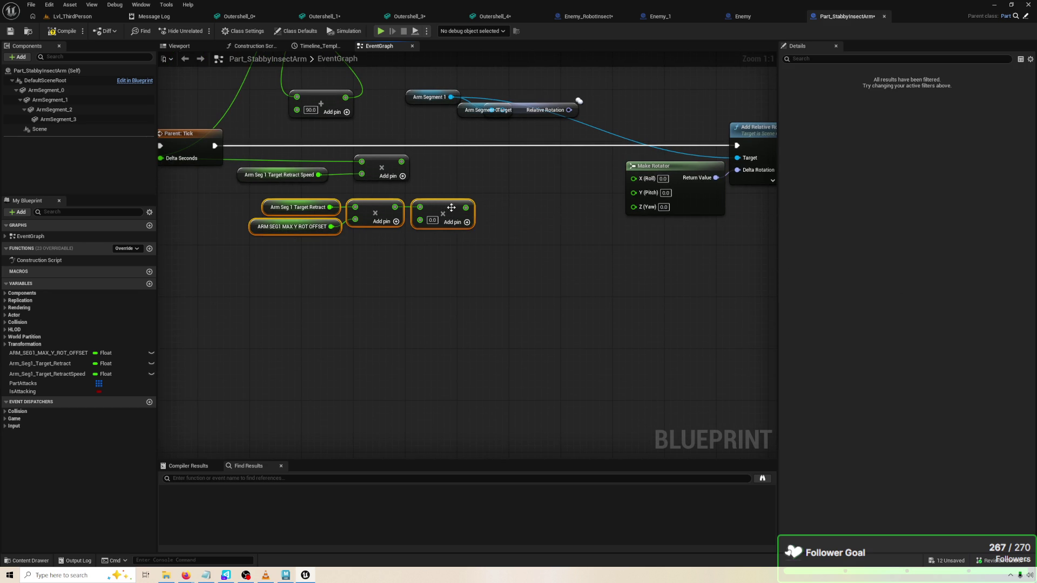
pyautogui.click(451, 208)
pyautogui.click(239, 176)
pyautogui.moveTo(239, 176); pyautogui.dragTo(261, 179)
pyautogui.click(516, 179)
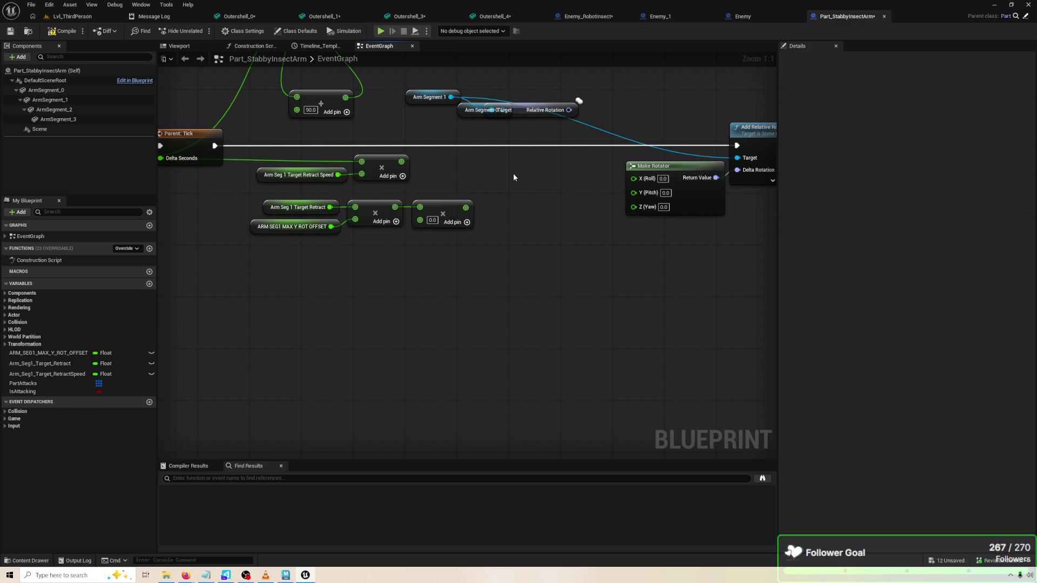
# Delete the Arm Segment 0 Relative Rotation getter node
pyautogui.moveTo(517, 177); pyautogui.dragTo(501, 208)
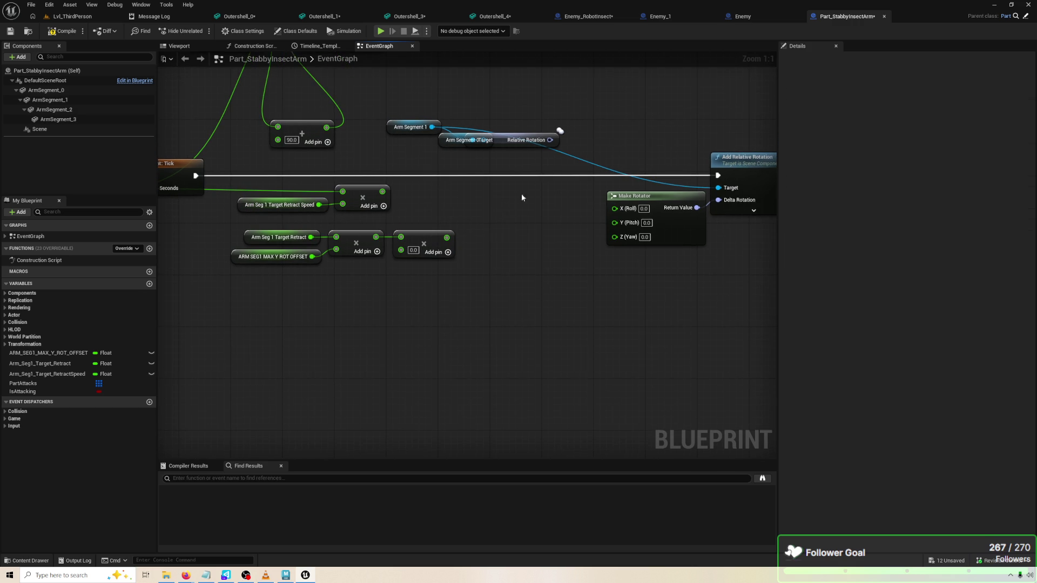
pyautogui.moveTo(552, 162); pyautogui.dragTo(482, 140)
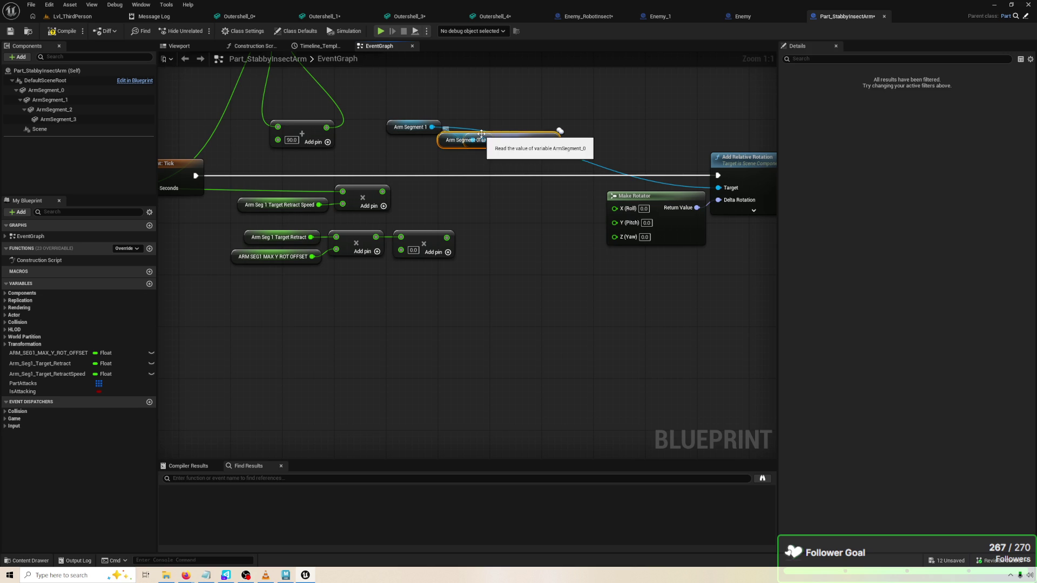
pyautogui.press('Delete')
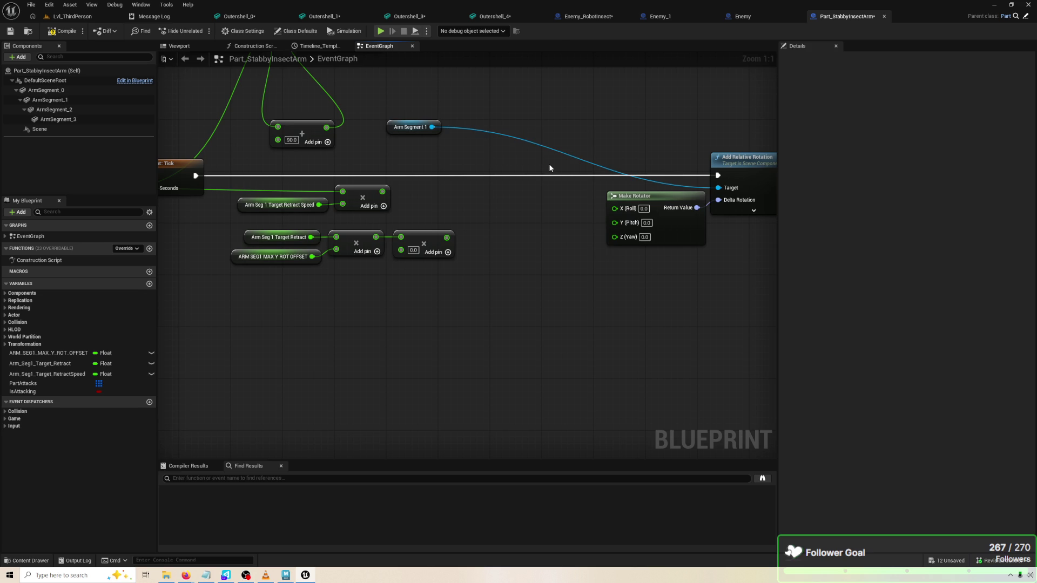
pyautogui.moveTo(559, 203)
pyautogui.mouseDown()
pyautogui.moveTo(550, 229)
pyautogui.moveTo(653, 227)
pyautogui.moveTo(439, 220)
pyautogui.moveTo(600, 212)
pyautogui.mouseUp()
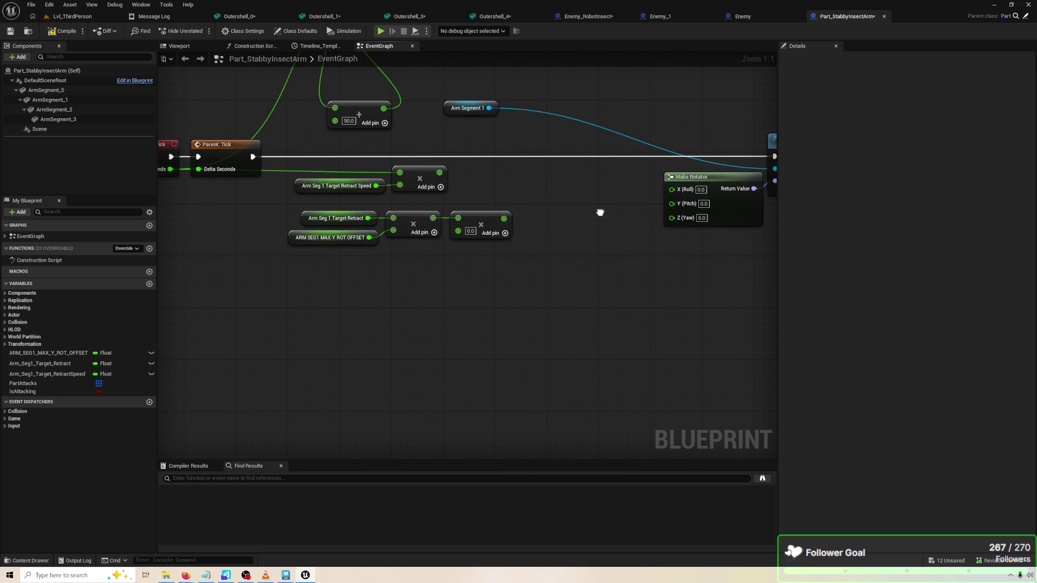